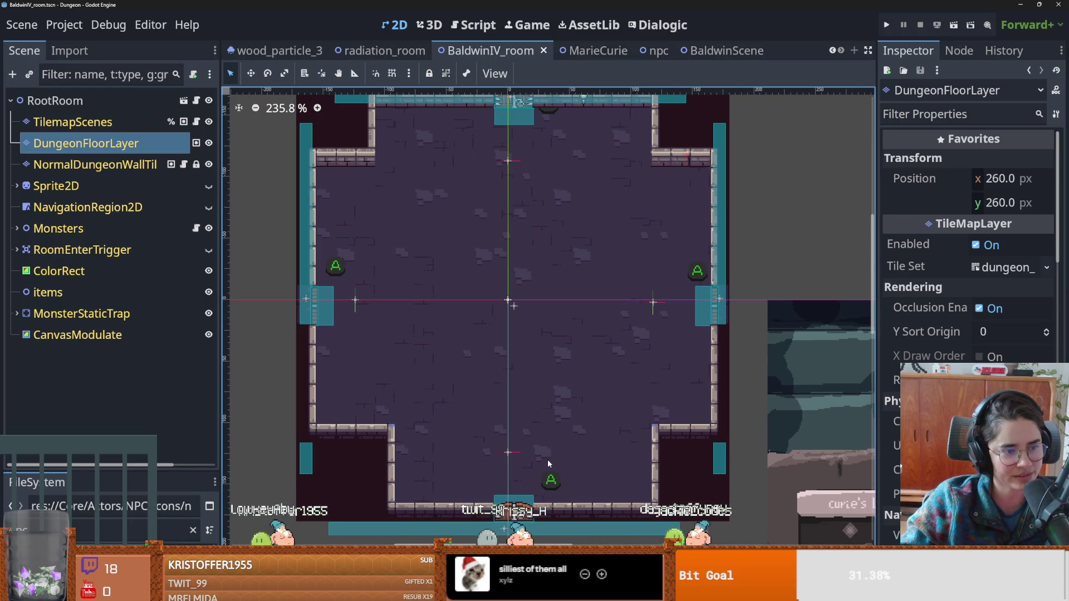
# Zoom into the dungeon room and save the BaldwinIV_room scene.
pyautogui.scroll(1, 528, 417)
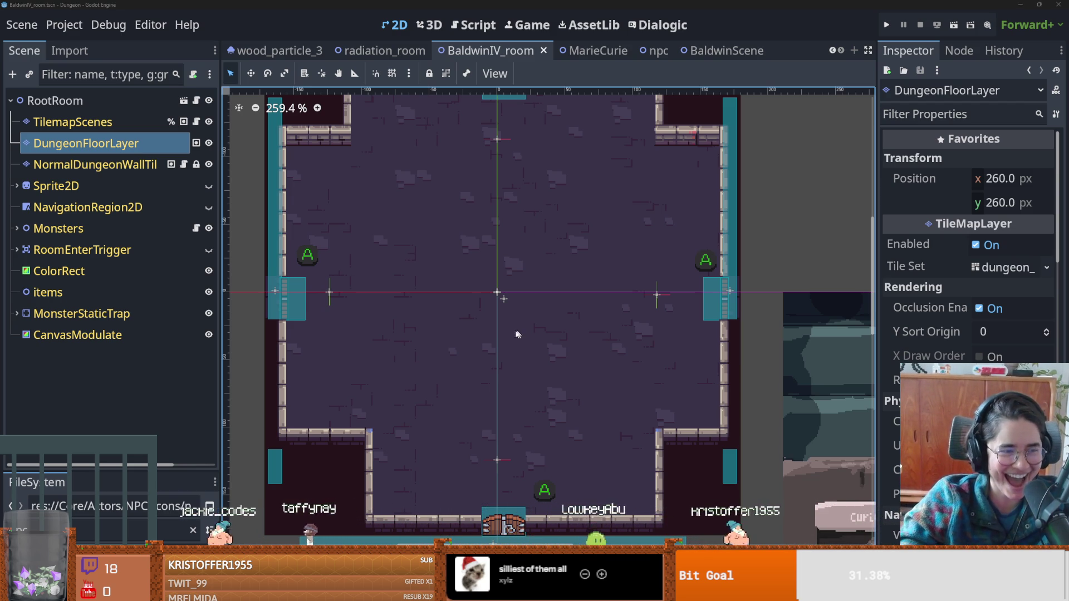
pyautogui.scroll(1, 518, 334)
pyautogui.hotkey('ctrl', 's')
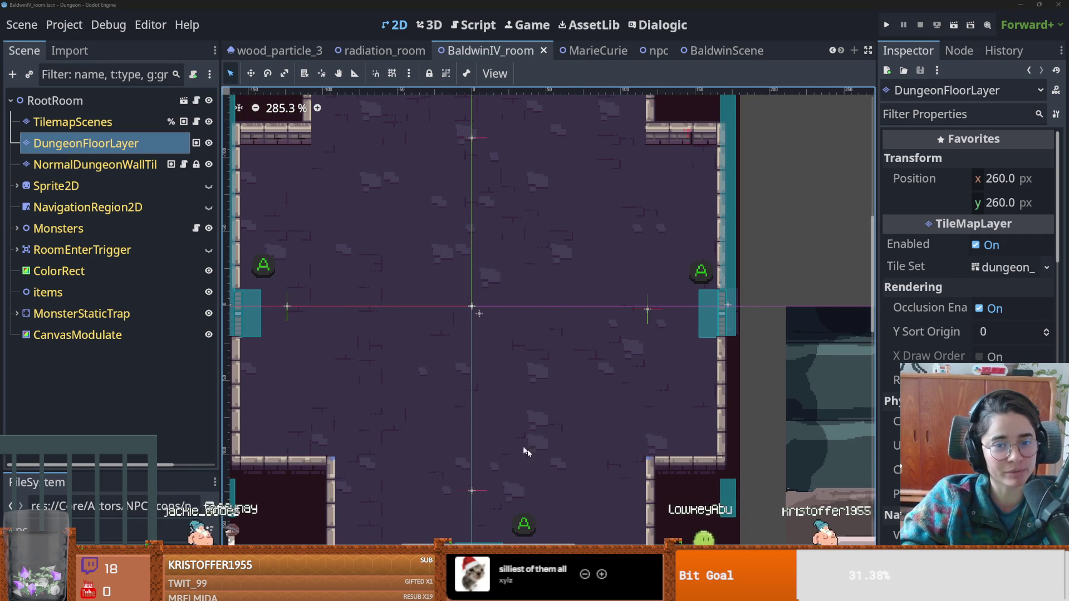
# Switch to Aseprite and zoom around the baldwin4.png portrait.
pyautogui.hotkey('alt', 'Tab')
pyautogui.scroll(2, 682, 251)
pyautogui.scroll(-2, 682, 251)
pyautogui.scroll(1, 682, 251)
# Frame the Baldwin portrait, then open Godot's meet_baldwin Dialogic timeline and test-run it with F5.
pyautogui.moveTo(682, 251); pyautogui.dragTo(599, 262)
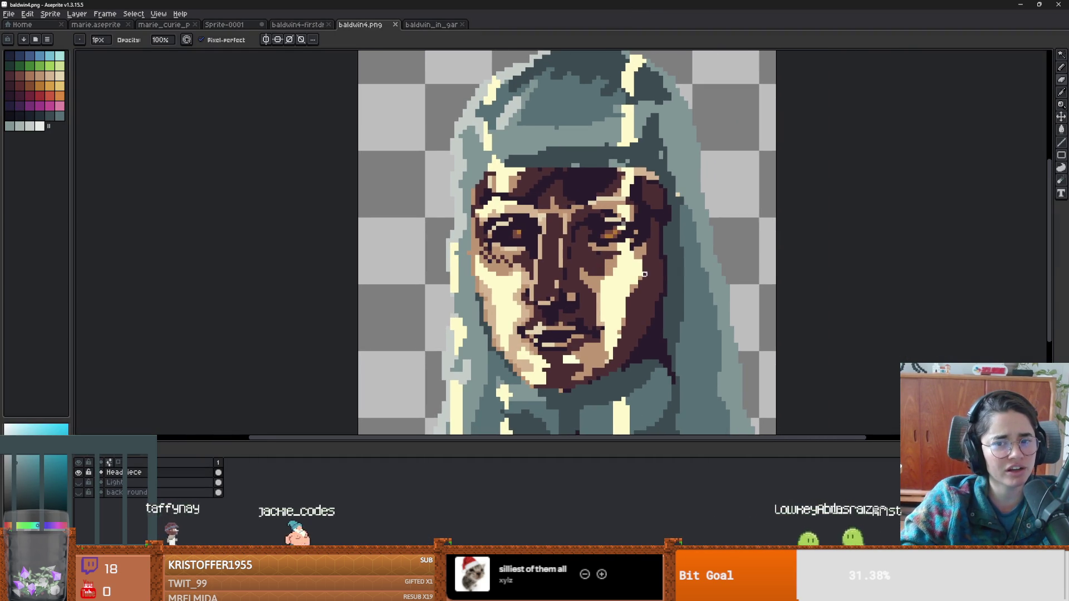
pyautogui.scroll(-1, 643, 274)
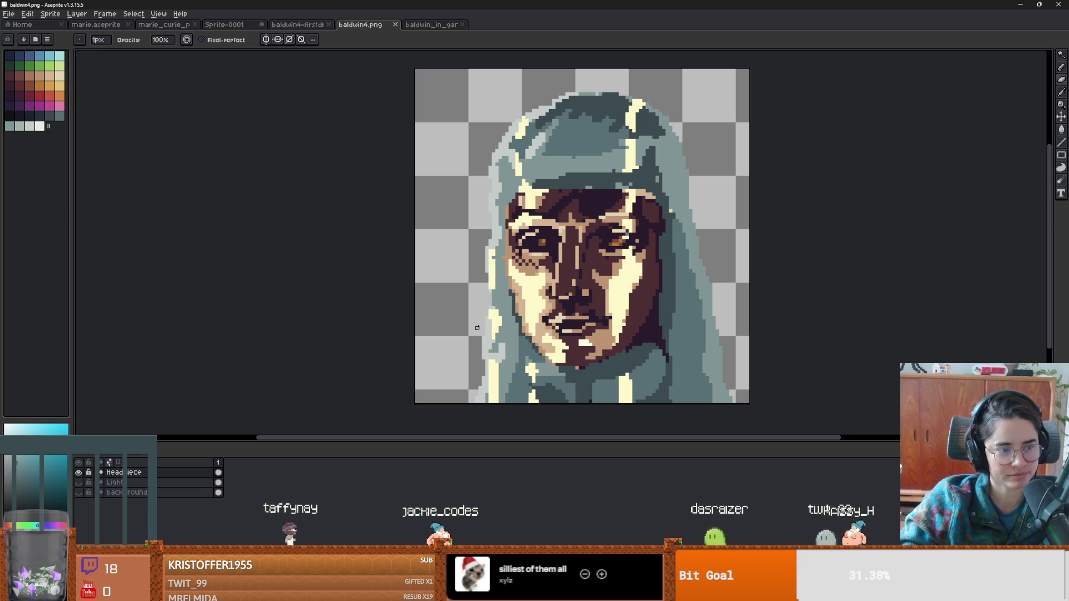
pyautogui.hotkey('alt', 'Tab')
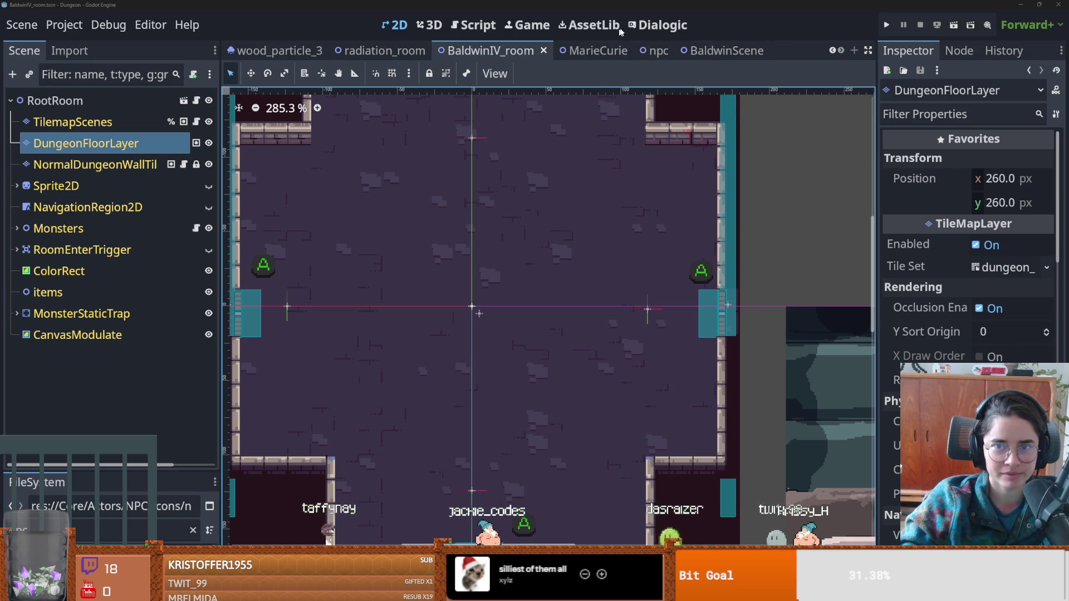
pyautogui.click(658, 25)
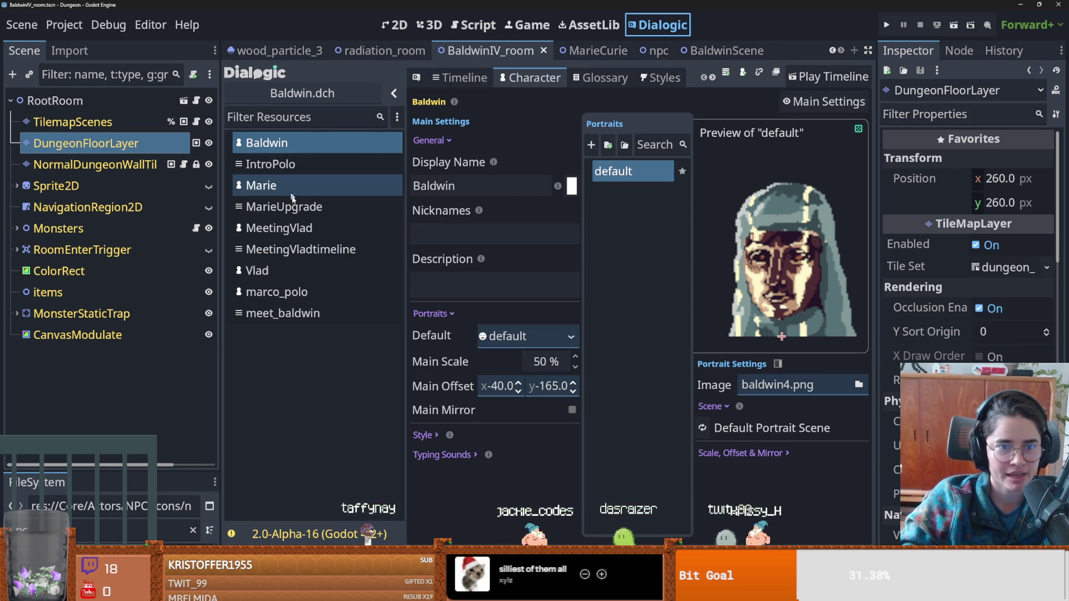
pyautogui.click(283, 313)
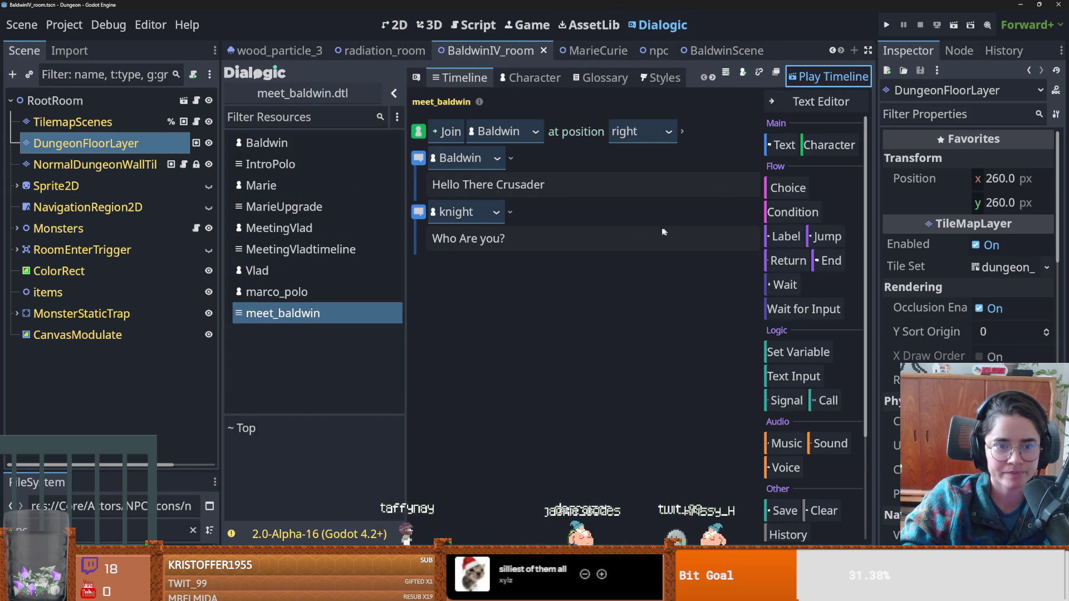
pyautogui.press('F5')
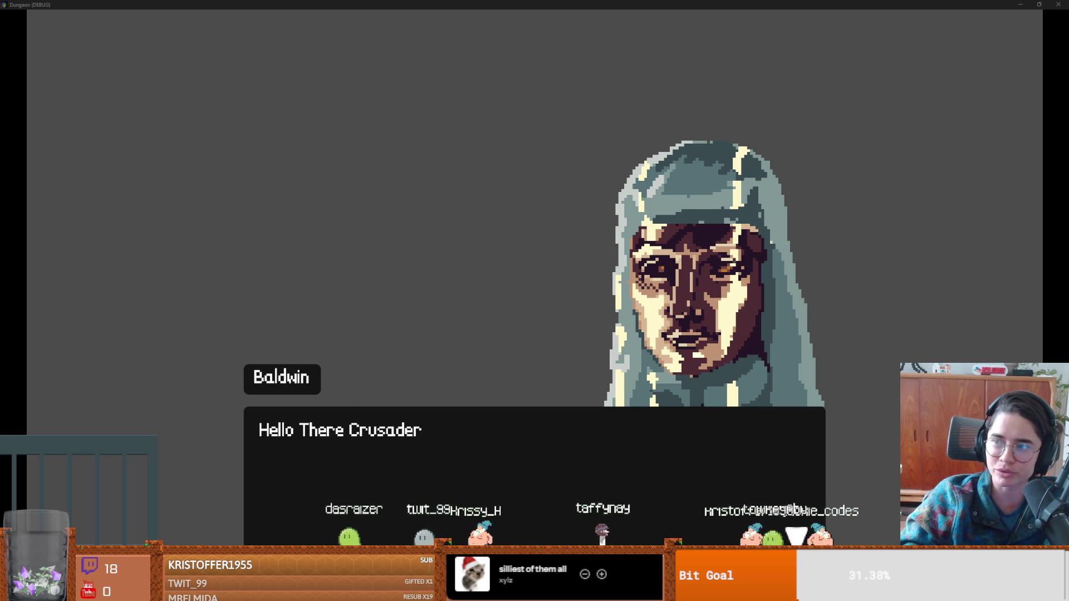
# While the test run plays, select and clear text in Firefox, then close the game window.
pyautogui.hotkey('alt', 'Tab')
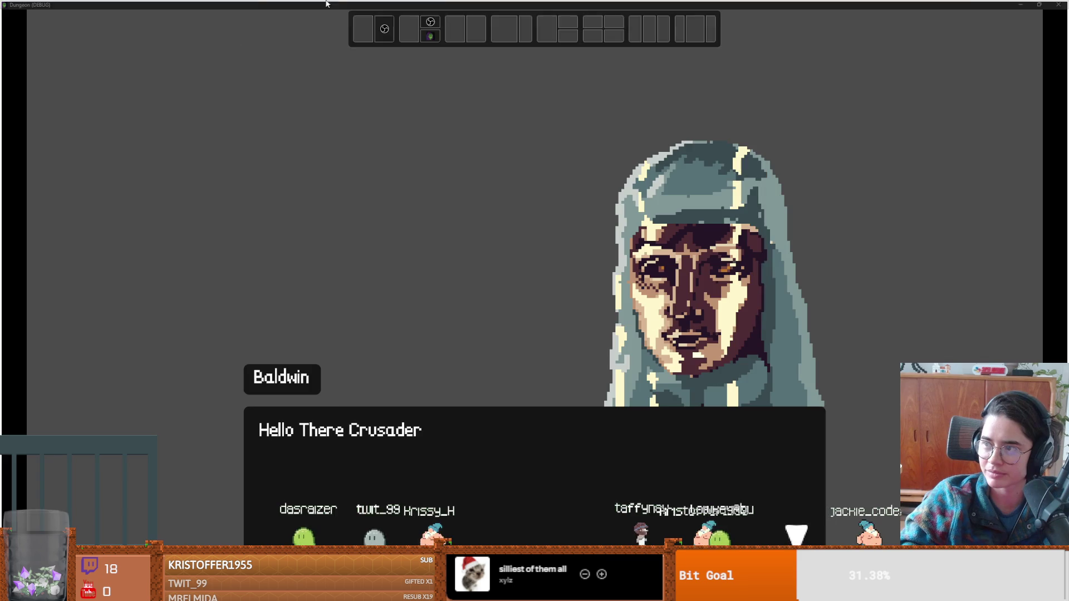
pyautogui.moveTo(284, 116); pyautogui.dragTo(631, 100)
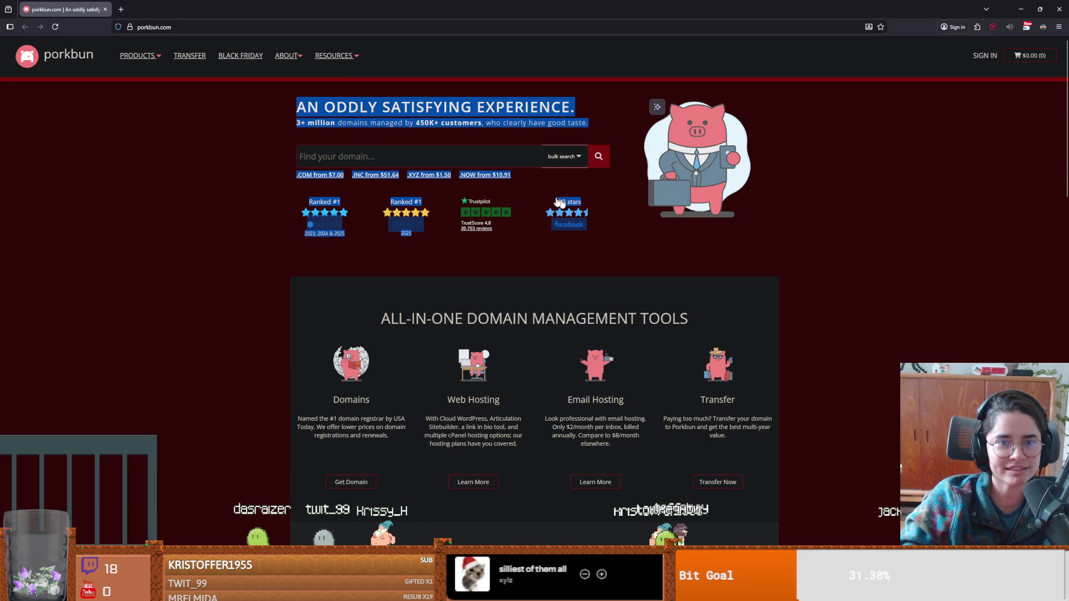
pyautogui.click(140, 170)
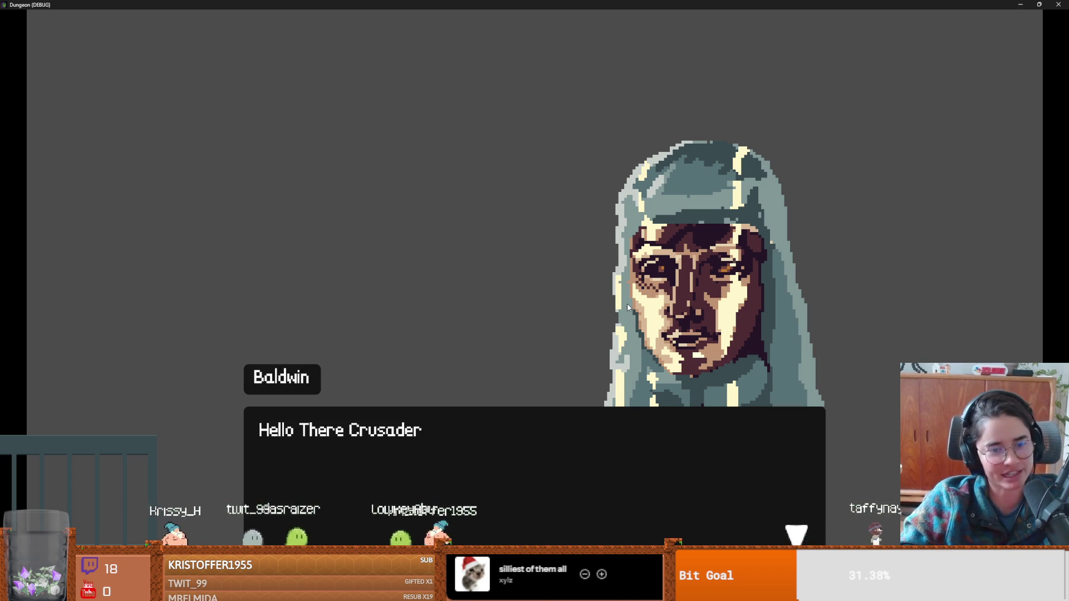
pyautogui.doubleClick(630, 4)
pyautogui.hotkey('alt', 'F4')
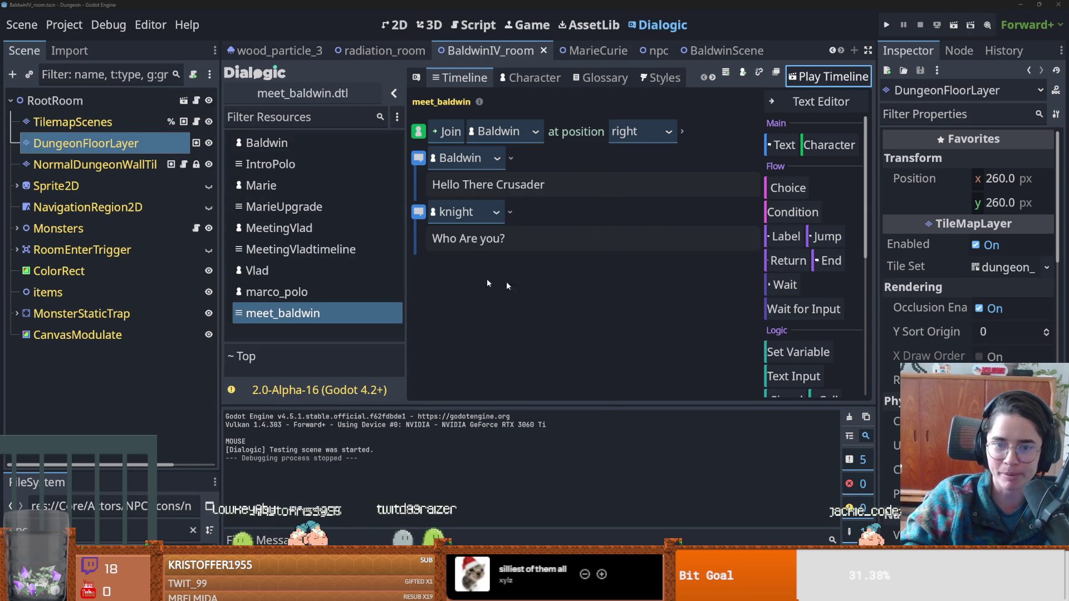
# Narrow the Dialogic resource list in two small drags and bring up the py-ai folder.
pyautogui.moveTo(406, 287); pyautogui.dragTo(365, 293)
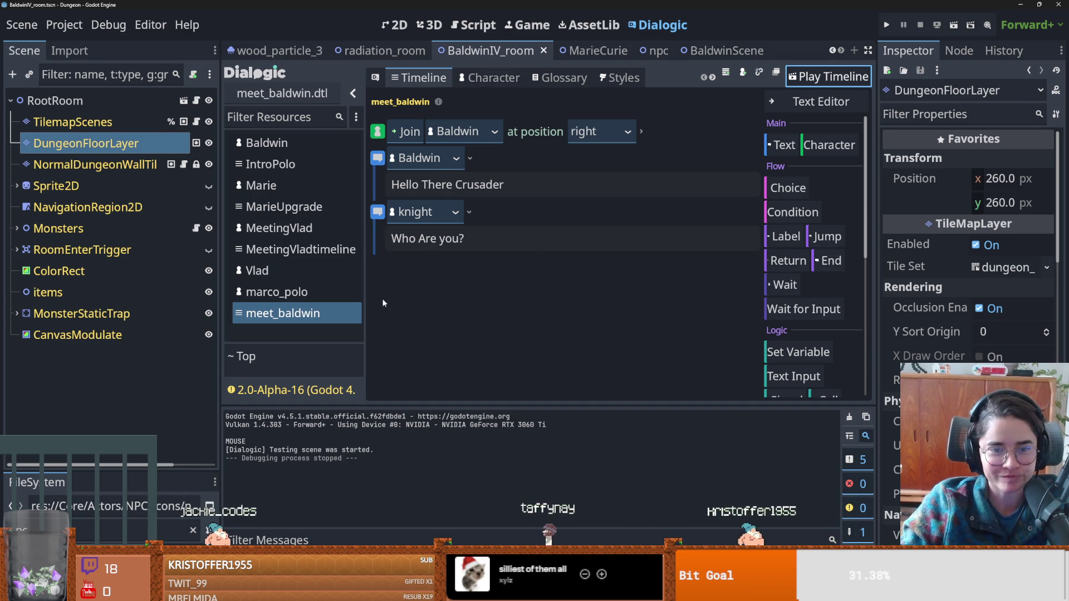
pyautogui.moveTo(365, 306); pyautogui.dragTo(357, 306)
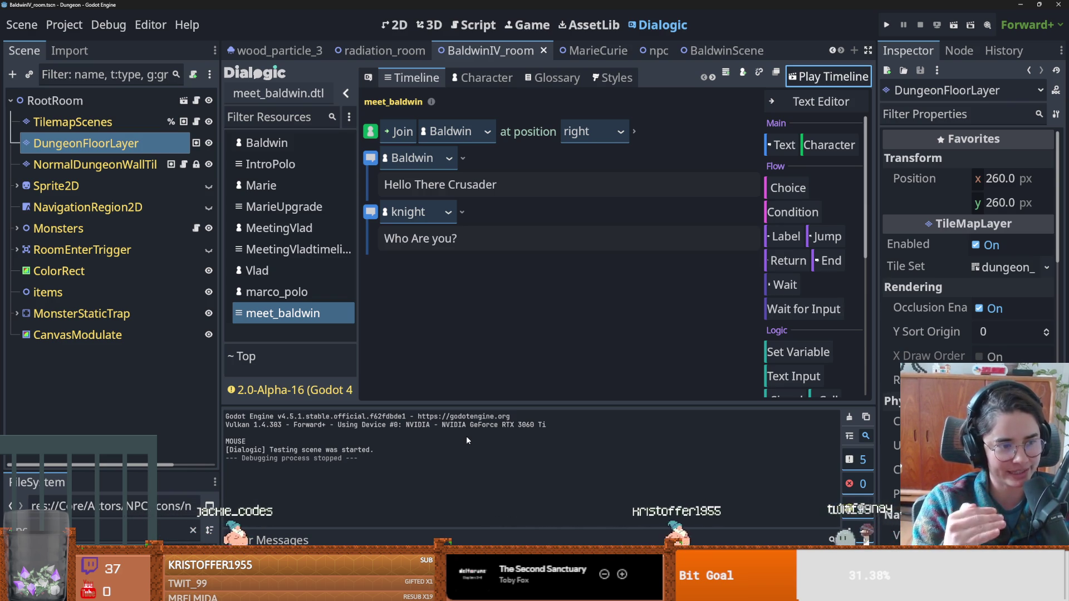
pyautogui.moveTo(351, 593)
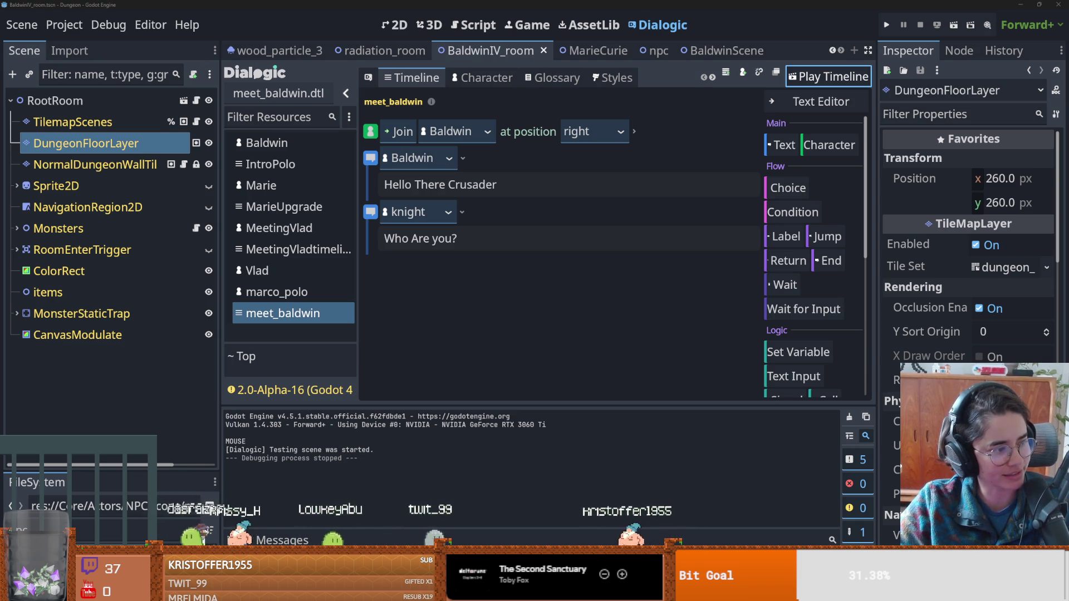
pyautogui.hotkey('alt', 'Tab')
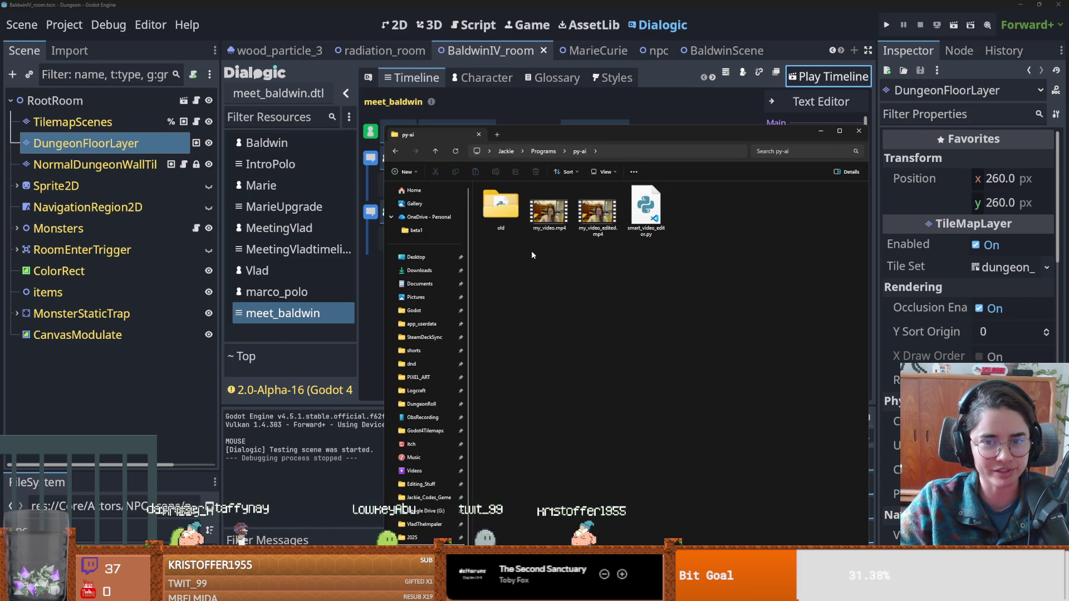
# Play my_video.mp4 in Media Player, then close it.
pyautogui.doubleClick(558, 214)
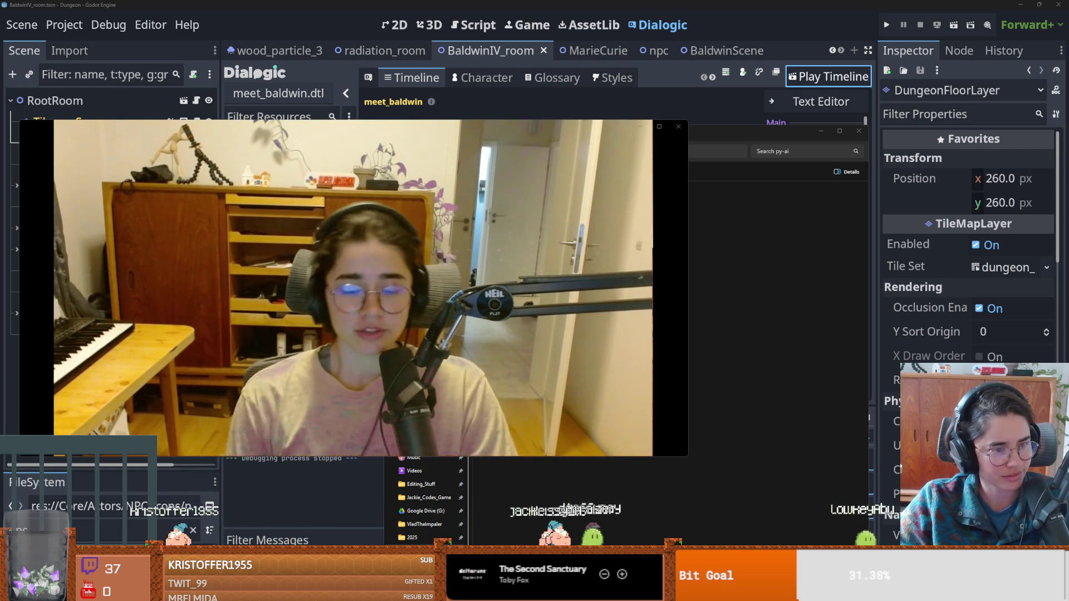
pyautogui.moveTo(325, 372)
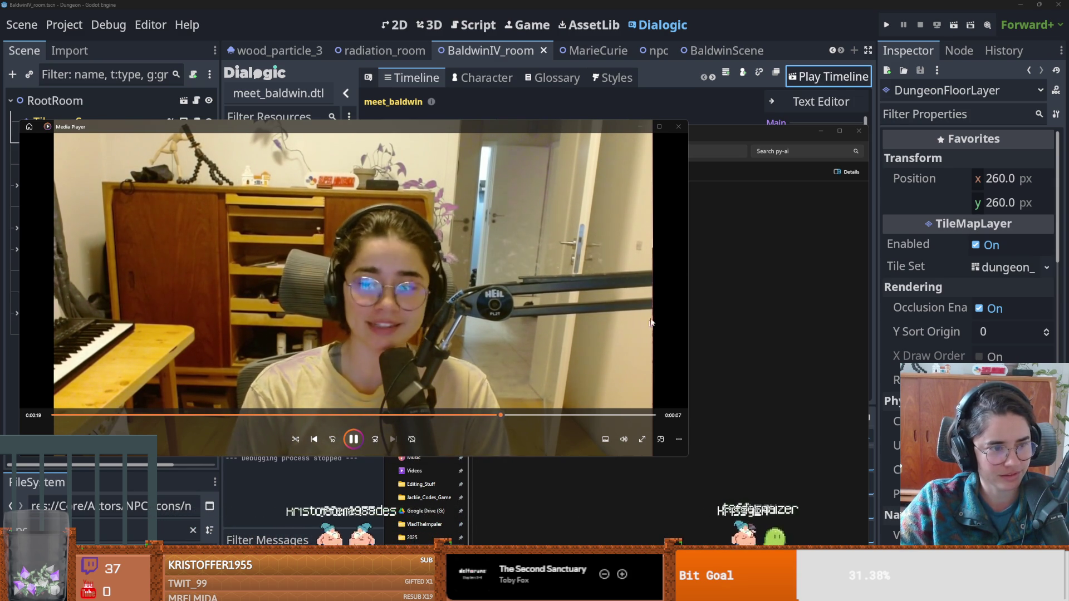
pyautogui.click(678, 126)
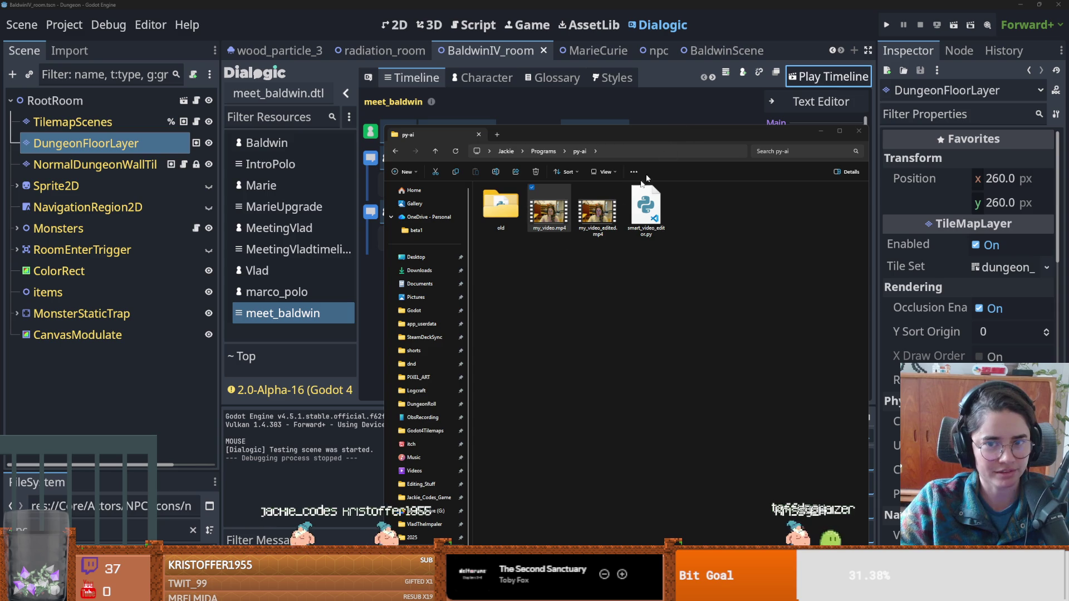
# Play my_video_edited.mp4, close it, and open smart_video_editor.py in VS Code.
pyautogui.click(661, 223)
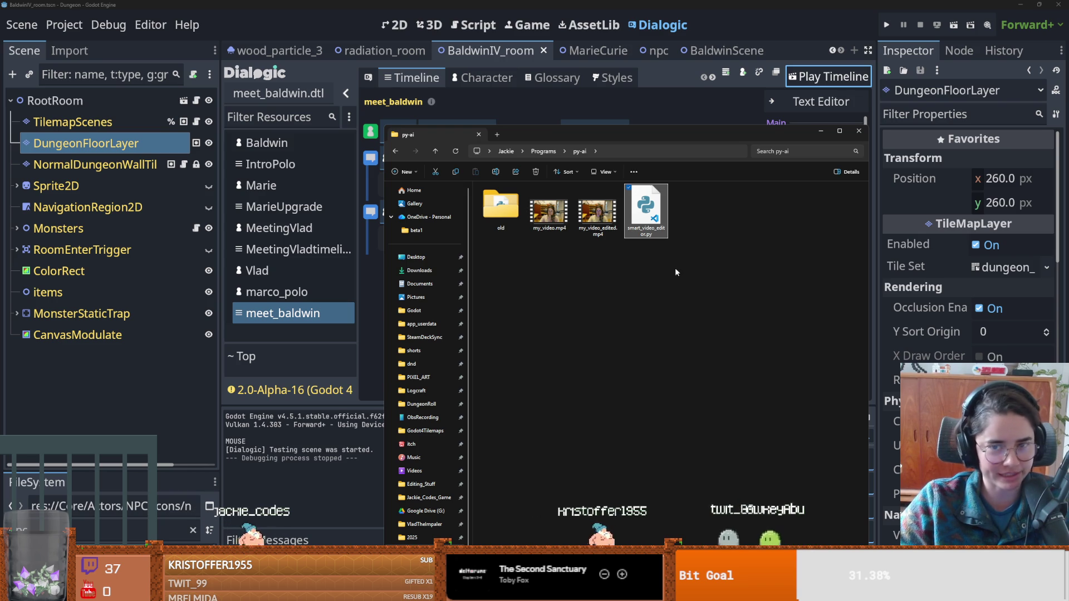
pyautogui.doubleClick(604, 221)
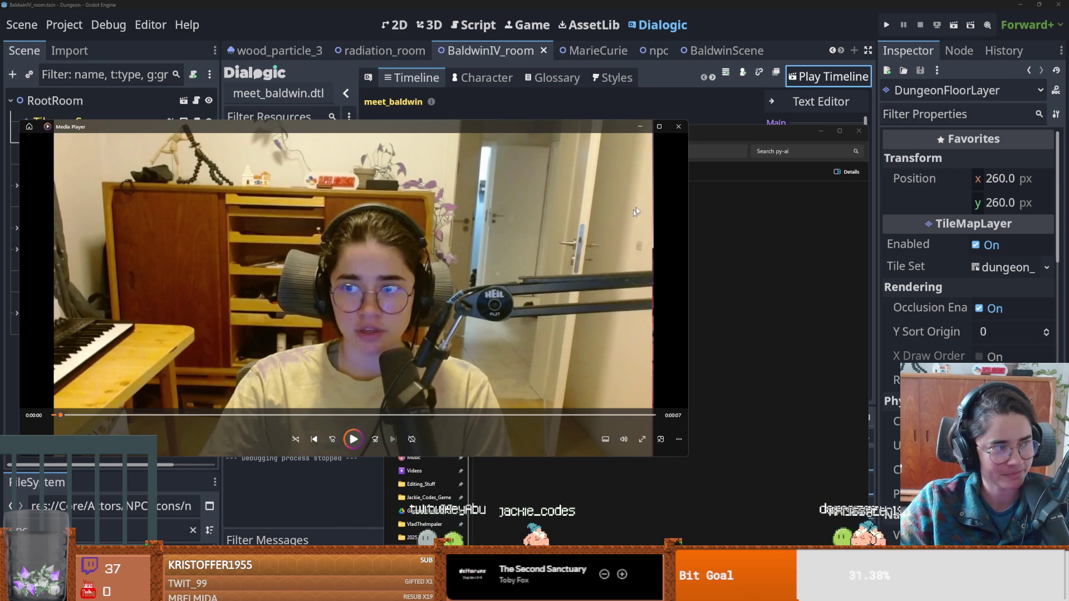
pyautogui.click(676, 132)
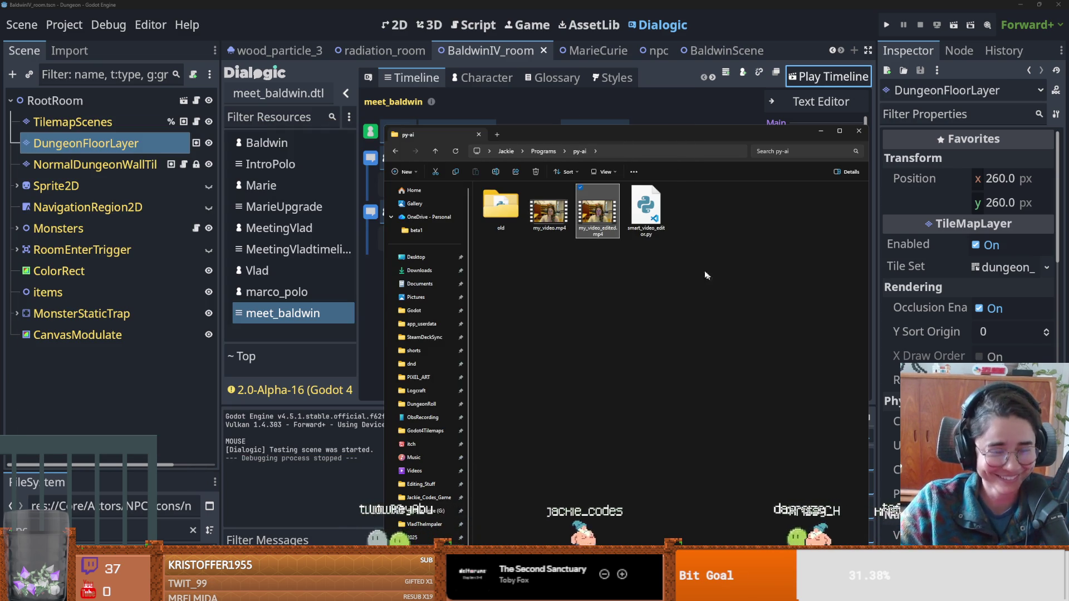
pyautogui.click(653, 208)
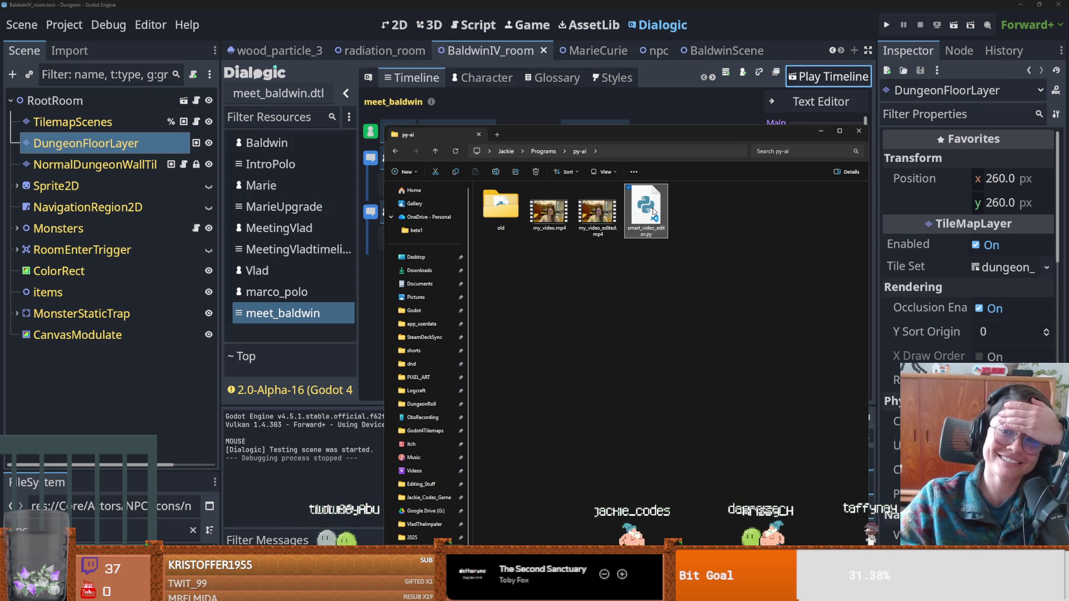
pyautogui.doubleClick(653, 208)
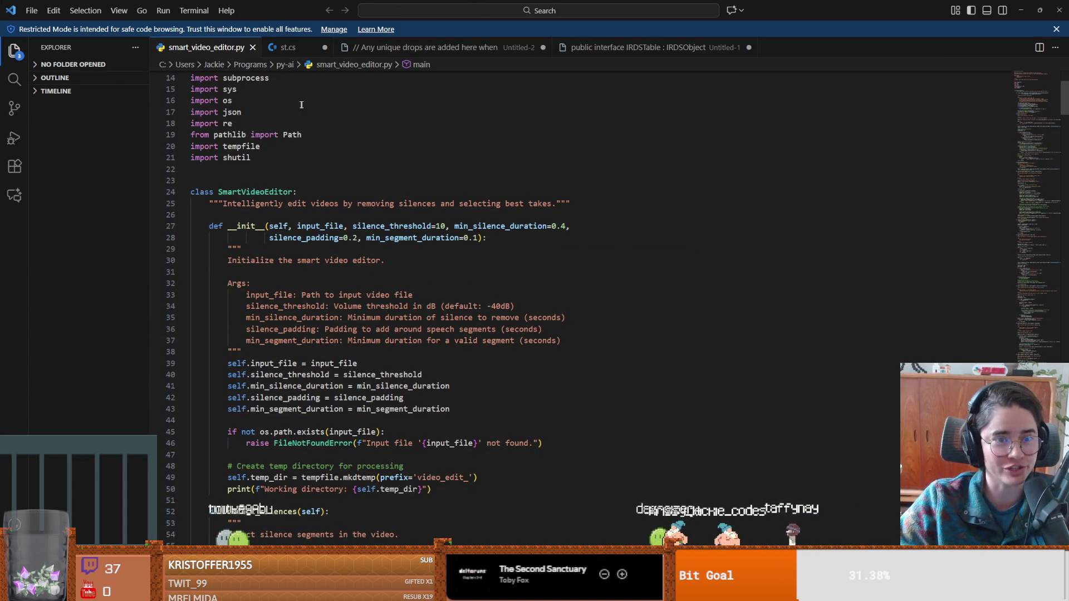
# Read the SmartVideoEditor parameters, then open py-ai's old folder in File Explorer.
pyautogui.moveTo(421, 226)
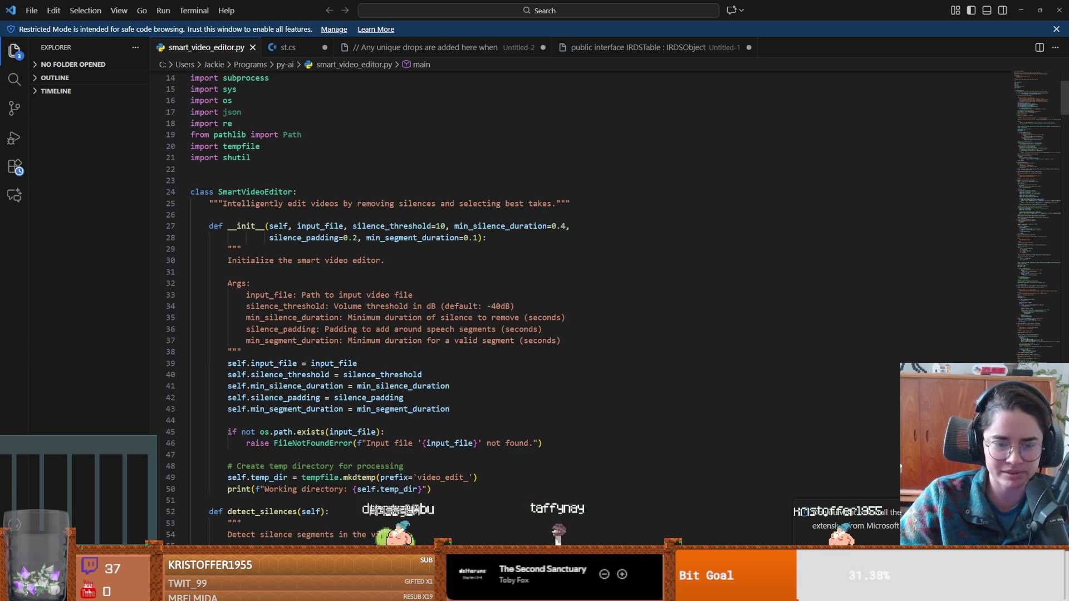
pyautogui.hotkey('alt', 'Tab')
pyautogui.doubleClick(499, 209)
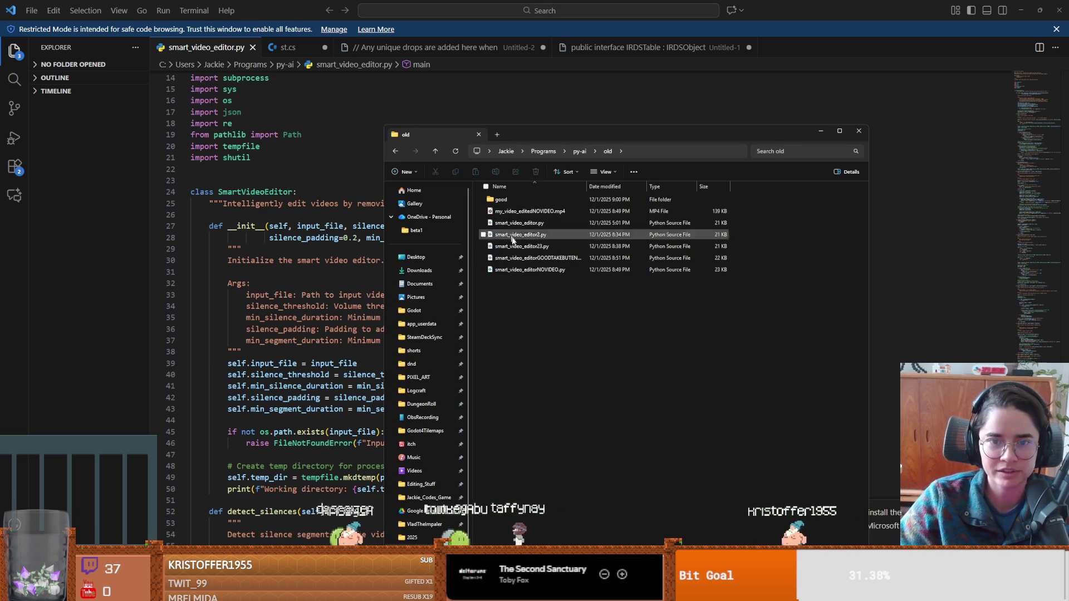
# Play my_video_editedNOVIDEO.mp4, close it, and look over the editor scripts in old.
pyautogui.doubleClick(537, 211)
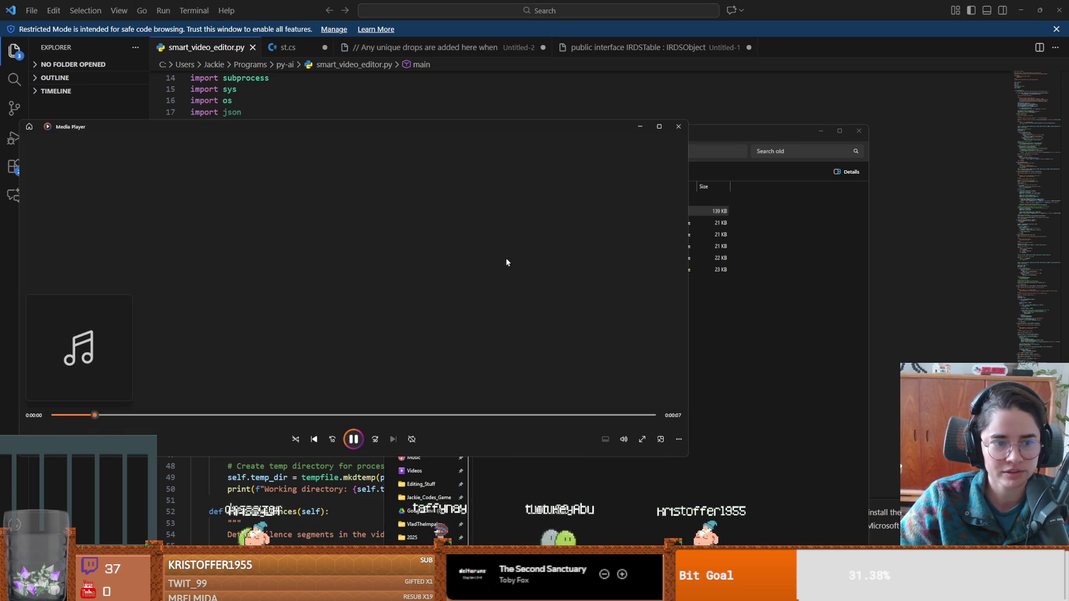
pyautogui.click(678, 128)
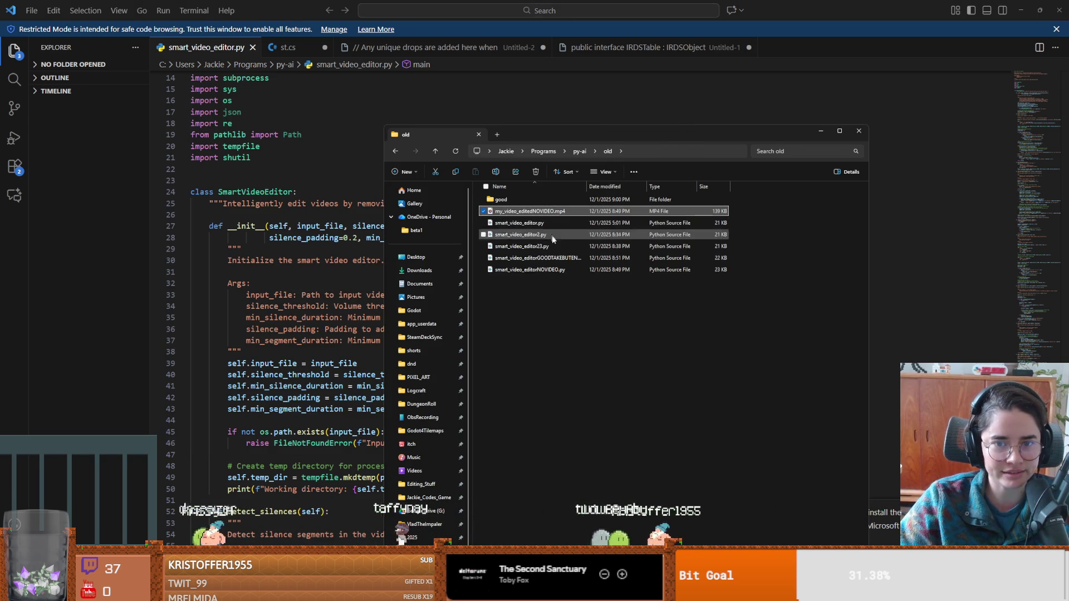
pyautogui.click(567, 296)
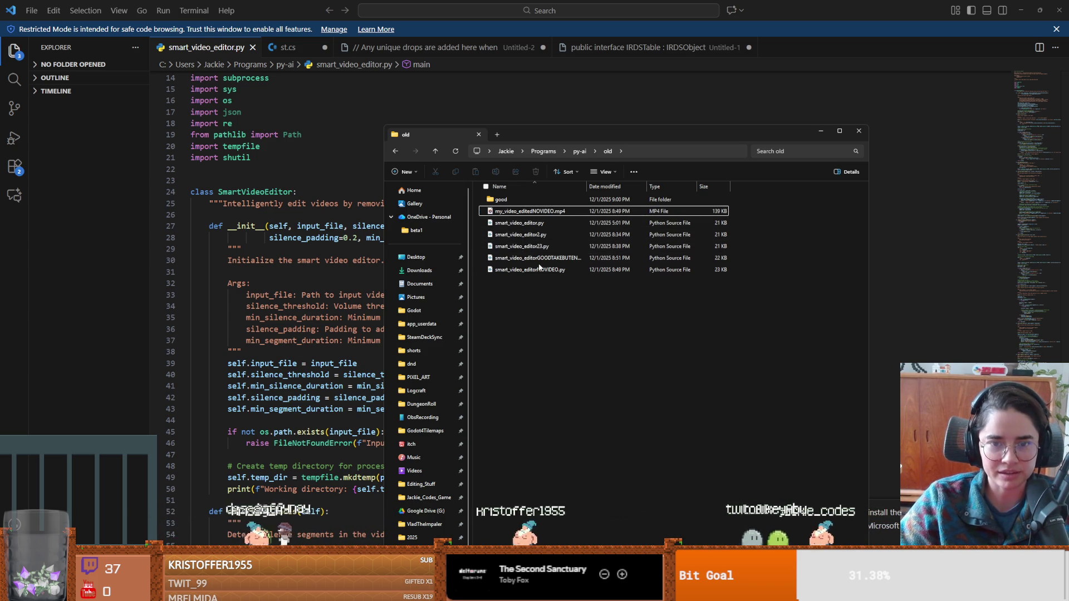
pyautogui.click(528, 234)
pyautogui.click(535, 258)
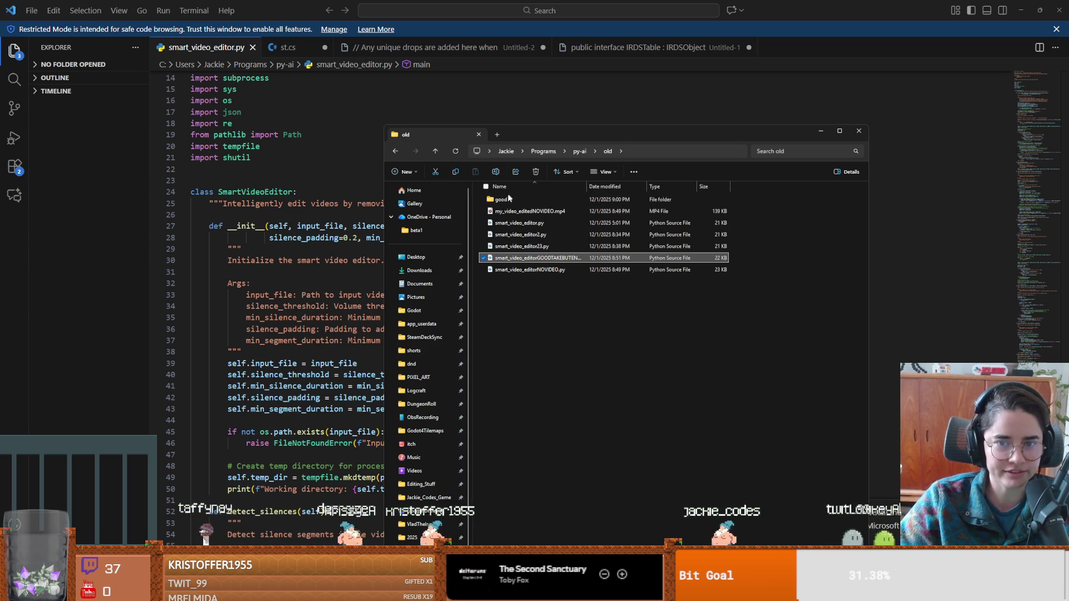
# Open the good subfolder, close Explorer, and highlight every silence_threshold use in the code.
pyautogui.doubleClick(501, 200)
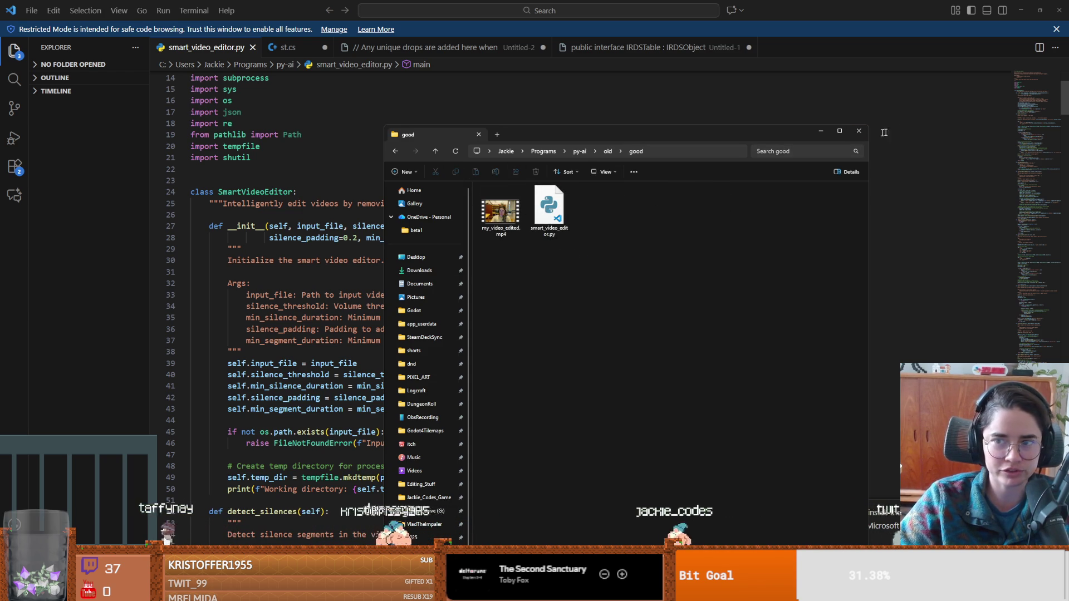
pyautogui.click(859, 130)
pyautogui.doubleClick(414, 228)
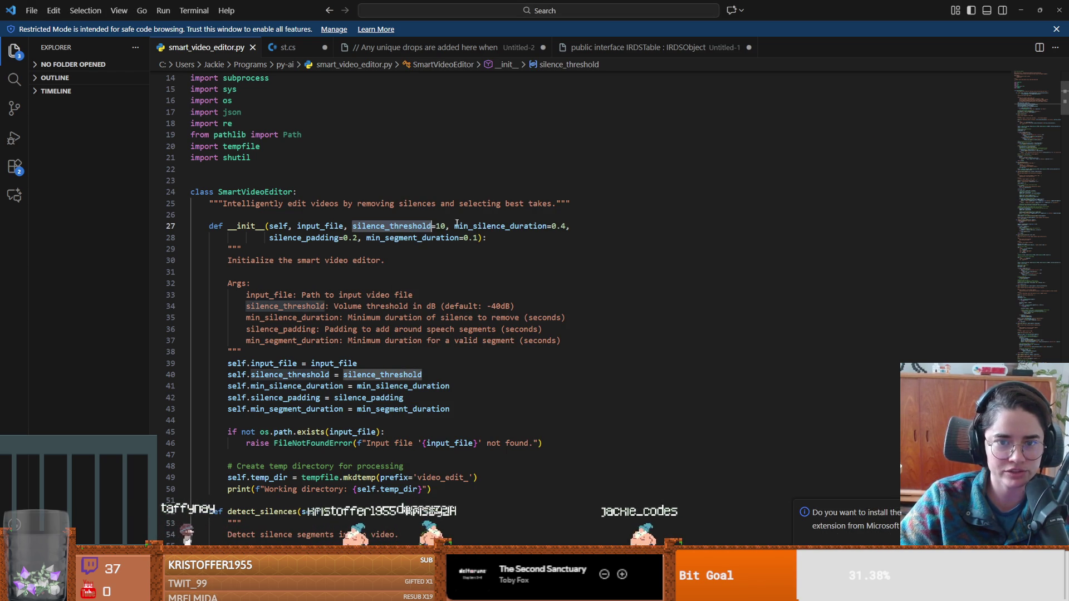
# Highlight uses of min_silence_duration, silence_padding and min_segment_duration.
pyautogui.doubleClick(489, 226)
pyautogui.click(303, 238)
pyautogui.click(409, 237)
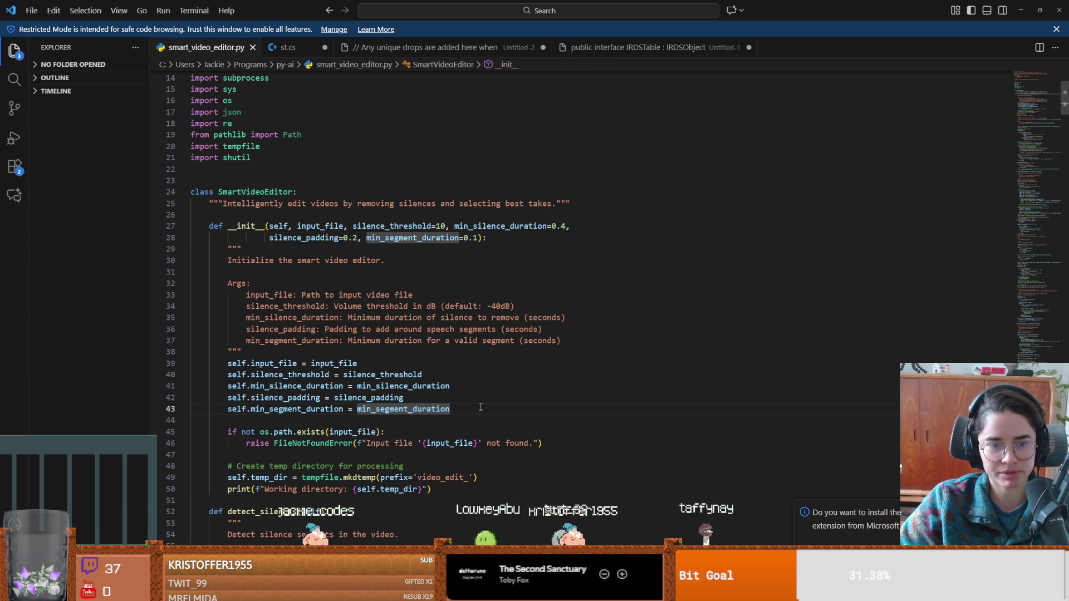
# Select the assignments on lines 39–43, highlight uses of self, and dismiss the extension notification.
pyautogui.moveTo(493, 411)
pyautogui.mouseDown()
pyautogui.moveTo(218, 364)
pyautogui.moveTo(261, 375)
pyautogui.mouseUp()
pyautogui.click(229, 363)
pyautogui.click(232, 366)
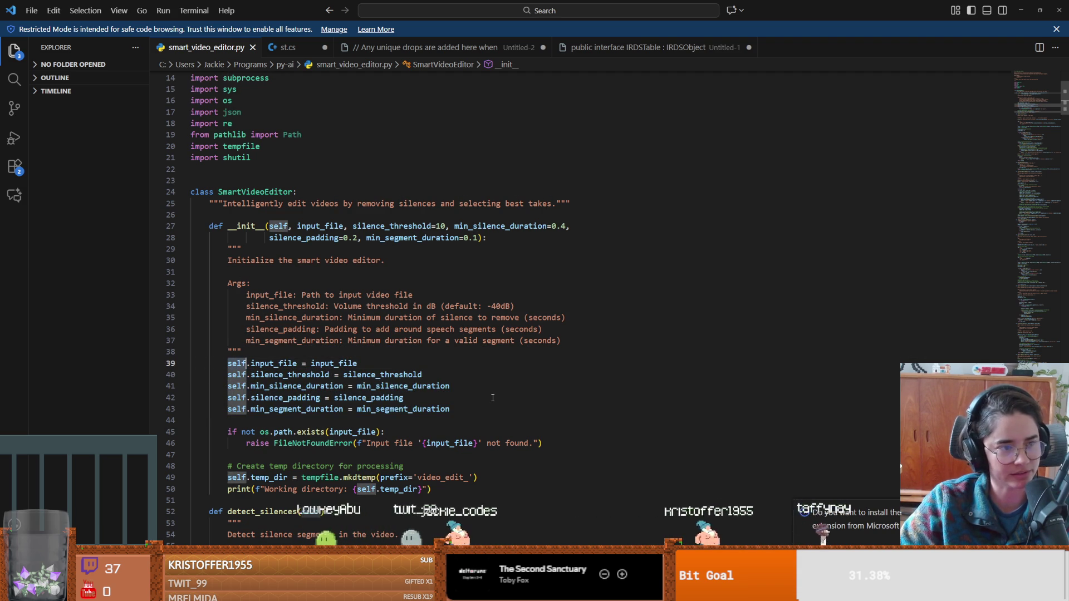
pyautogui.press('Escape')
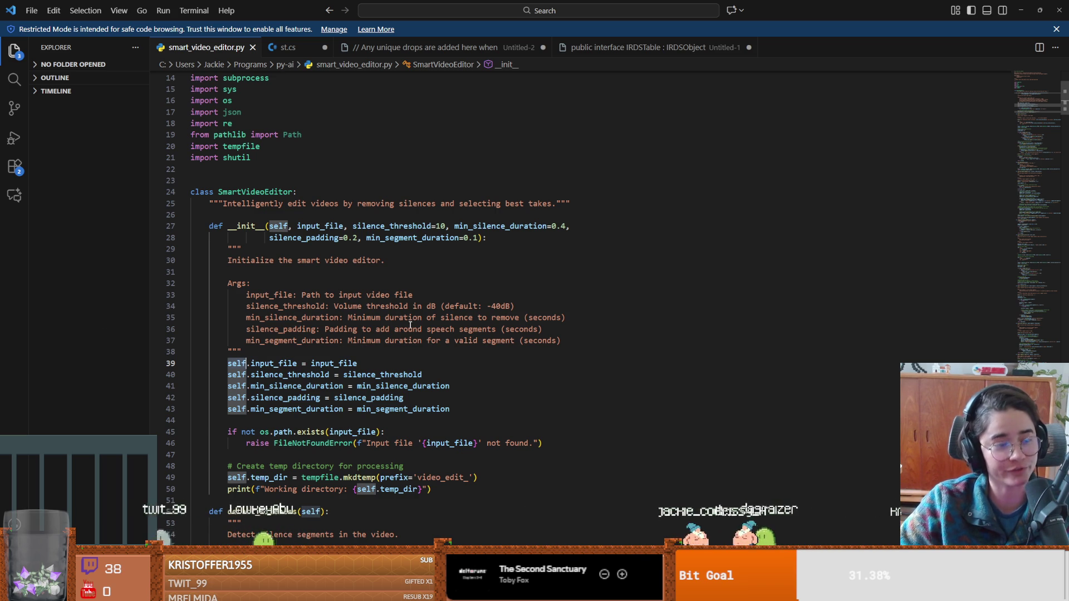
pyautogui.hotkey('alt', 'Tab')
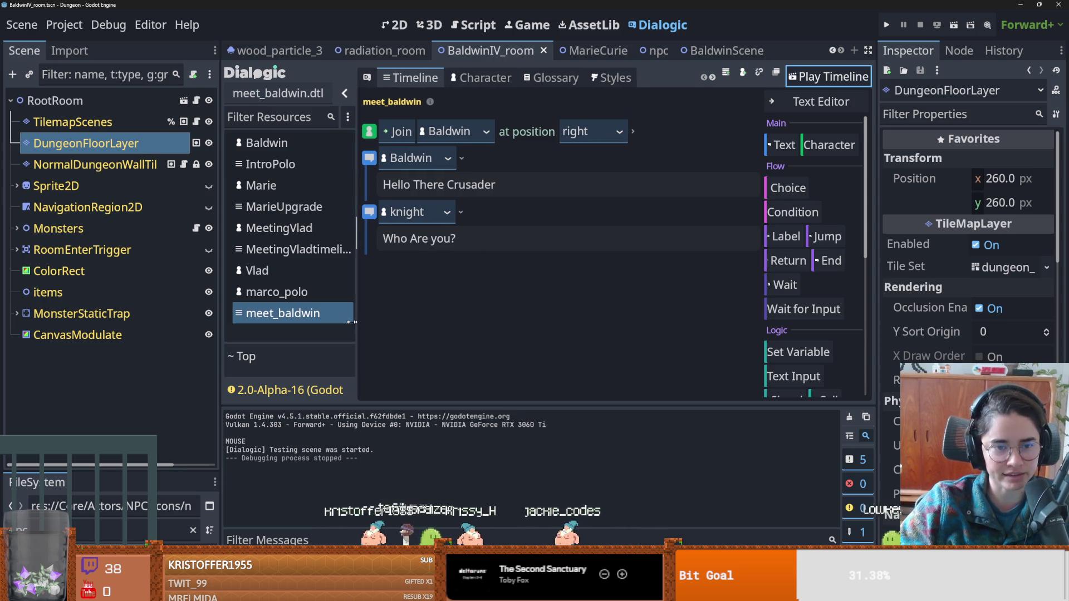
# Resize the timeline and scene-tree docks and inspect the meet_baldwin timeline events.
pyautogui.moveTo(357, 322); pyautogui.dragTo(346, 322)
pyautogui.moveTo(220, 303); pyautogui.dragTo(204, 303)
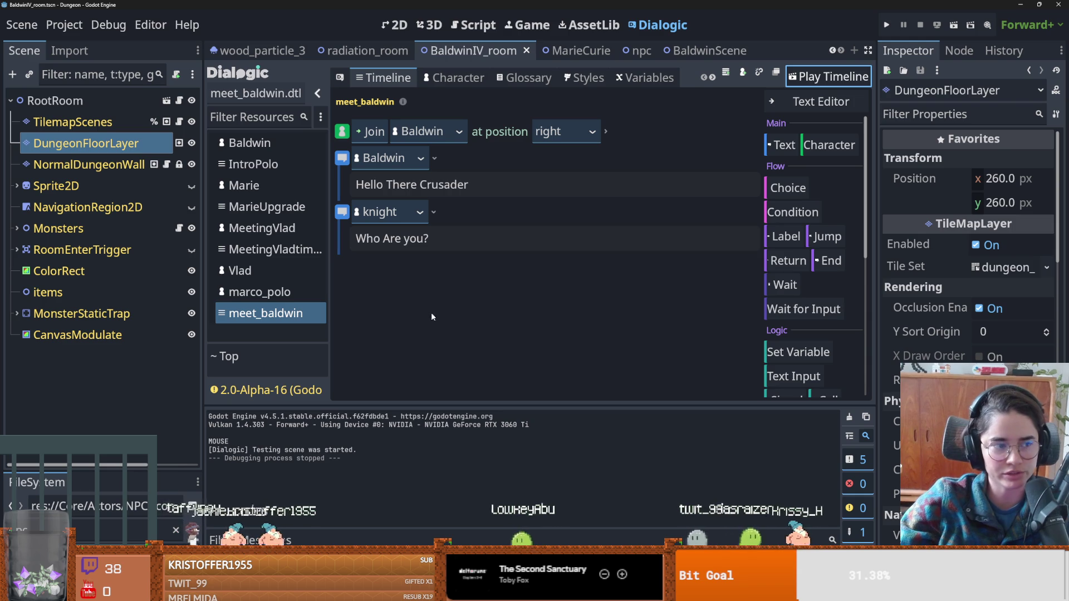
pyautogui.click(468, 211)
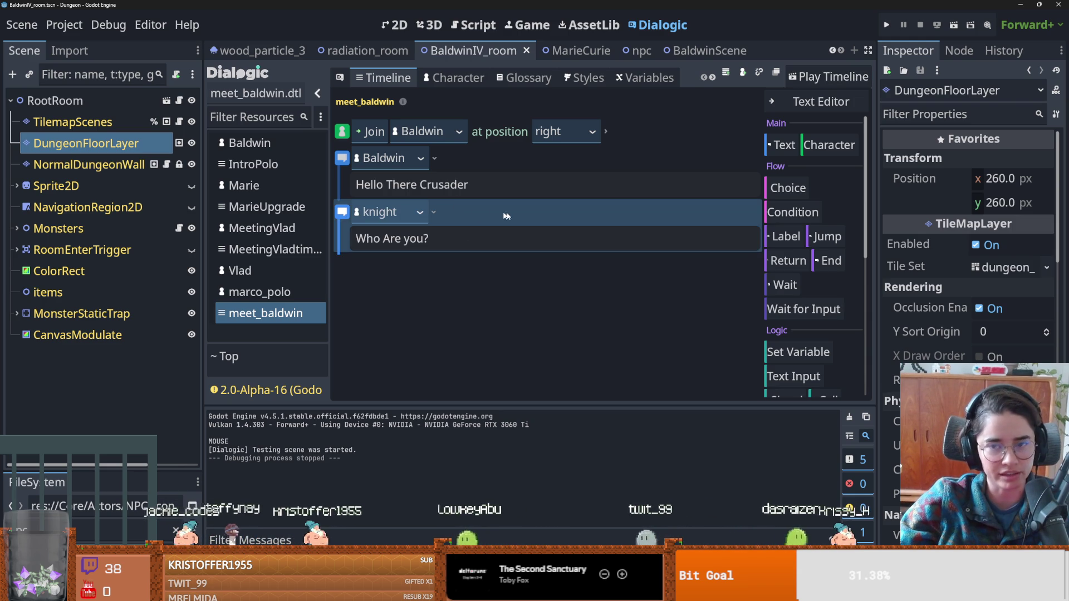
pyautogui.click(656, 132)
pyautogui.click(572, 163)
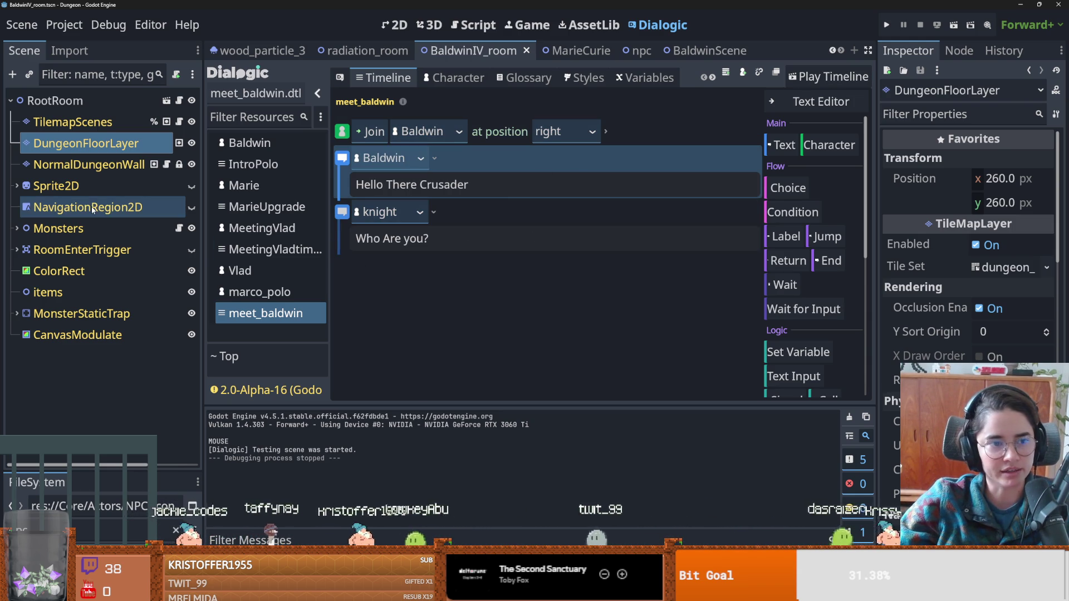
pyautogui.moveTo(204, 215); pyautogui.dragTo(234, 215)
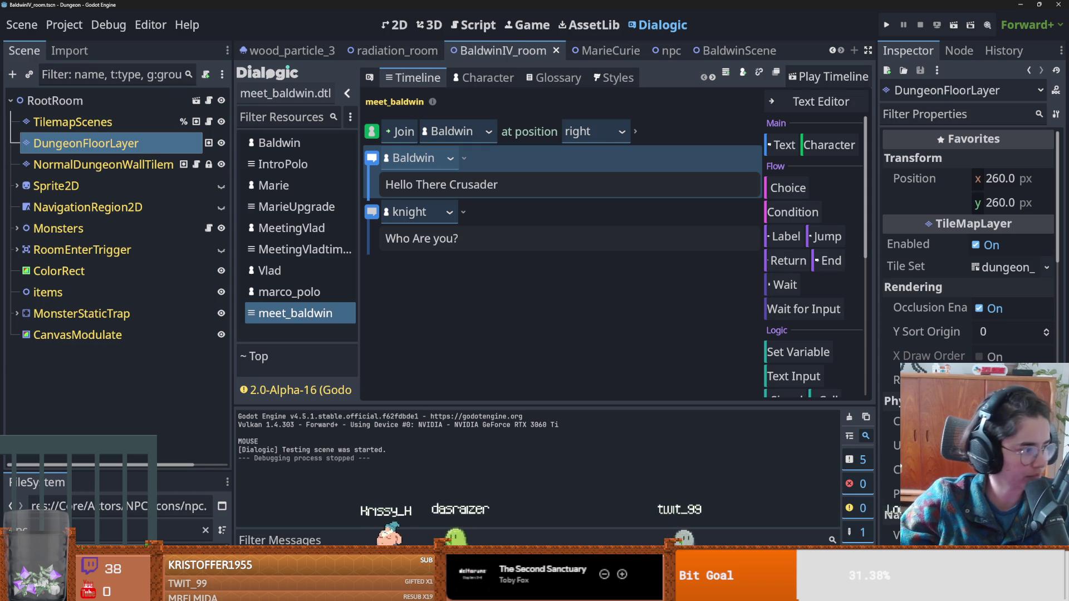
# Test-run the game with F5 and save the BaldwinIV_room scene.
pyautogui.press('F5')
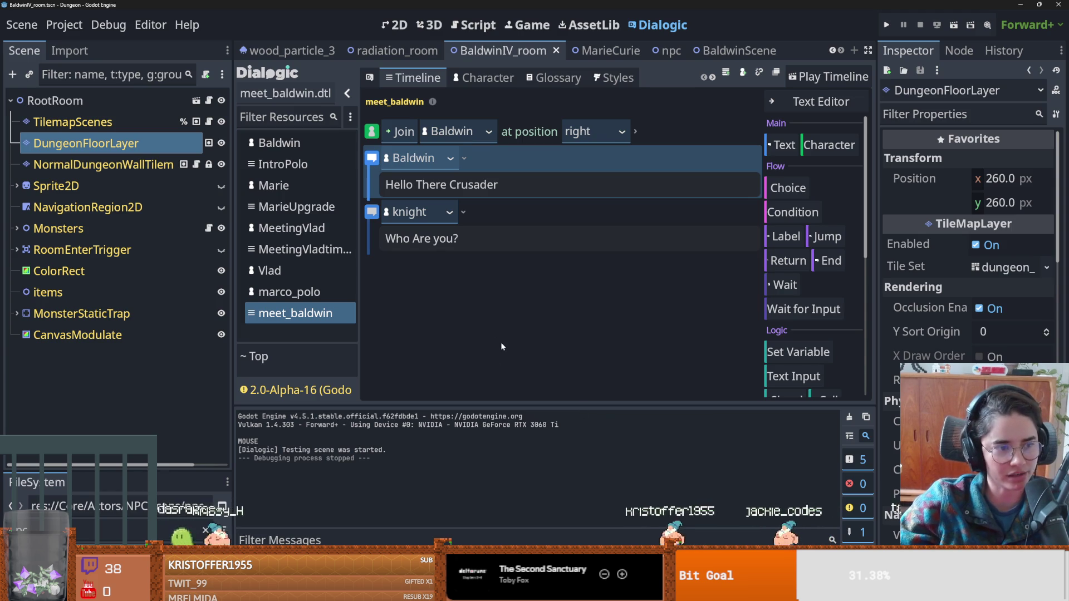
pyautogui.hotkey('ctrl', 's')
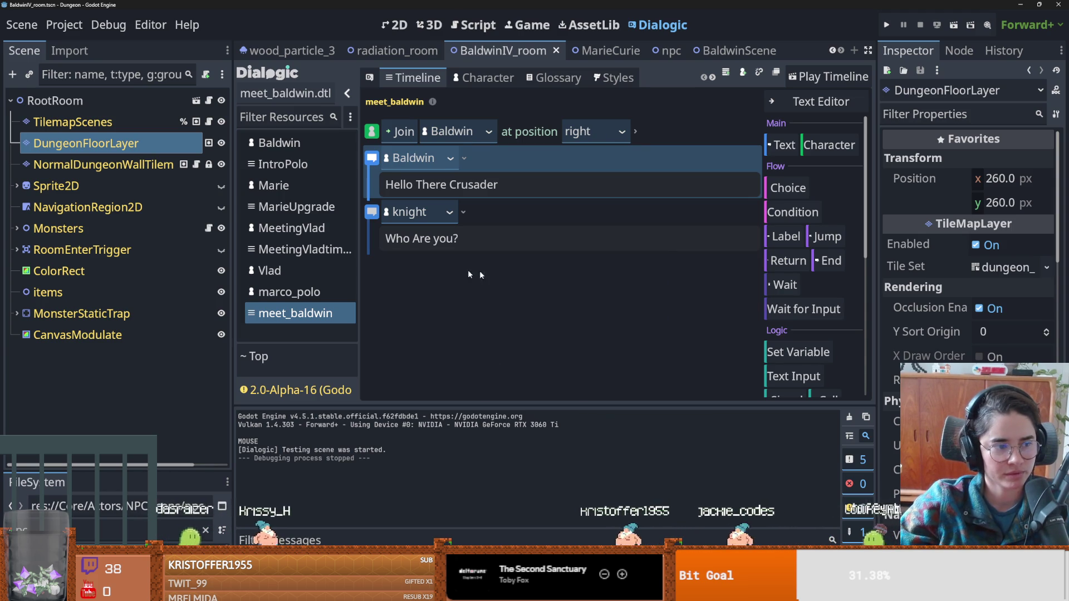
pyautogui.moveTo(228, 313); pyautogui.dragTo(252, 313)
# Save the scene and flip through the radiation_room, MarieCurie and npc scene tabs.
pyautogui.click(179, 293)
pyautogui.hotkey('ctrl', 's')
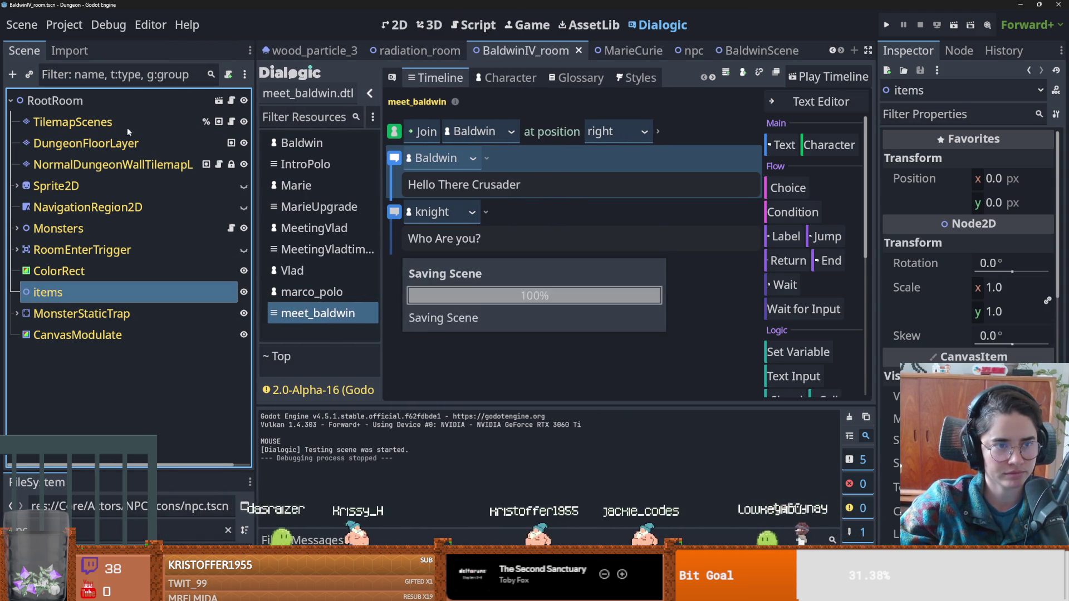
pyautogui.click(430, 53)
pyautogui.click(633, 50)
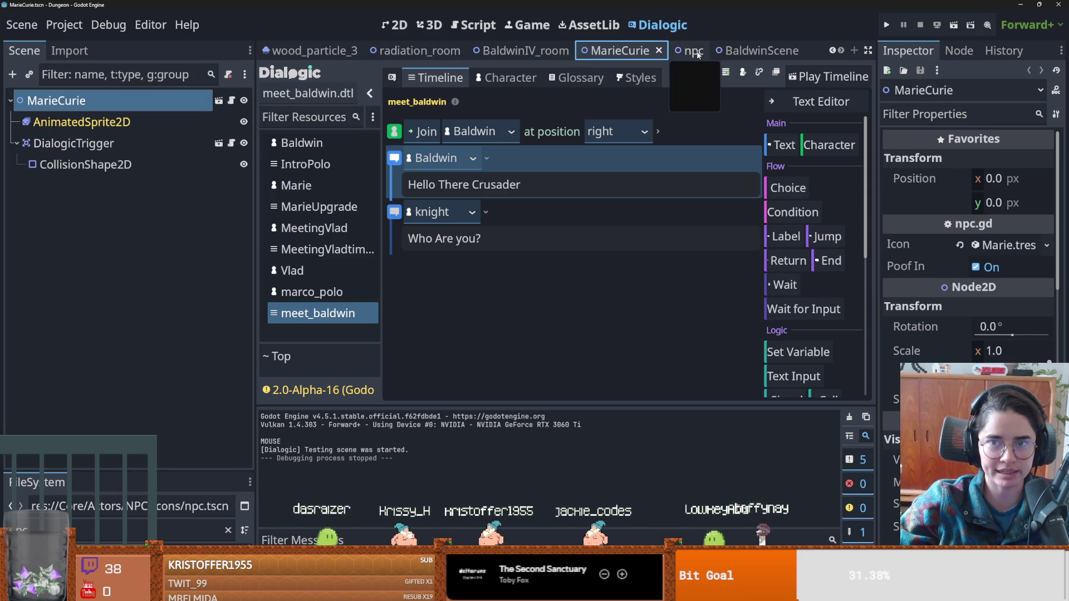
pyautogui.click(693, 51)
# Close the npc, empty, wood_particle_3, crate and crate_explosion scene tabs.
pyautogui.click(700, 51)
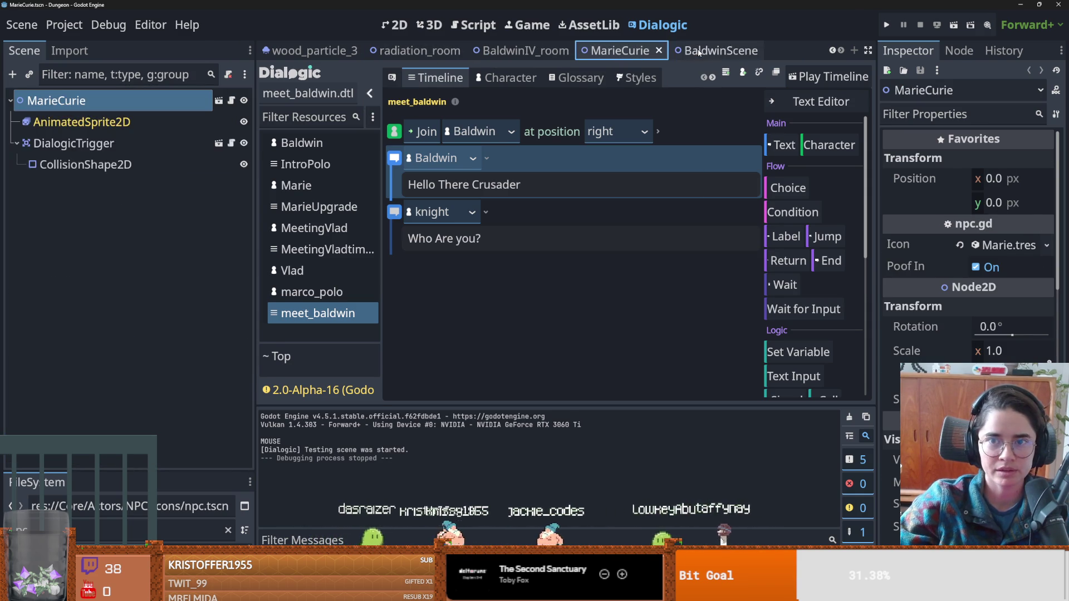
pyautogui.click(700, 51)
pyautogui.hotkey('ctrl', 'n')
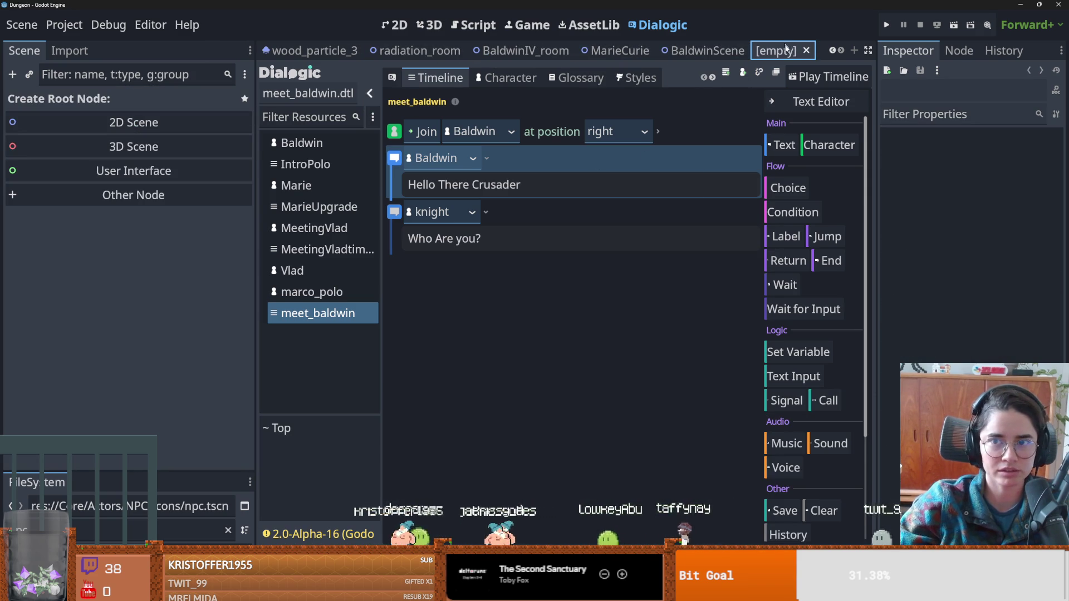
pyautogui.click(807, 50)
pyautogui.click(311, 51)
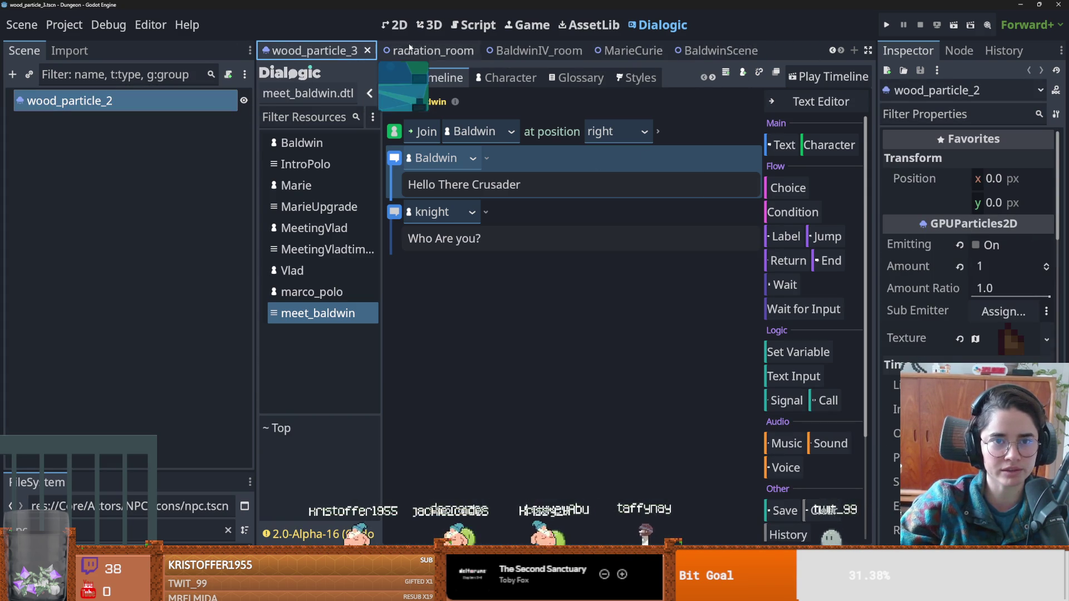
pyautogui.click(368, 50)
pyautogui.click(287, 50)
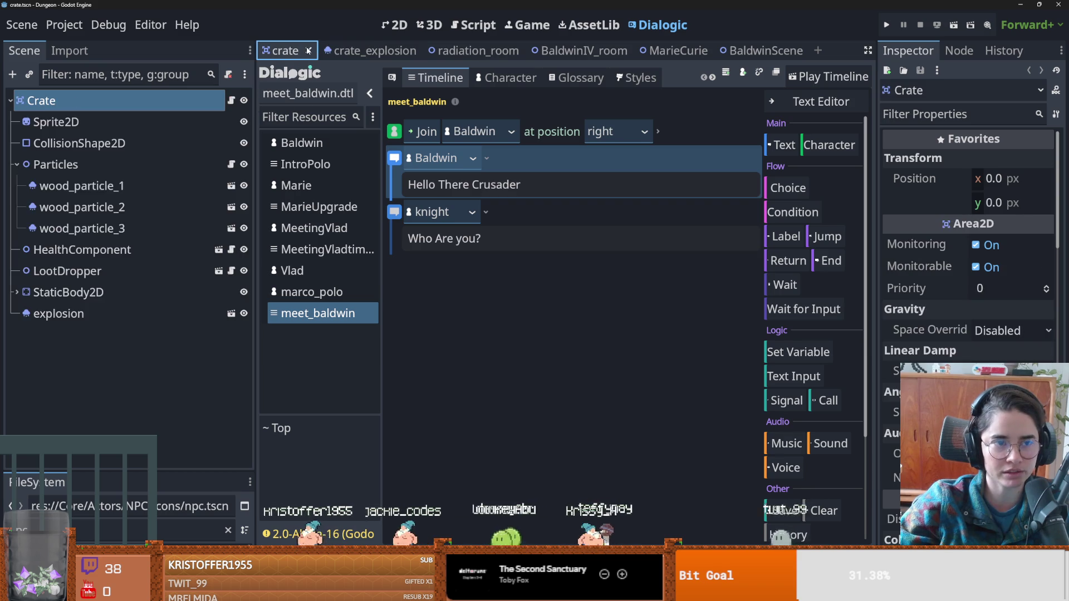
pyautogui.click(313, 51)
pyautogui.click(365, 50)
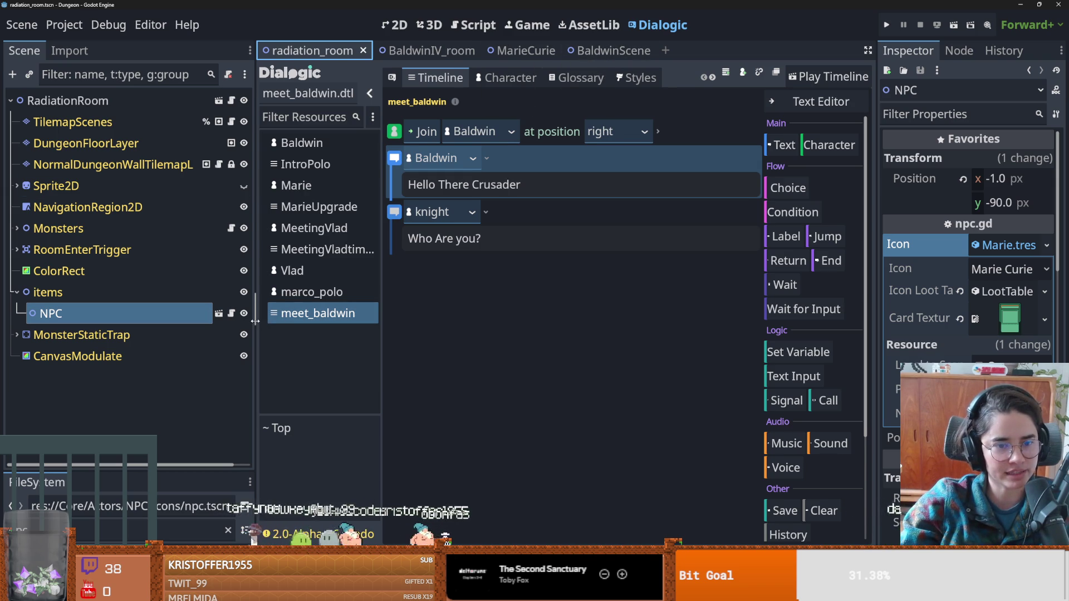
# Widen the Scene dock against the Dialogic editor in two drags and collapse the items node.
pyautogui.moveTo(255, 322); pyautogui.dragTo(283, 322)
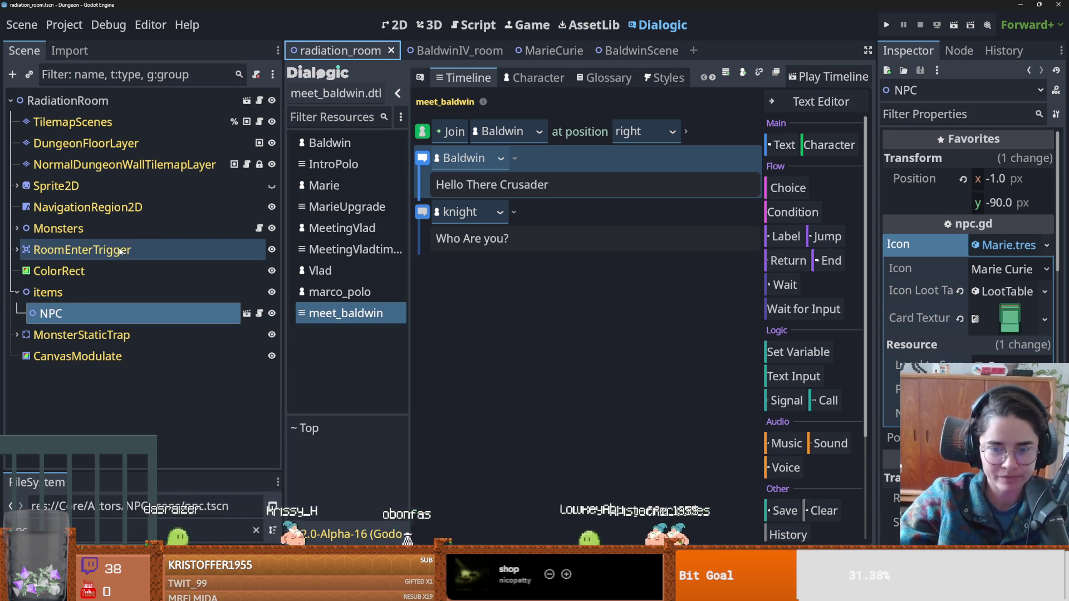
pyautogui.click(16, 293)
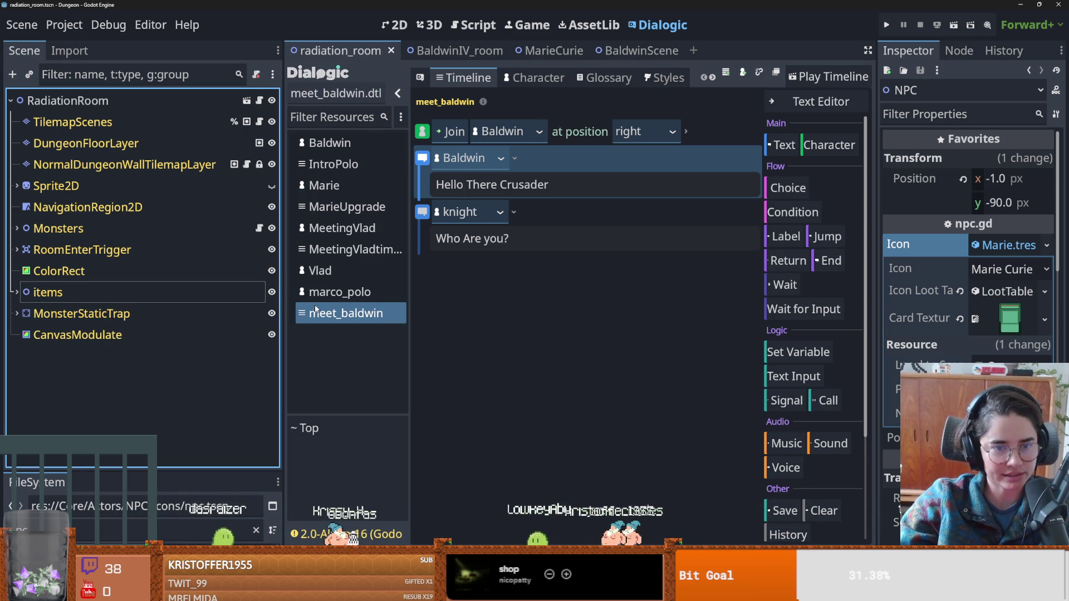
pyautogui.moveTo(283, 334); pyautogui.dragTo(318, 333)
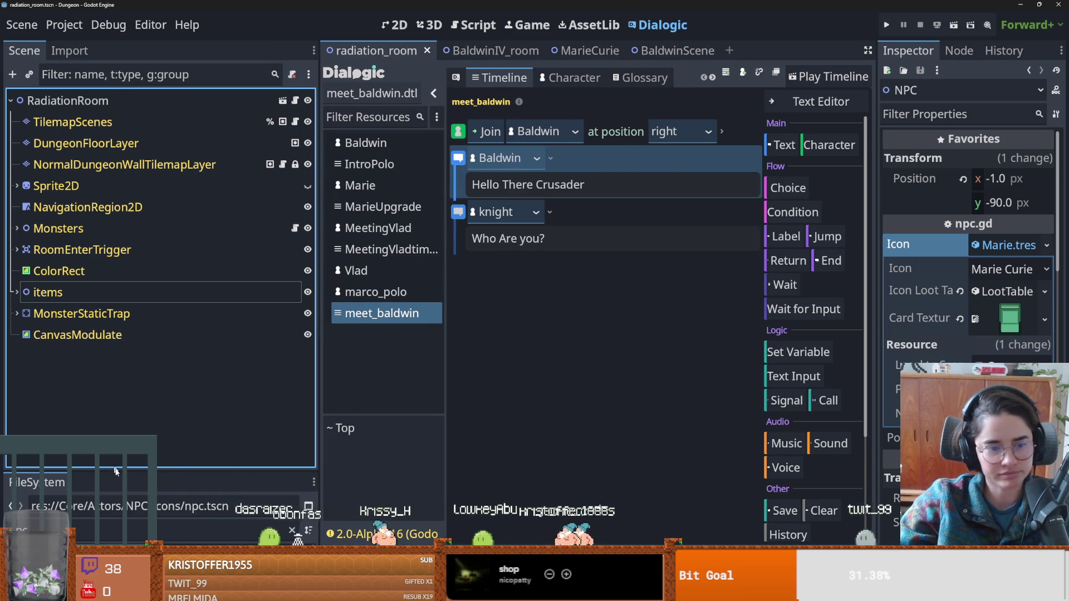
# Expand the items node in the Scene dock so the NPC child node shows.
pyautogui.click(17, 293)
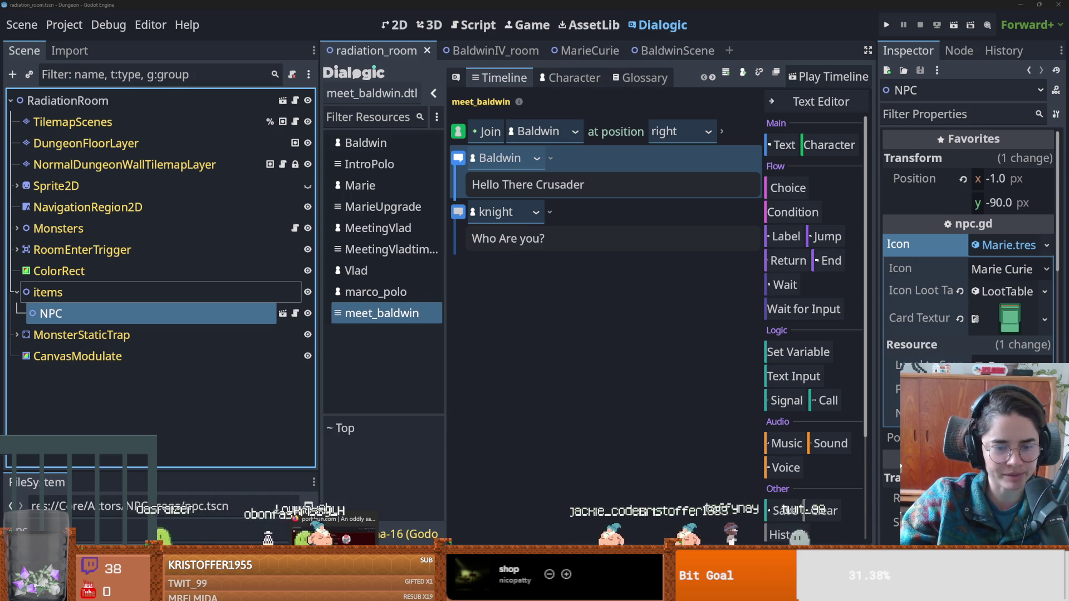
# Deselect the NPC node and switch to the browser playing 'Thanks for 600K subs!'.
pyautogui.click(157, 380)
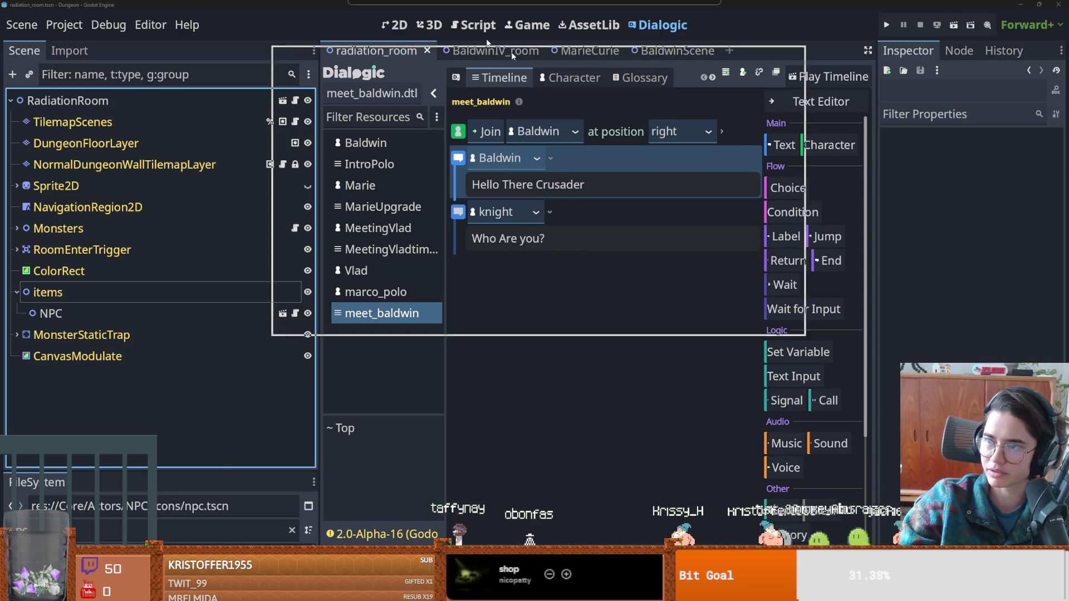
pyautogui.hotkey('alt', 'Tab')
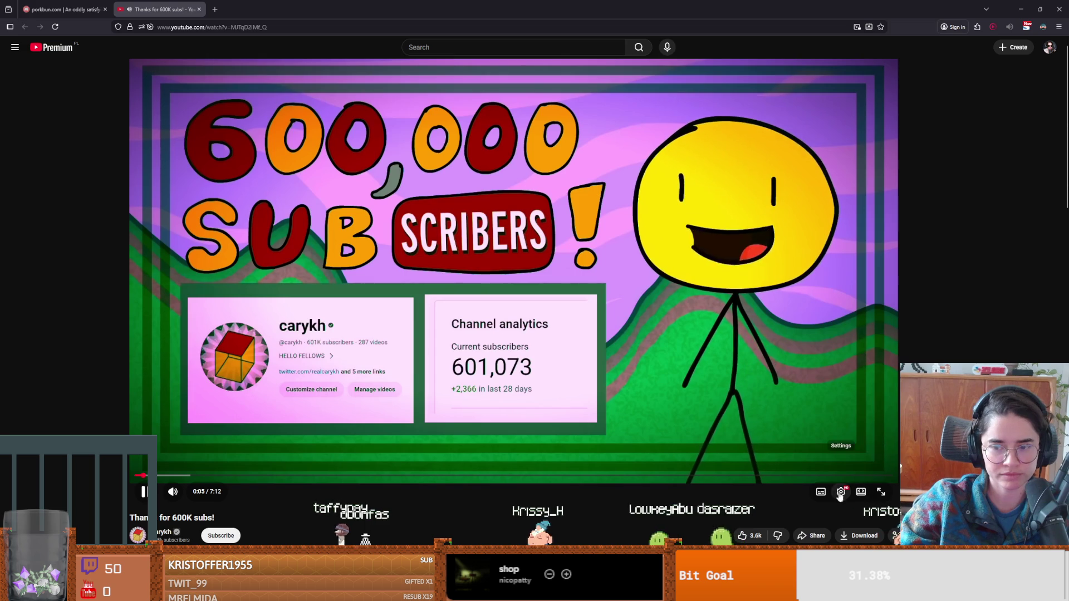
# Set the video's playback speed to 1.5x from the settings gear.
pyautogui.click(841, 491)
pyautogui.click(822, 429)
pyautogui.scroll(-1, 857, 451)
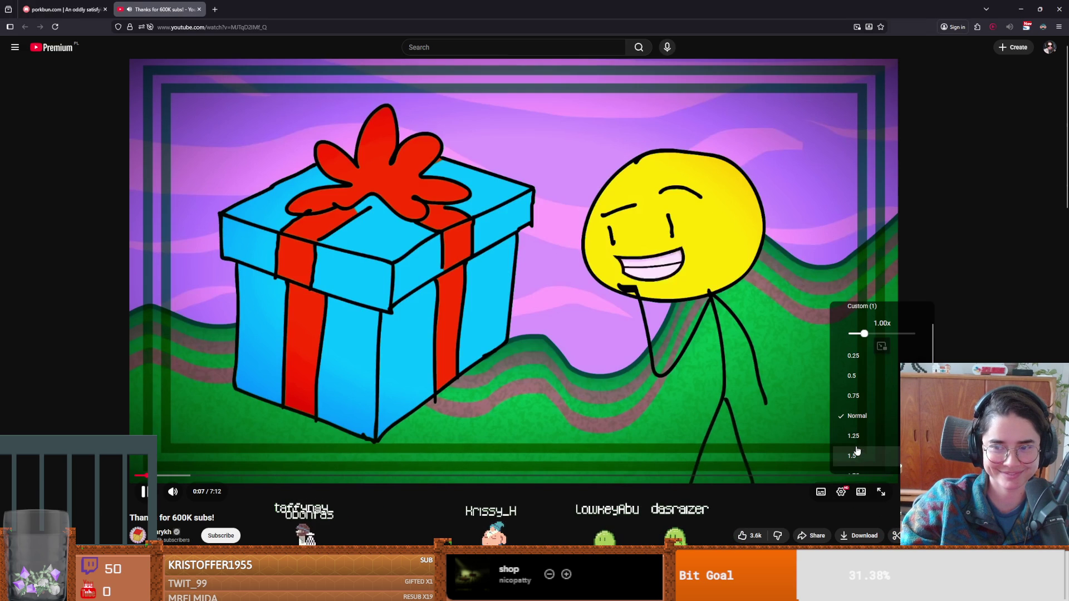
pyautogui.click(856, 454)
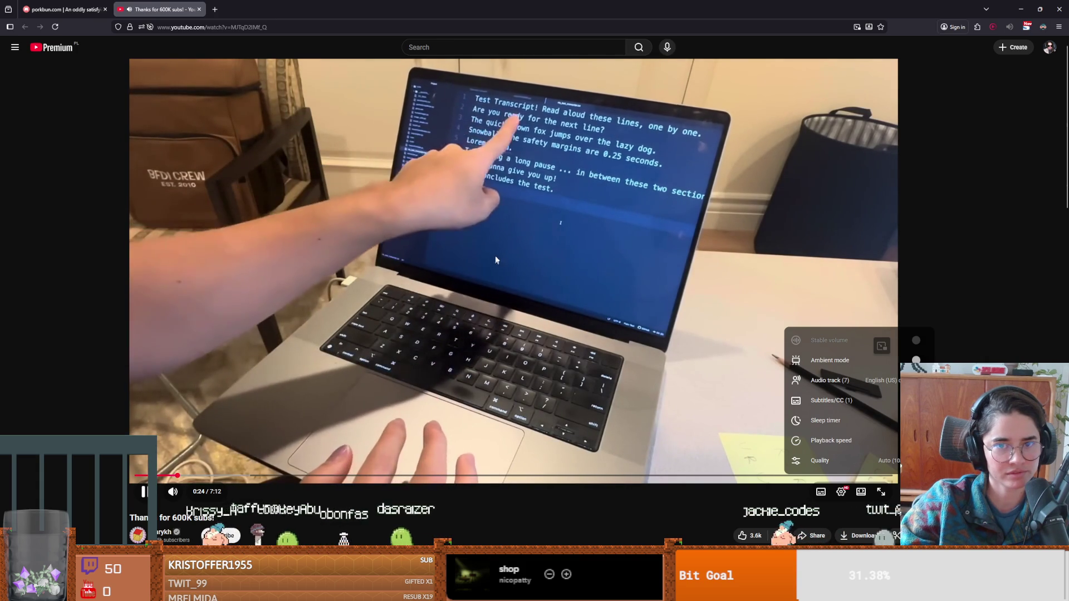
# Expand the video description with ...more and scroll through it.
pyautogui.scroll(-2, 394, 389)
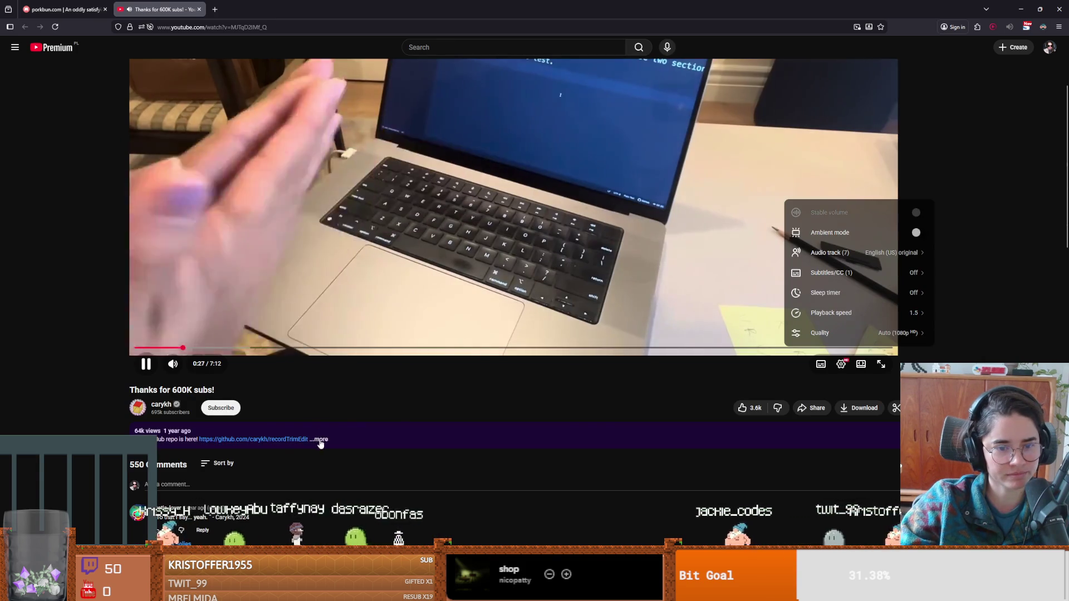
pyautogui.click(398, 439)
pyautogui.scroll(3, 398, 455)
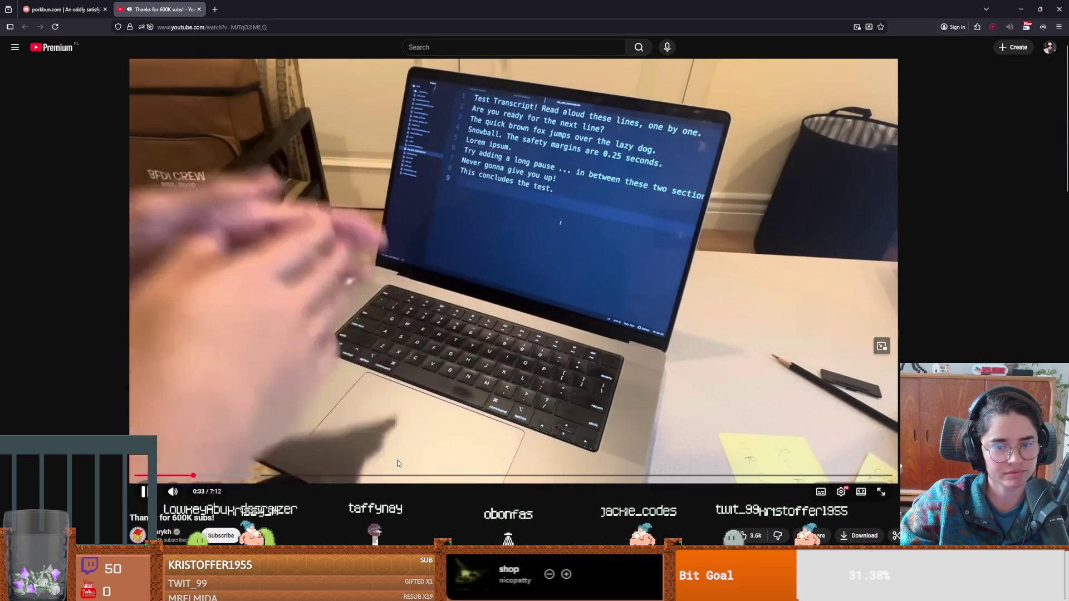
pyautogui.scroll(-3, 352, 465)
pyautogui.scroll(-2, 352, 463)
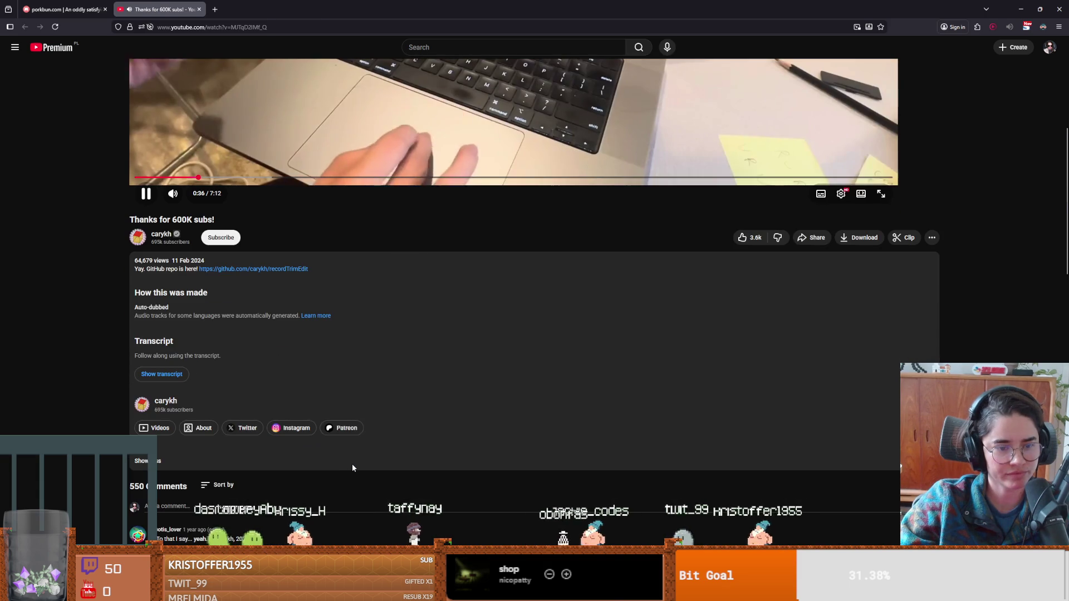
# Seek through the video from 1:40 past 5:04 to reach the transcript editor demo.
pyautogui.scroll(5, 357, 462)
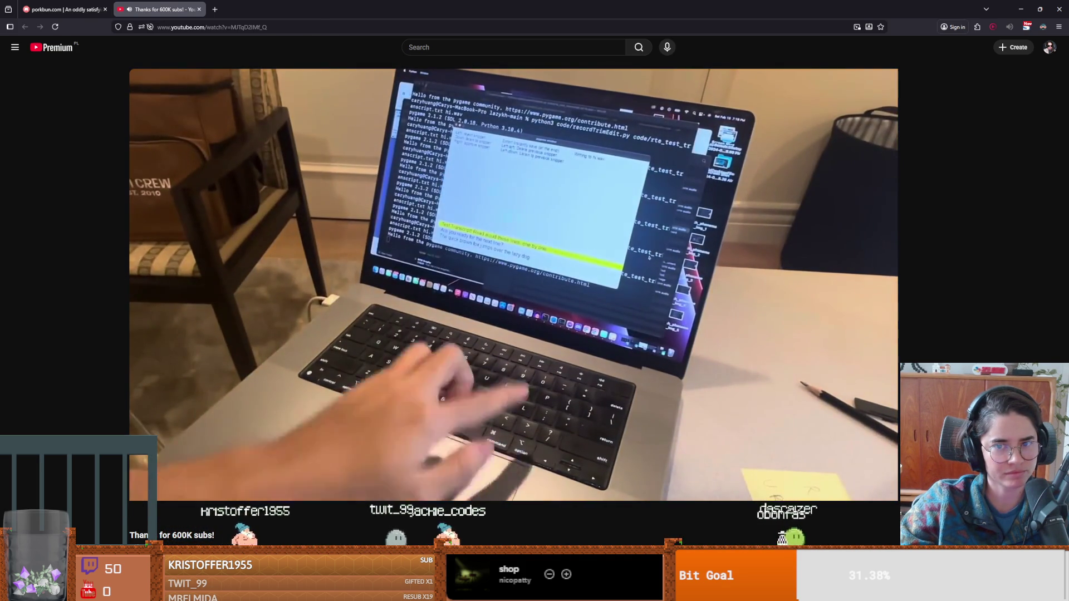
pyautogui.click(546, 301)
pyautogui.click(546, 301)
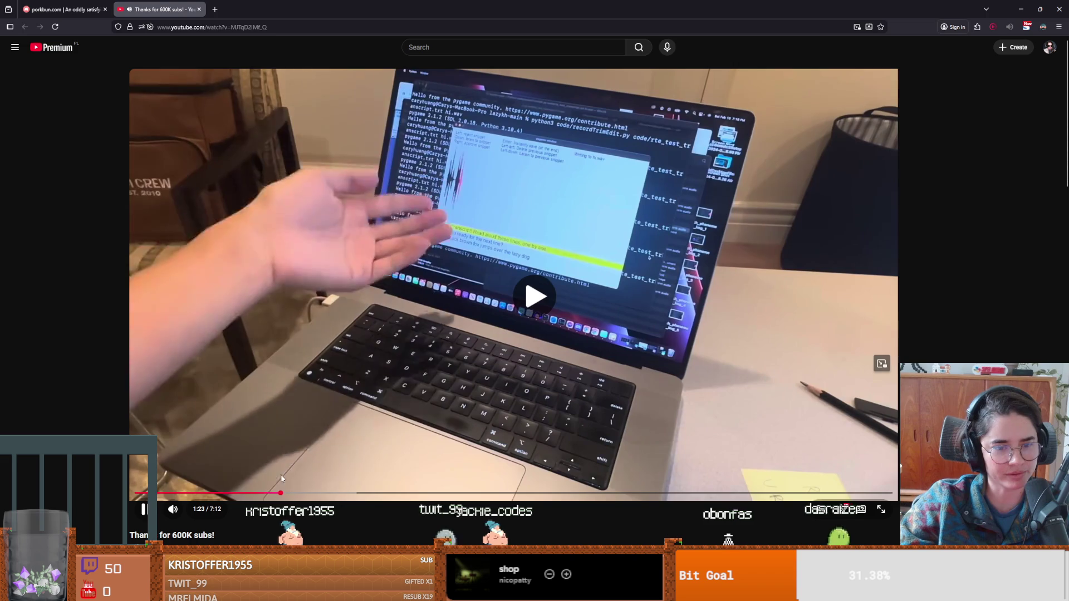
pyautogui.click(309, 493)
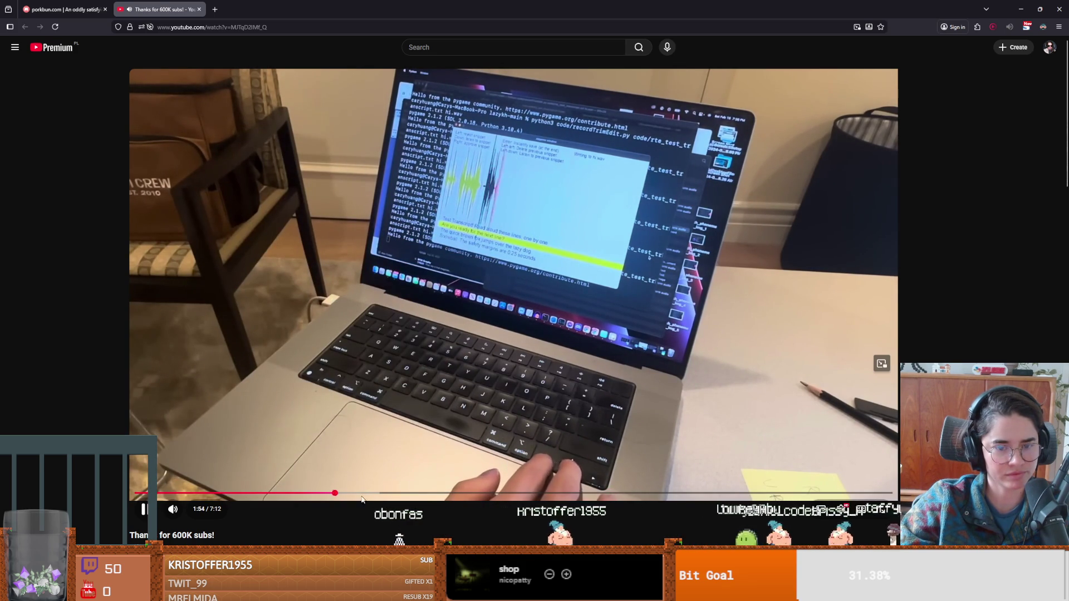
pyautogui.click(462, 493)
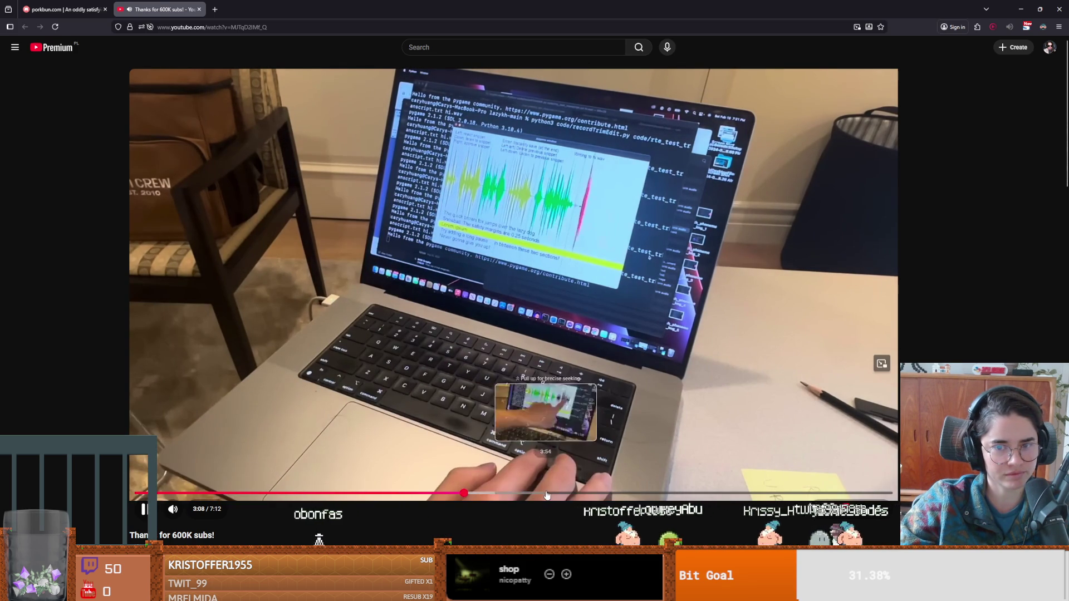
pyautogui.click(548, 493)
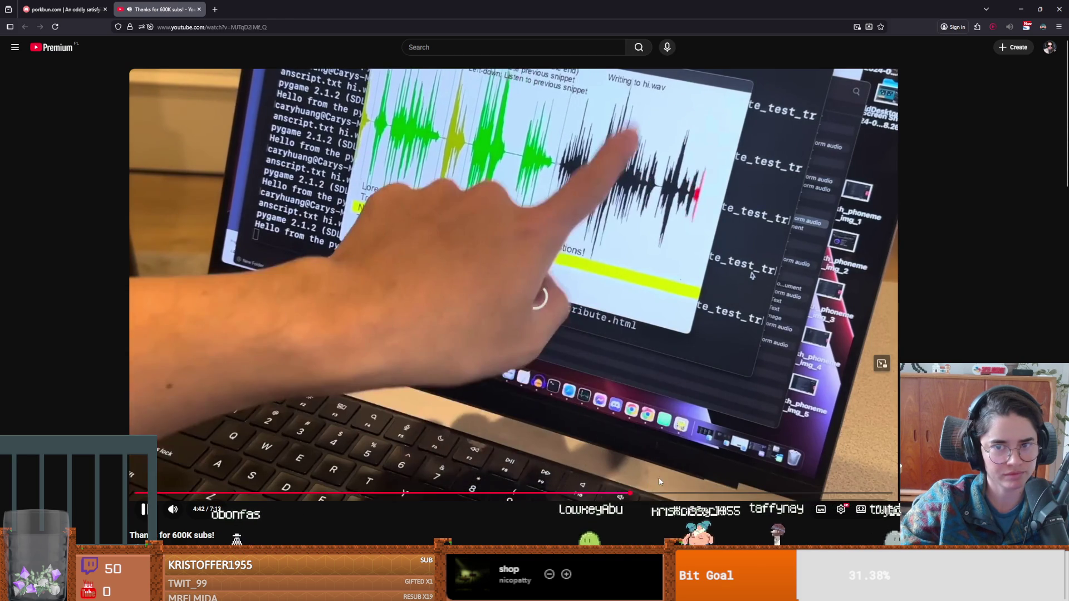
pyautogui.click(630, 493)
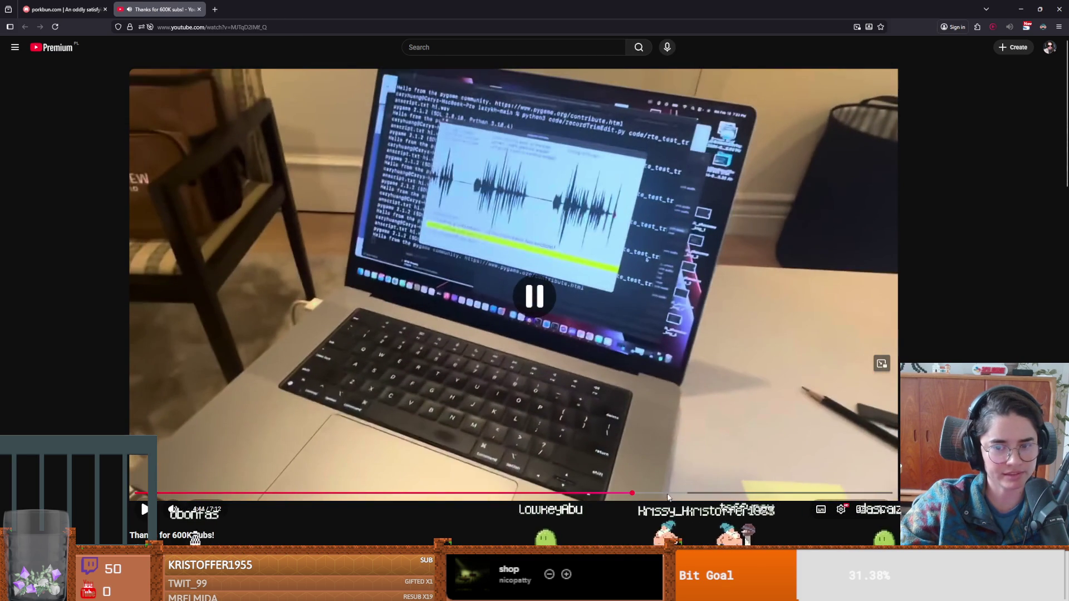
pyautogui.click(666, 493)
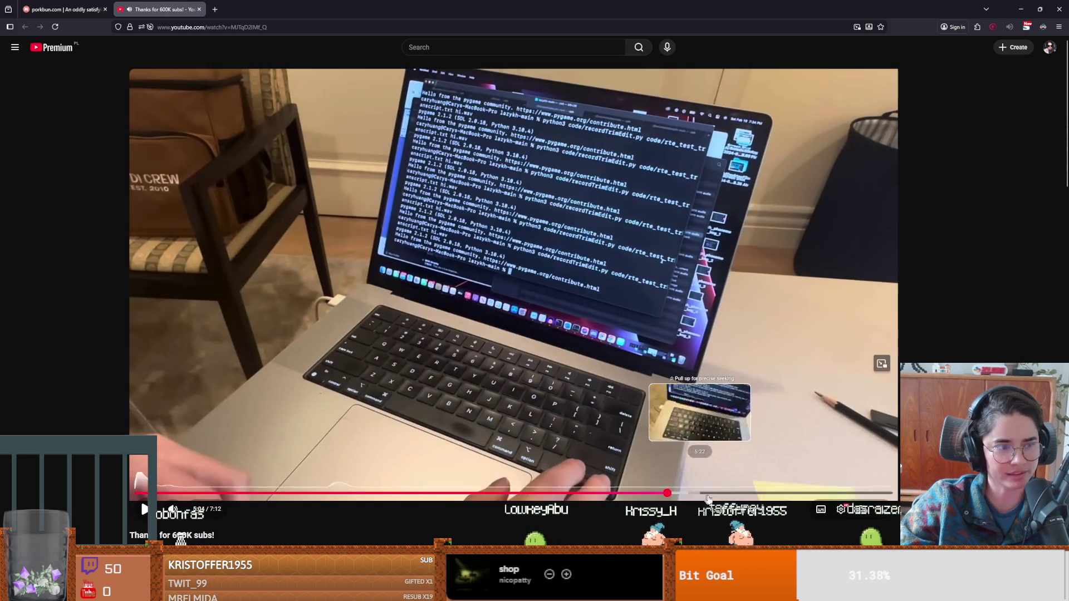
pyautogui.click(750, 493)
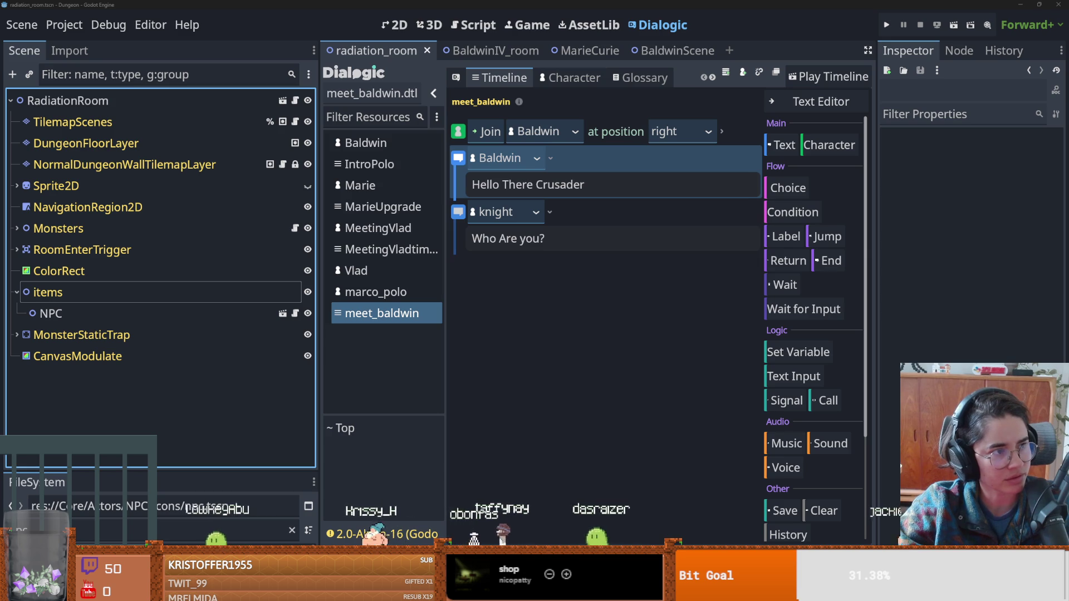
# Look over smart_video_editor.py and my_video_edited.mp4 in the py-ai folder, then close it.
pyautogui.hotkey('alt', 'Tab')
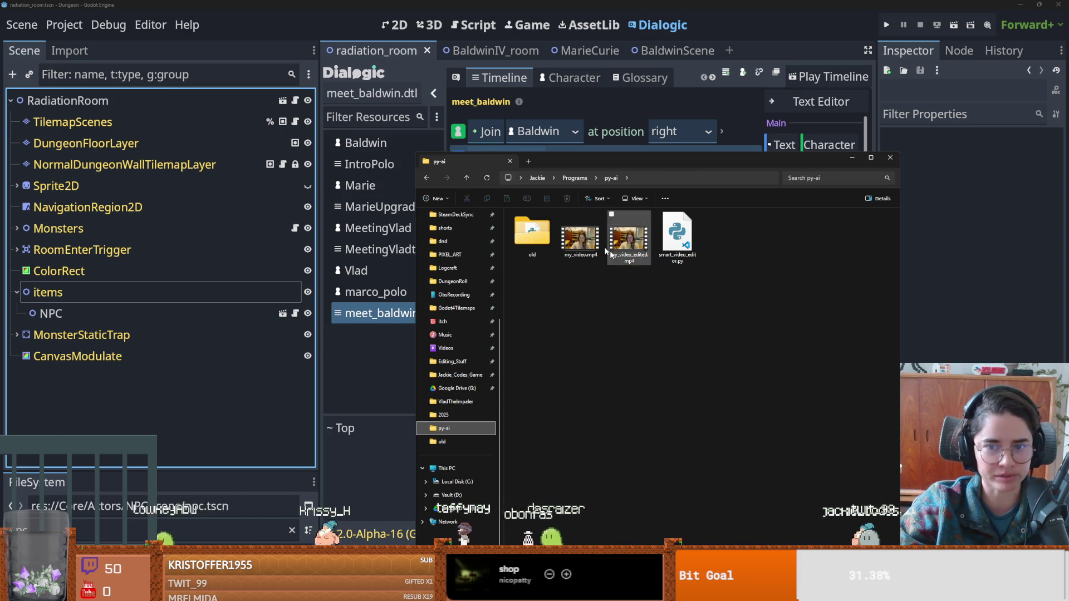
pyautogui.click(682, 240)
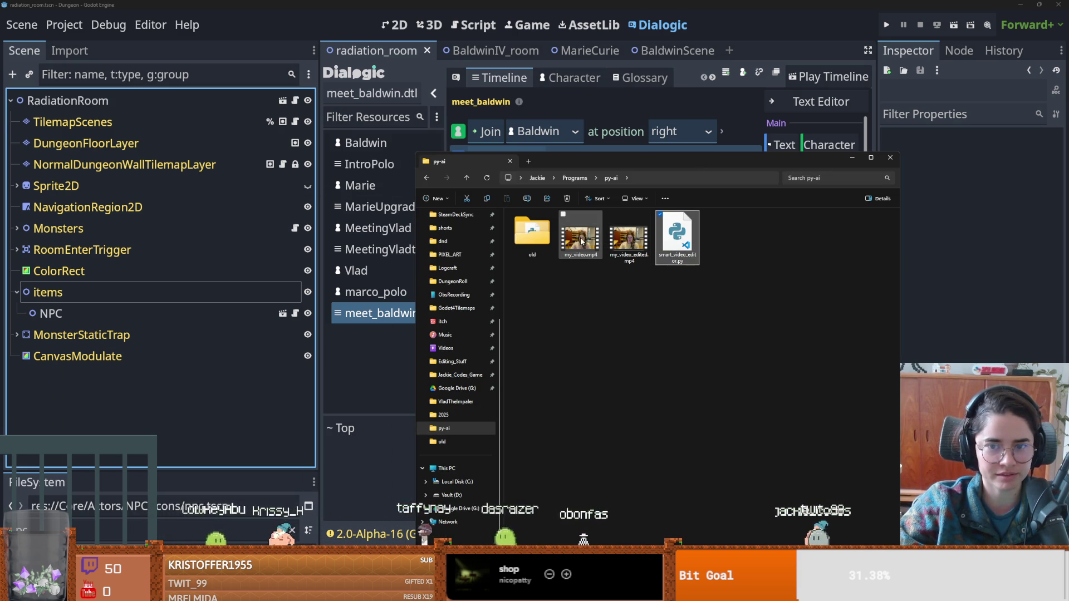
pyautogui.press('Left')
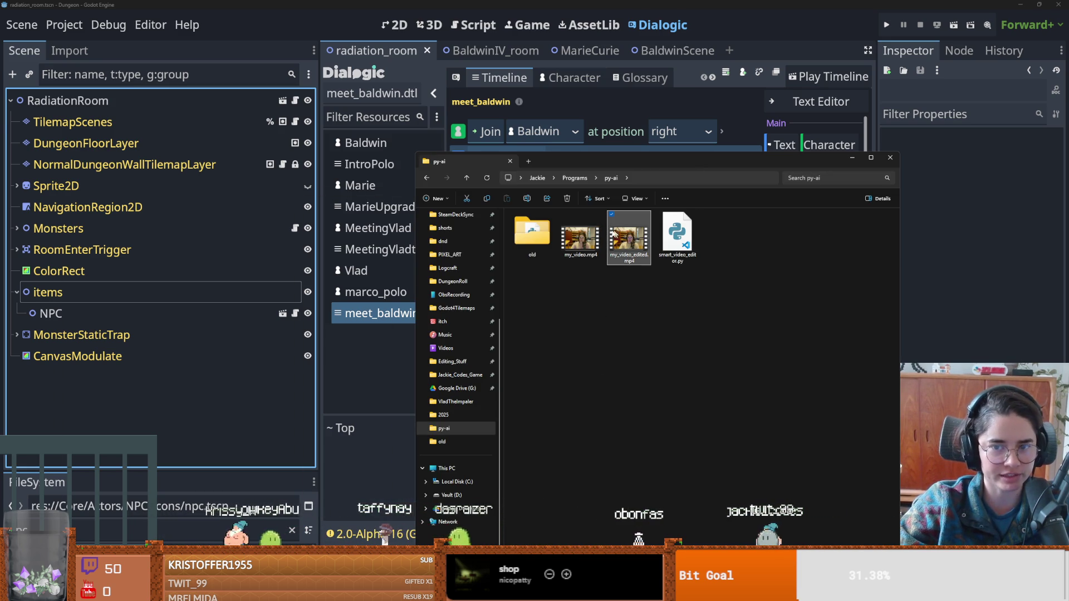
pyautogui.click(890, 160)
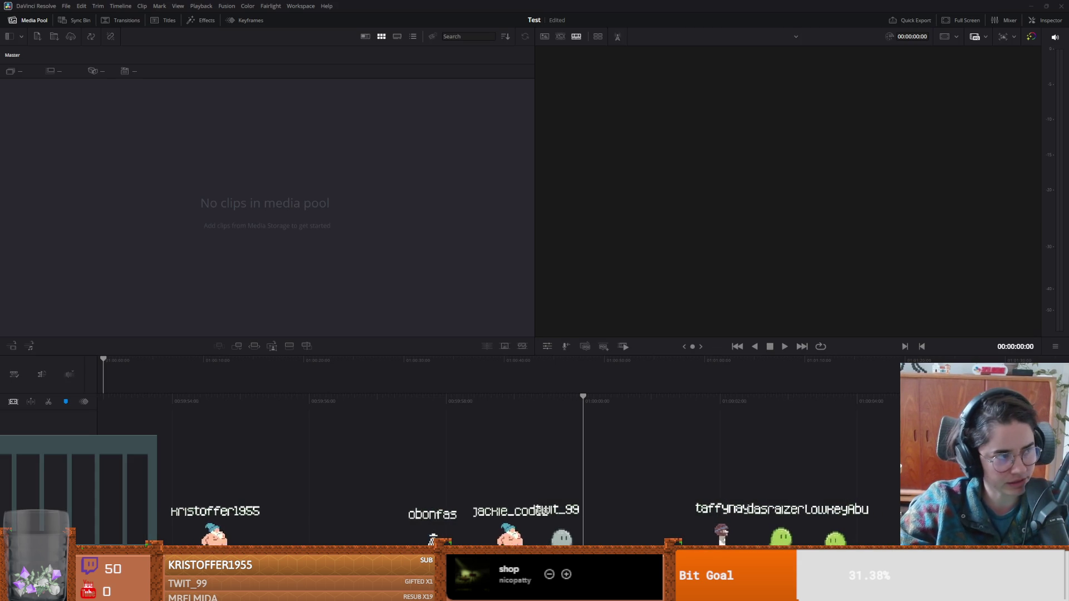
# Import my_video.mp4 onto a new timeline, accept the 30 fps change, and go to the Edit page.
pyautogui.hotkey('ctrl', 'i')
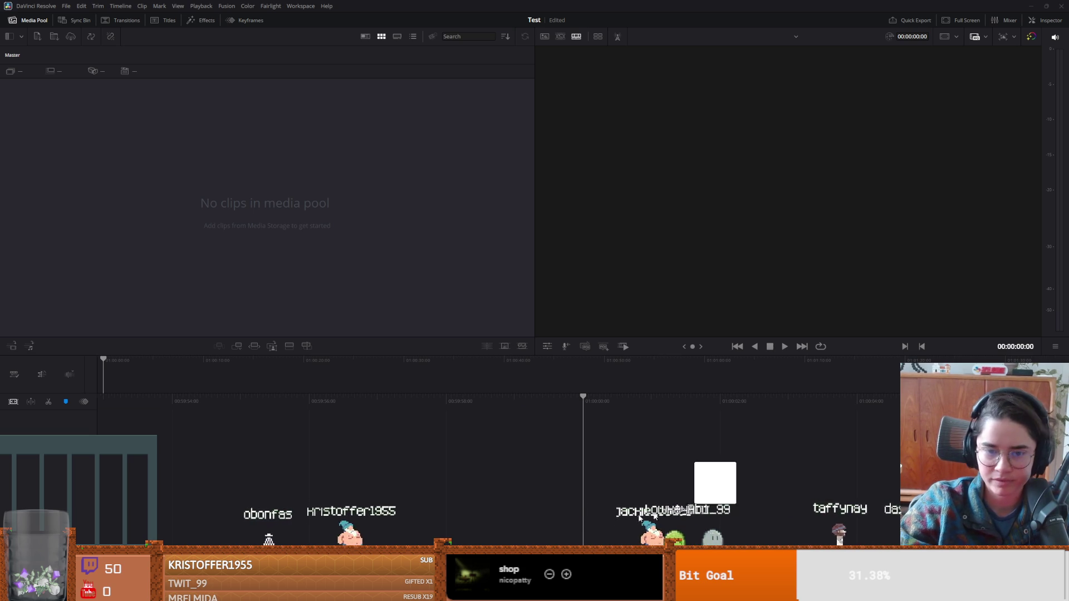
pyautogui.moveTo(719, 503); pyautogui.dragTo(410, 479)
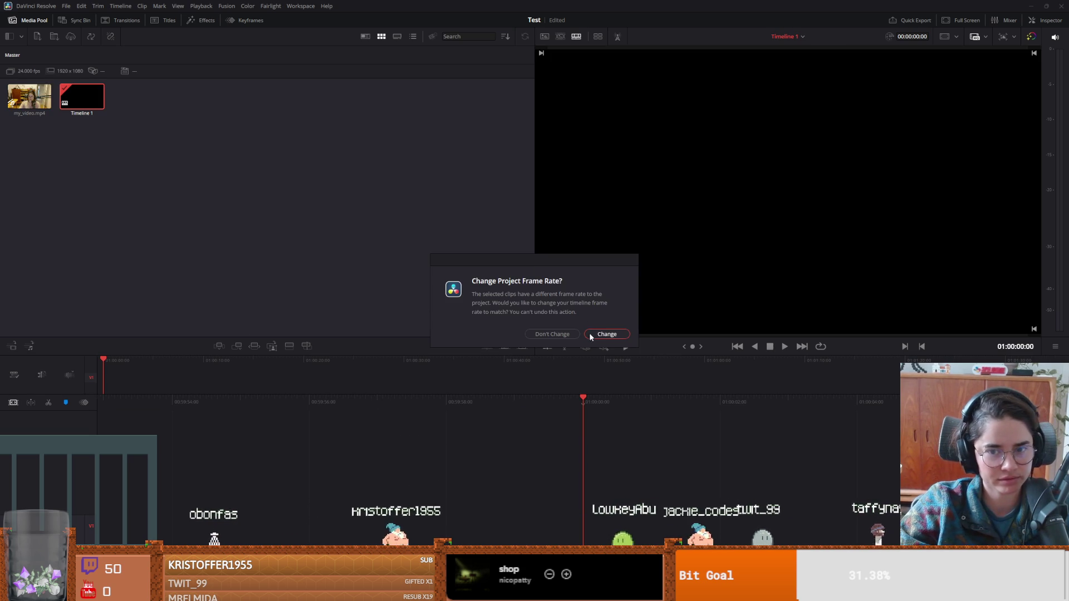
pyautogui.click(589, 334)
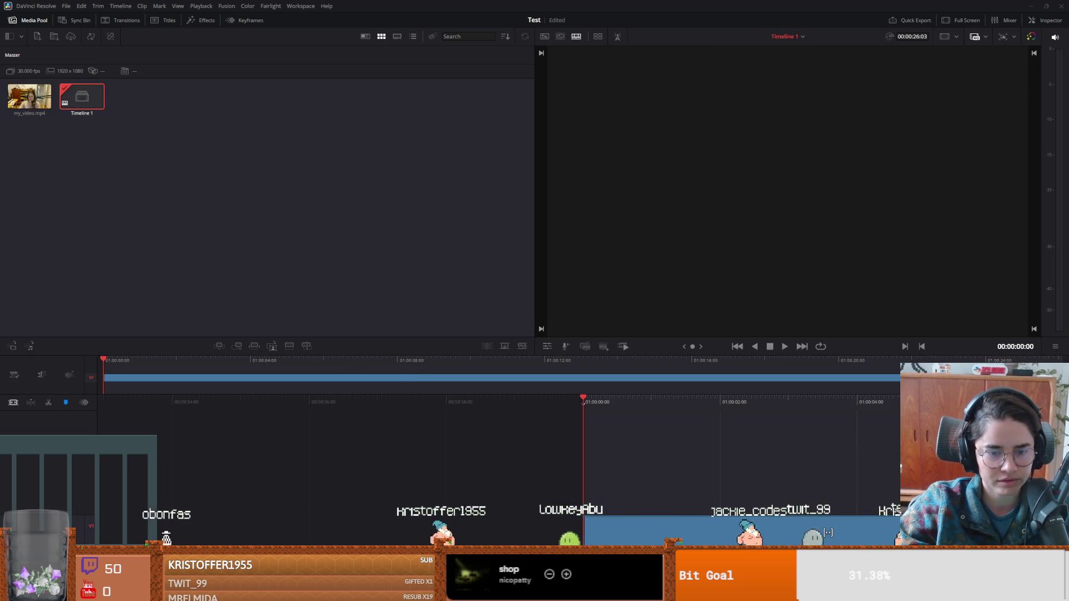
pyautogui.hotkey('shift', '4')
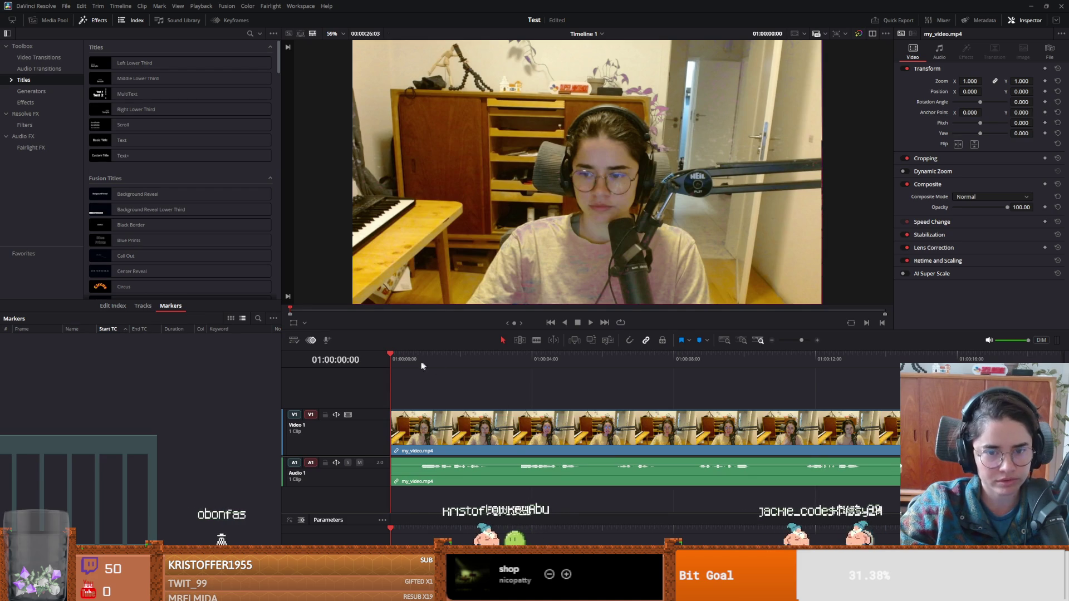
pyautogui.click(415, 358)
pyautogui.hotkey('ctrl', 'b')
pyautogui.click(441, 359)
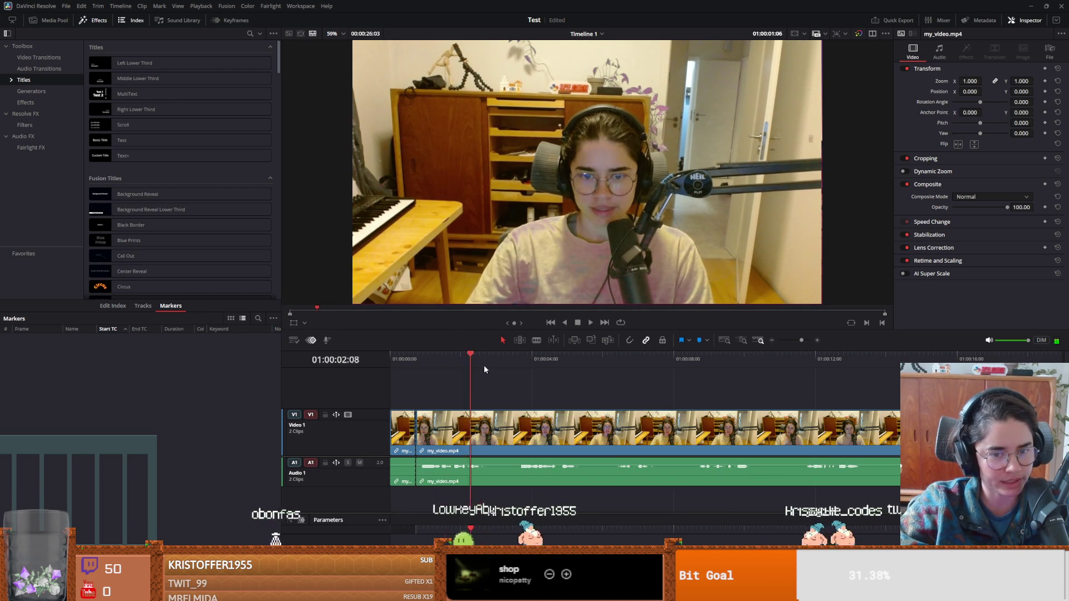
pyautogui.hotkey('ctrl', 'z')
pyautogui.hotkey('ctrl', 'b')
pyautogui.click(493, 359)
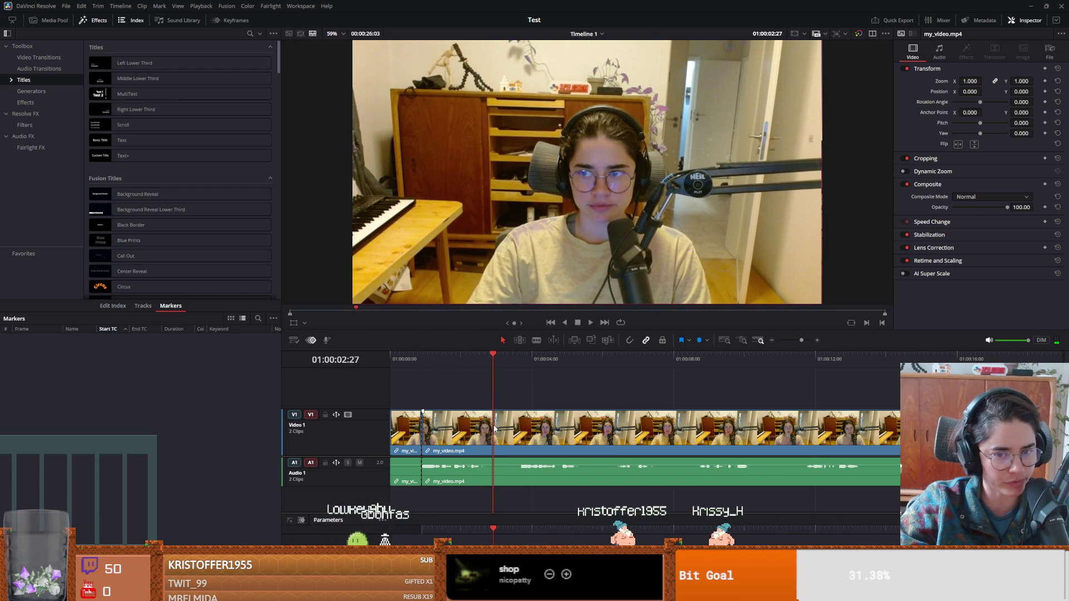
pyautogui.hotkey('ctrl', 'shift', '[')
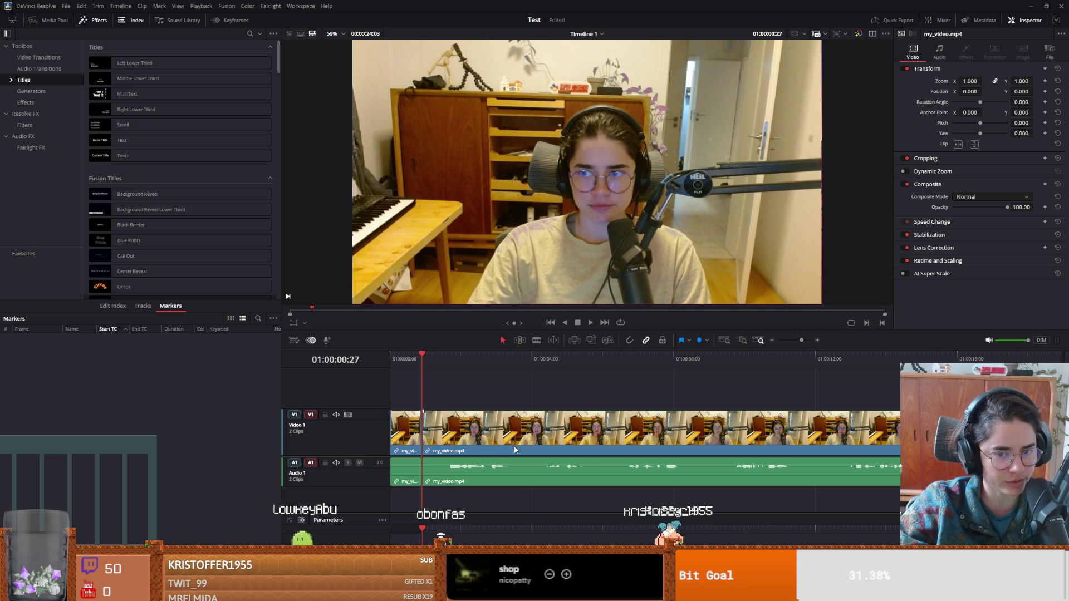
pyautogui.hotkey('ctrl', 'z')
pyautogui.press('space')
pyautogui.hotkey('ctrl', 'b')
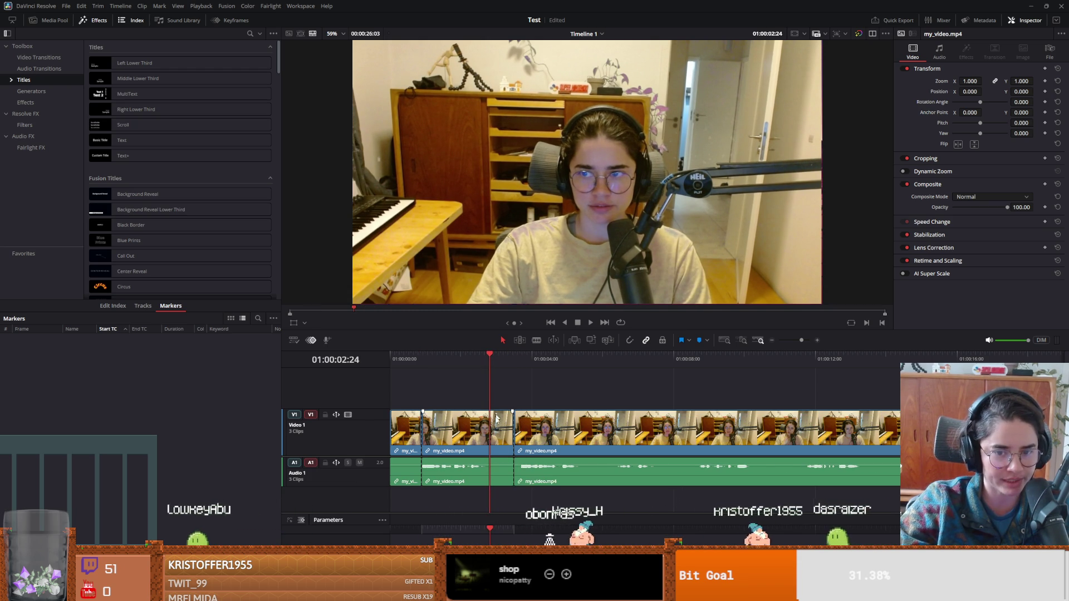
pyautogui.hotkey('ctrl', 'shift', ']')
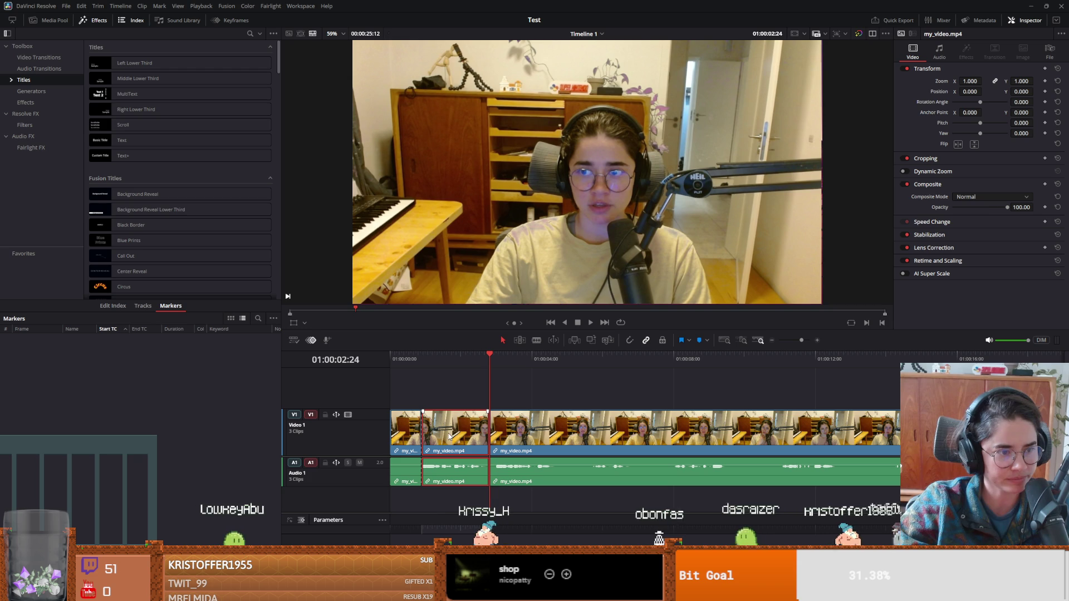
pyautogui.press('Delete')
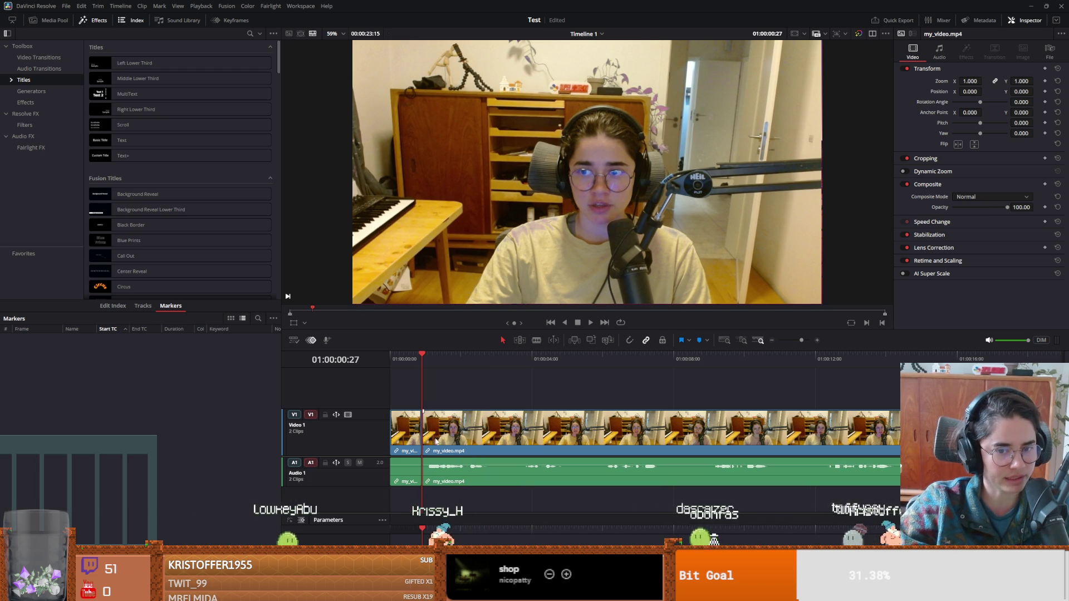
pyautogui.hotkey('ctrl', 'z')
pyautogui.hotkey('ctrl', 'z')
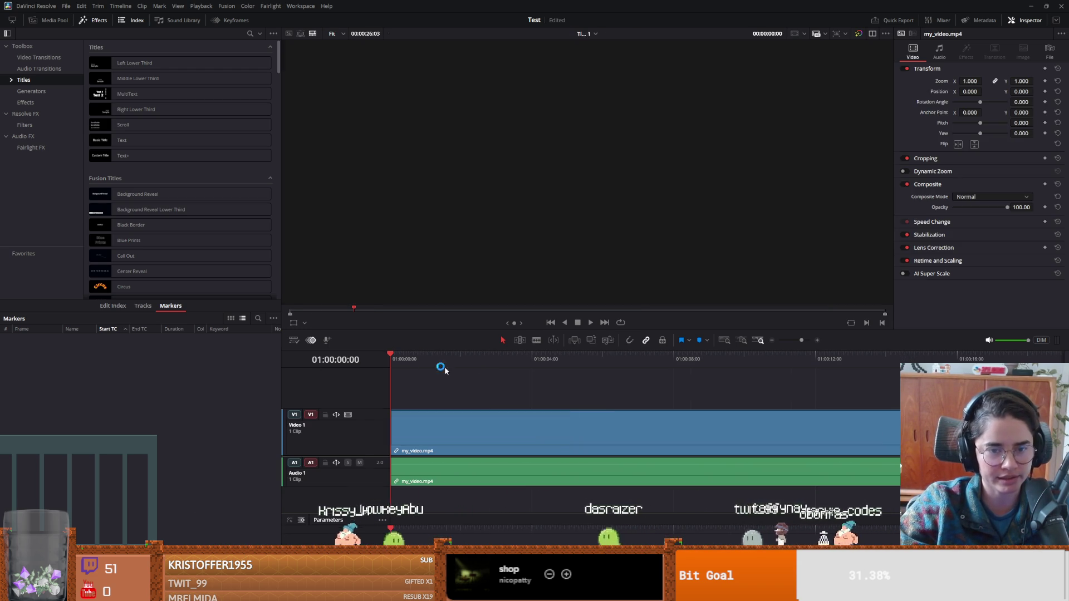
pyautogui.press('space')
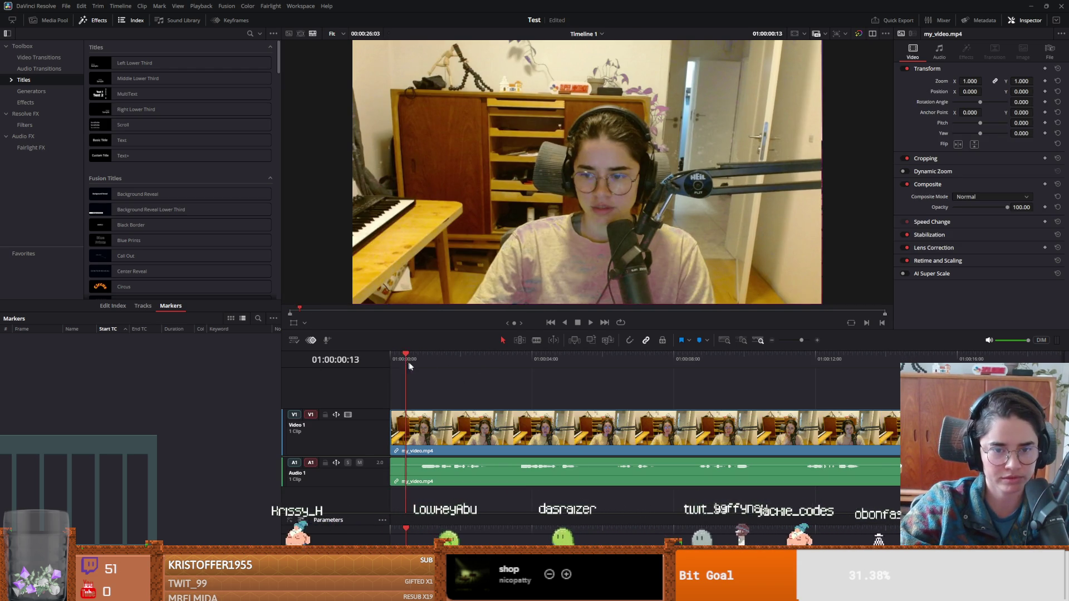
pyautogui.press('space')
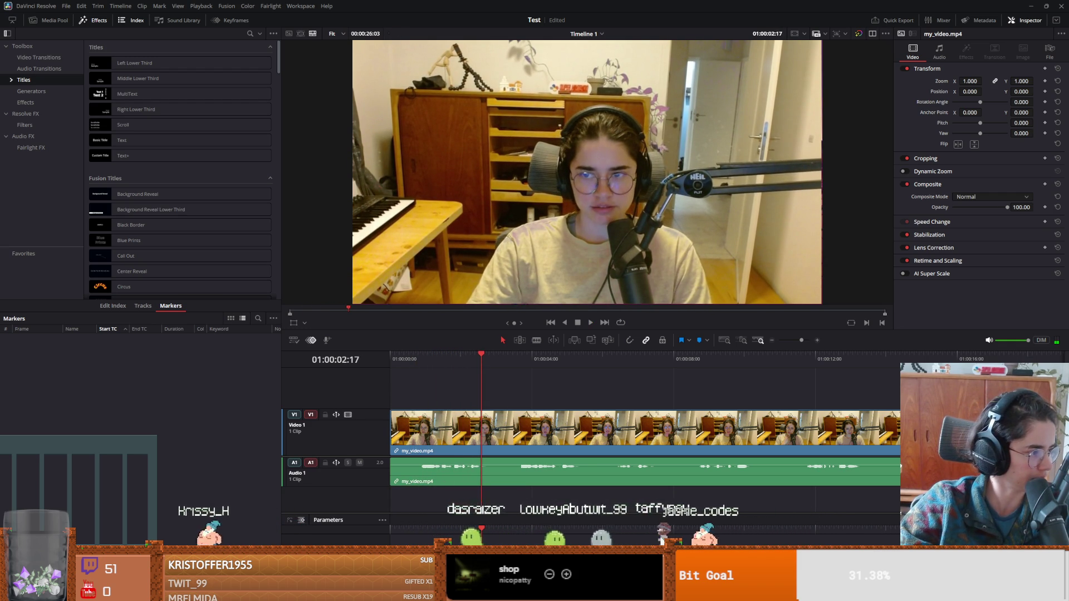
pyautogui.press('space')
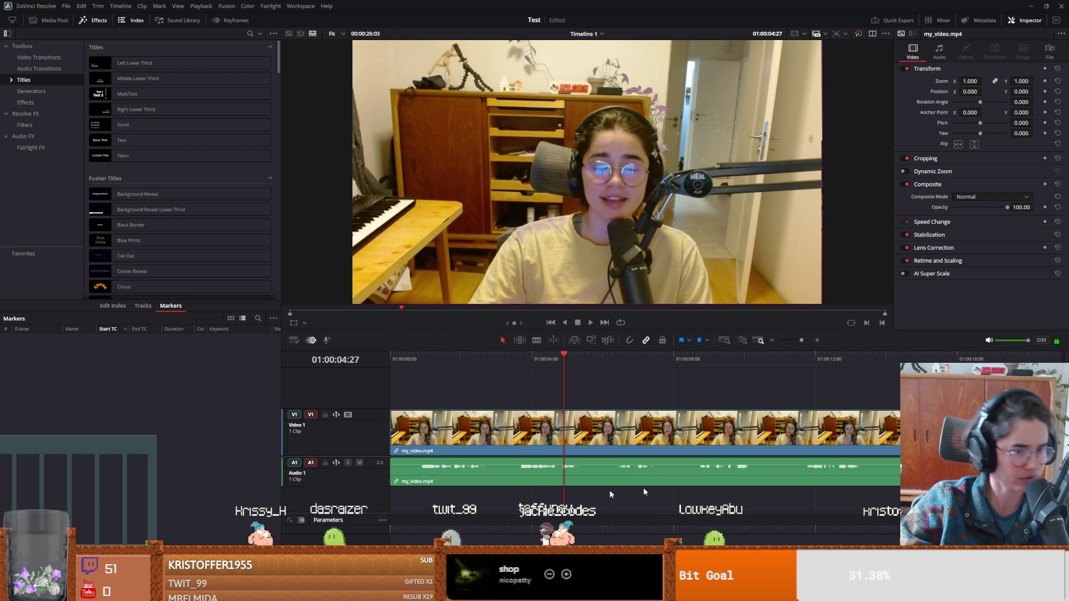
pyautogui.click(33, 6)
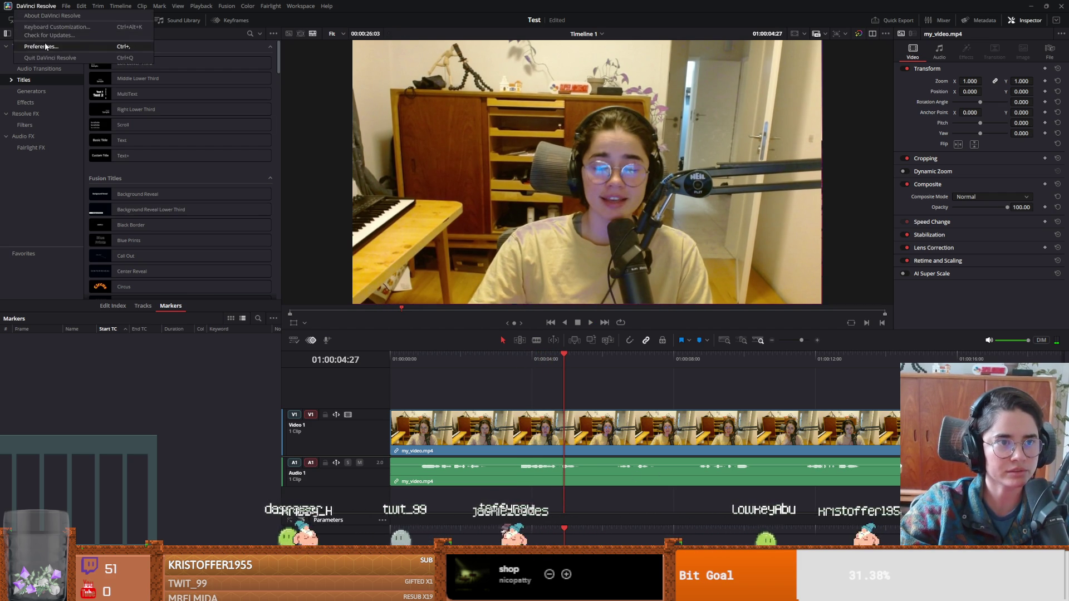
# Browse the Preferences' Video and Audio I/O and audio plugin pages and the application menus.
pyautogui.click(44, 46)
pyautogui.click(402, 207)
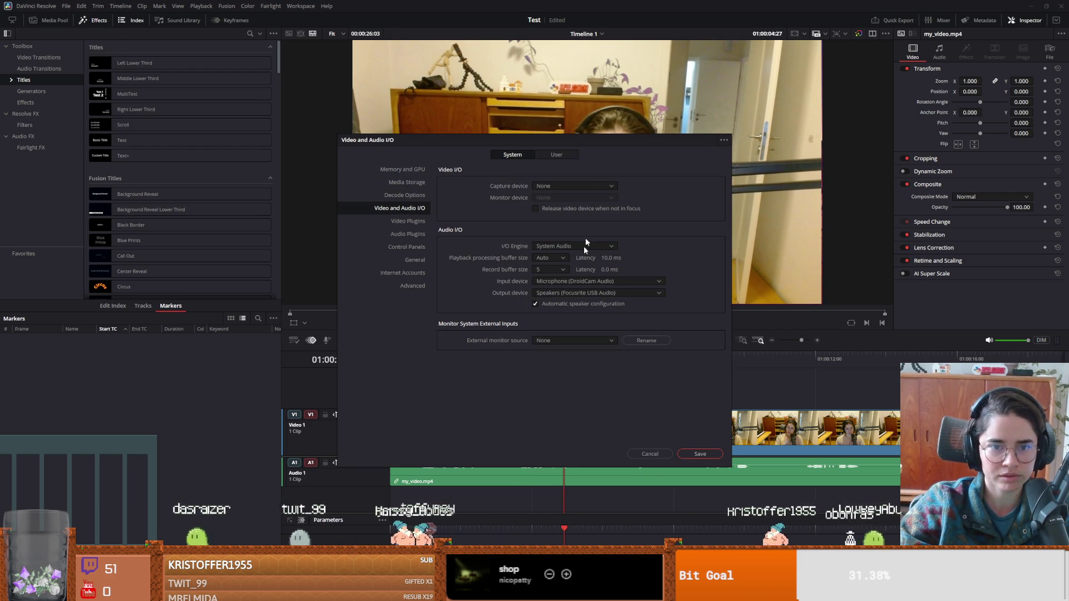
pyautogui.click(700, 453)
pyautogui.click(25, 6)
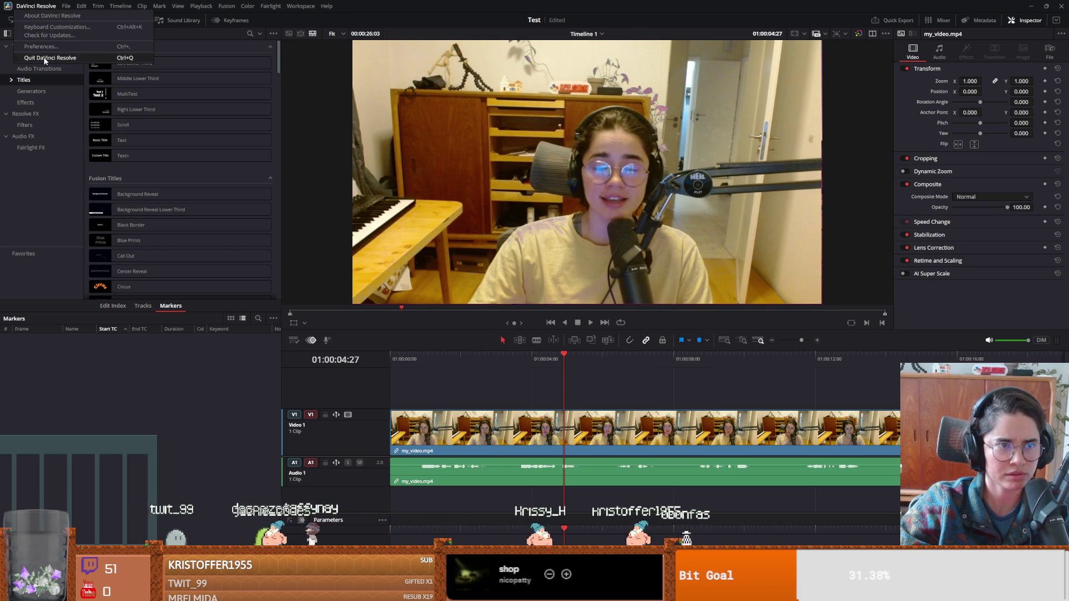
pyautogui.click(48, 48)
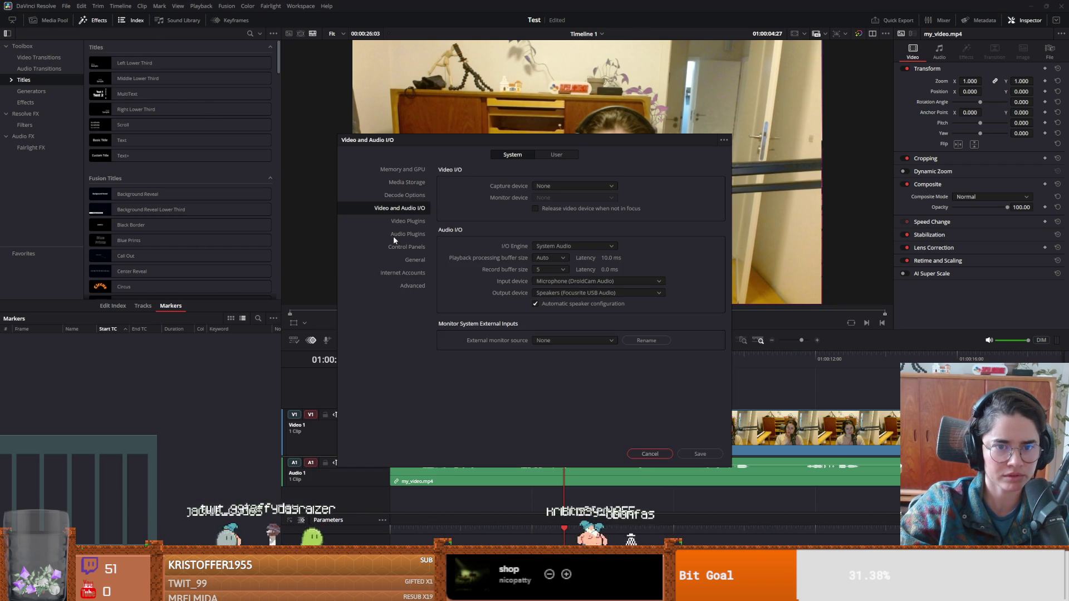
pyautogui.click(408, 234)
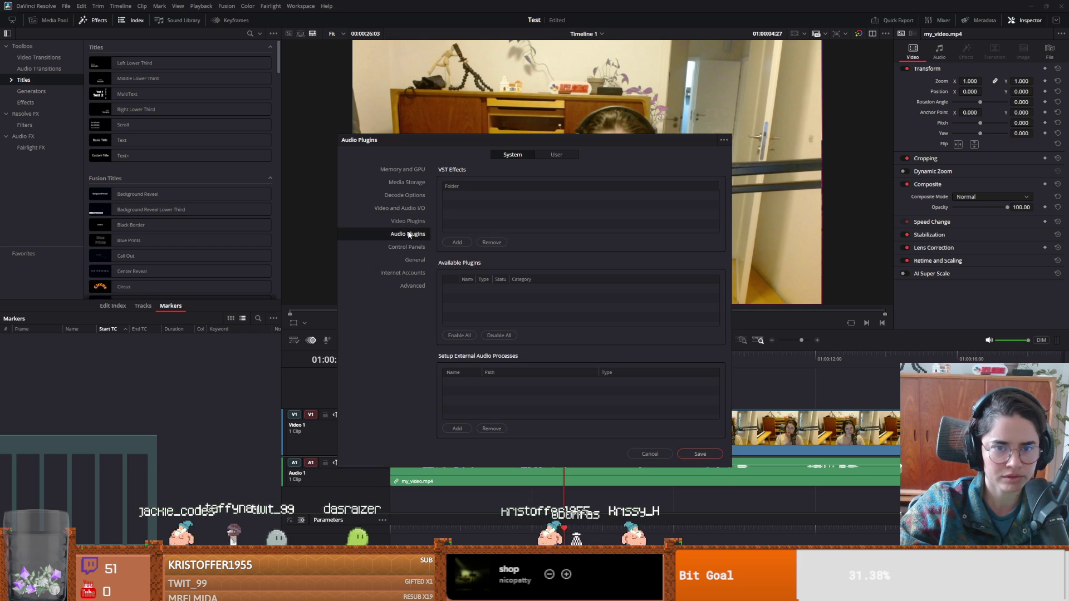
pyautogui.click(649, 453)
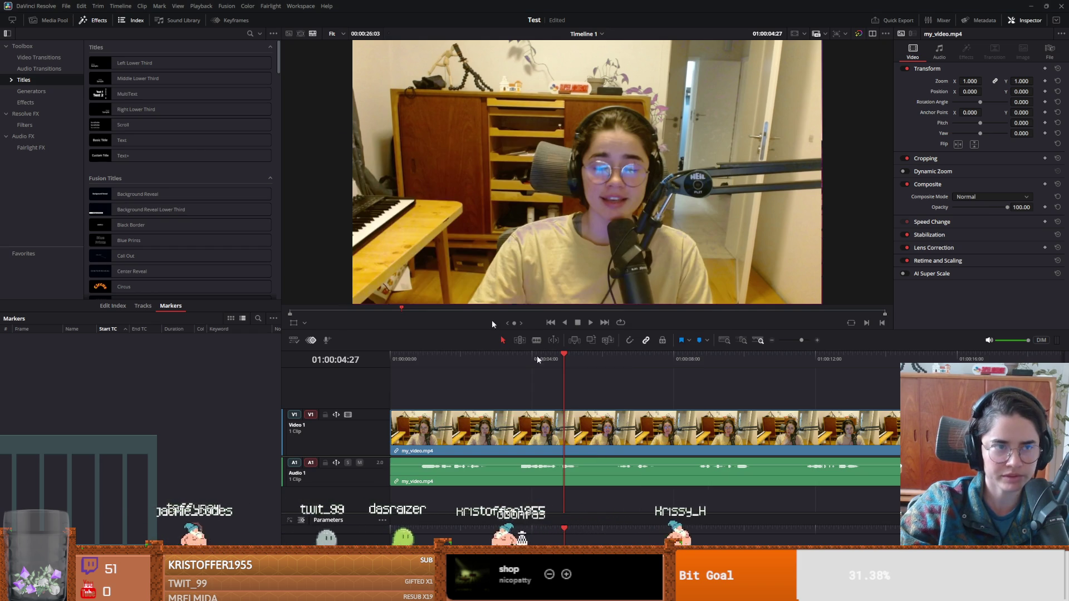
pyautogui.click(54, 6)
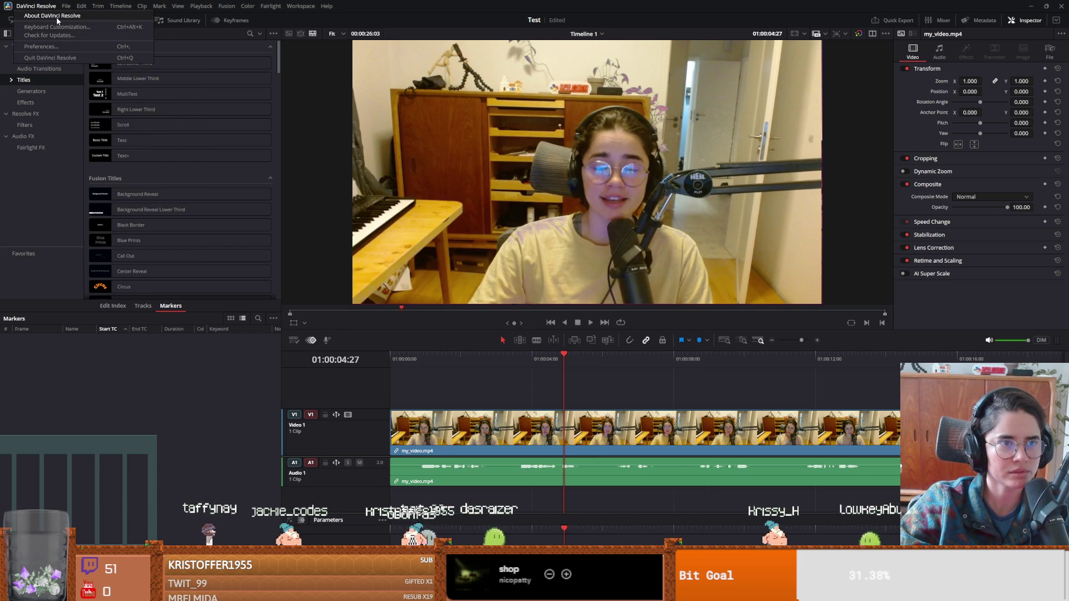
pyautogui.click(11, 7)
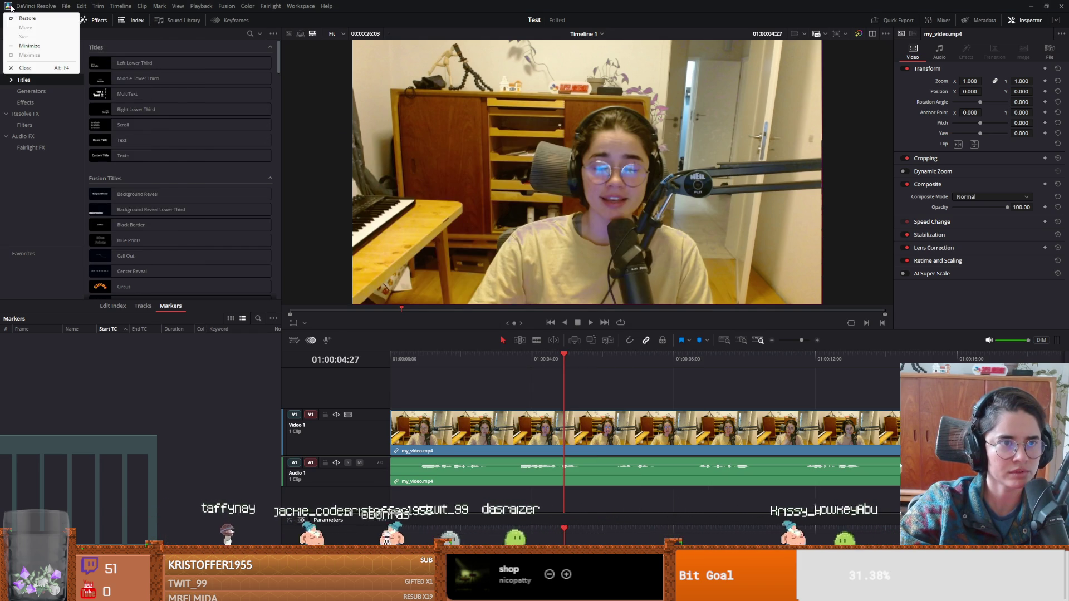
pyautogui.click(65, 6)
# Set the audio output device to CABLE Input (VB-Audio Virtual Cable), save, and play to test.
pyautogui.moveTo(79, 7)
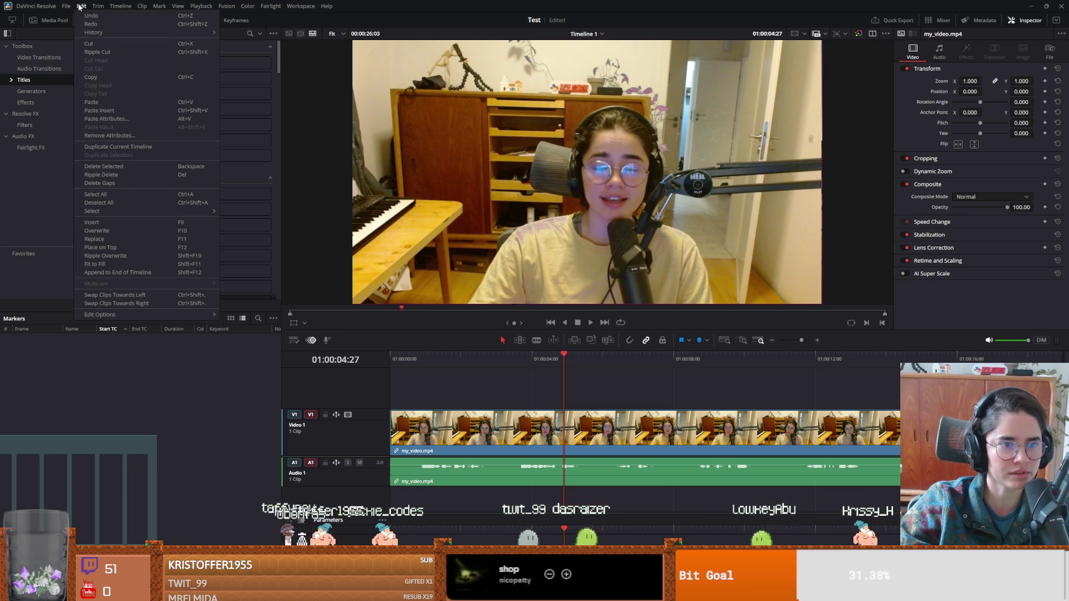
pyautogui.hotkey('ctrl', ',')
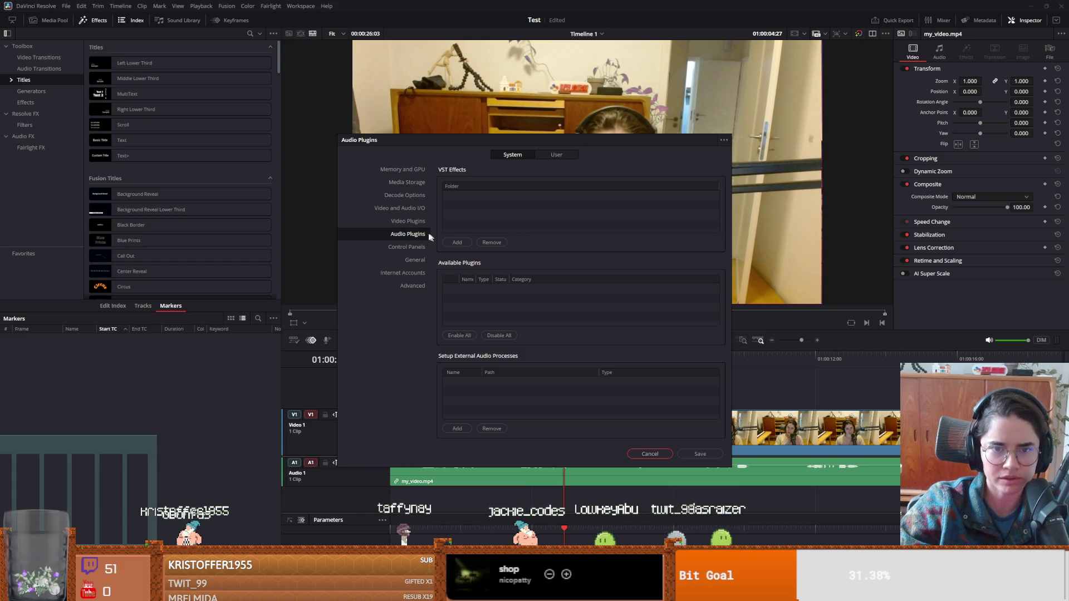
pyautogui.click(418, 182)
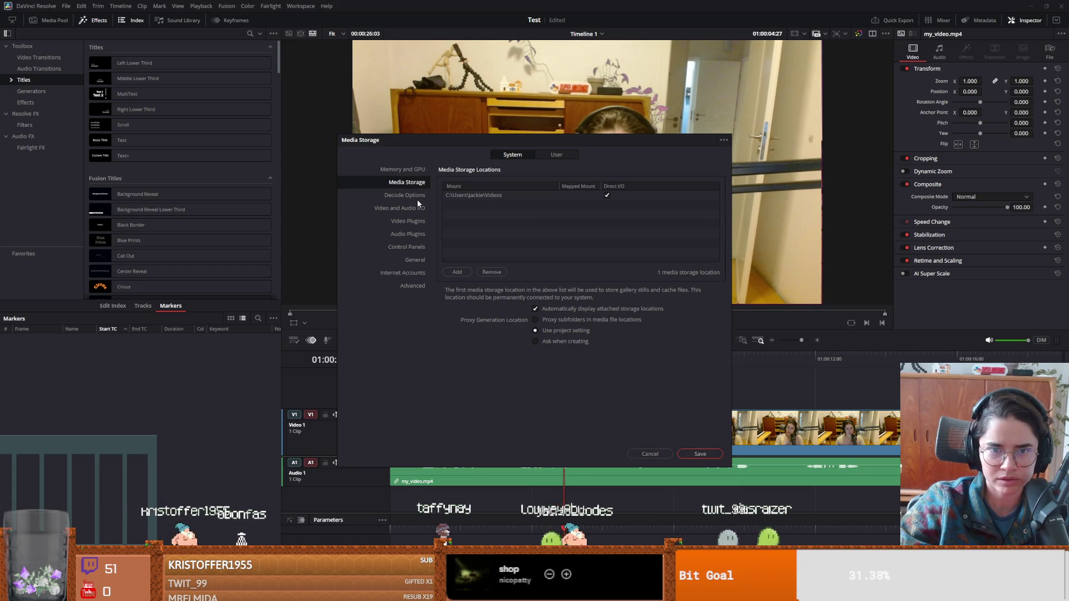
pyautogui.click(416, 209)
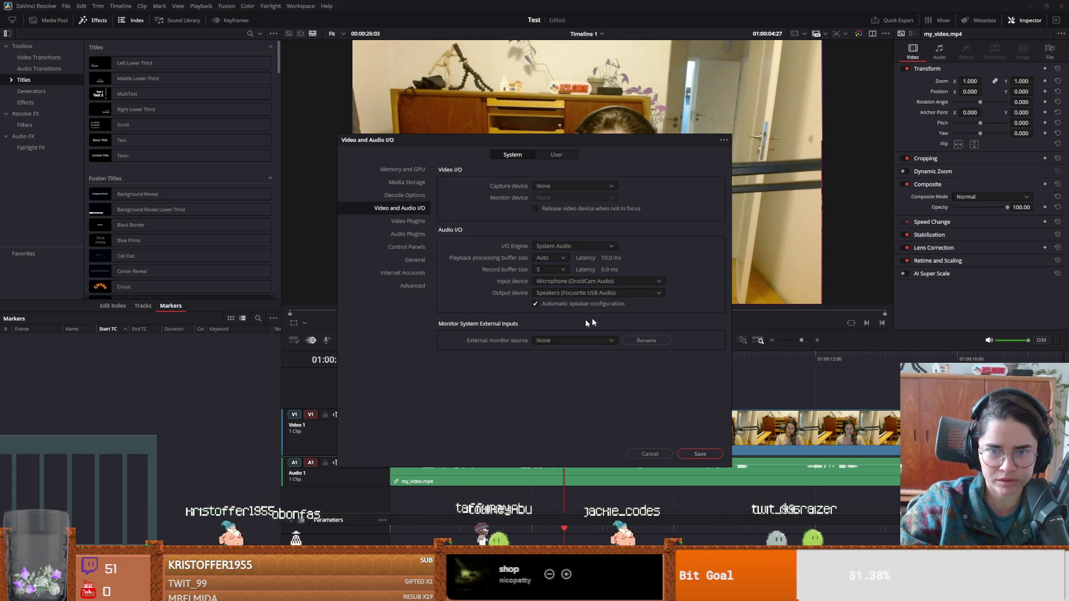
pyautogui.click(556, 293)
pyautogui.click(584, 359)
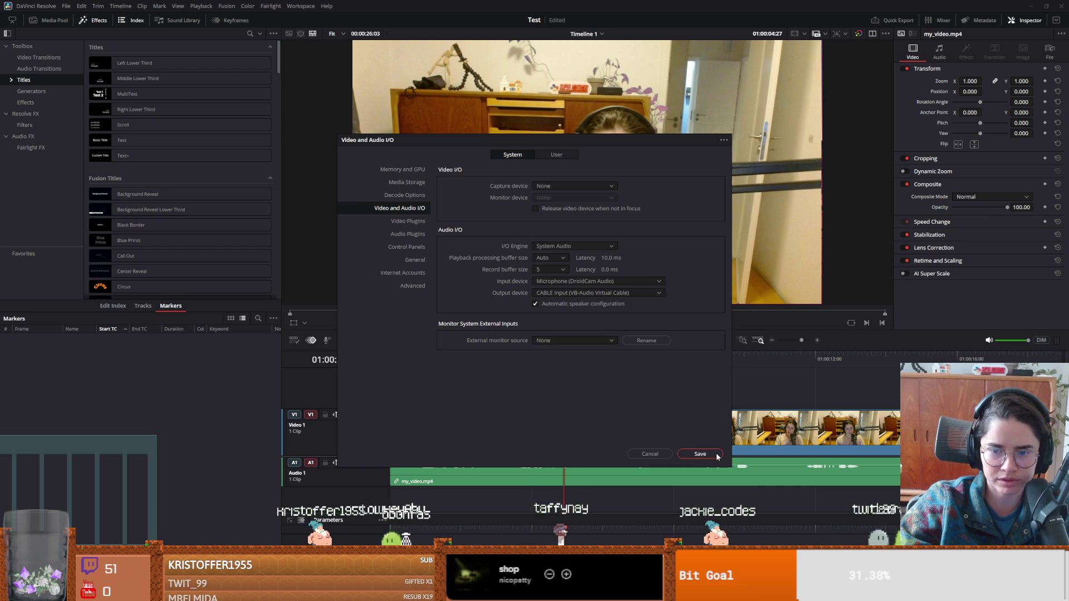
pyautogui.click(702, 454)
pyautogui.click(450, 357)
pyautogui.press('space')
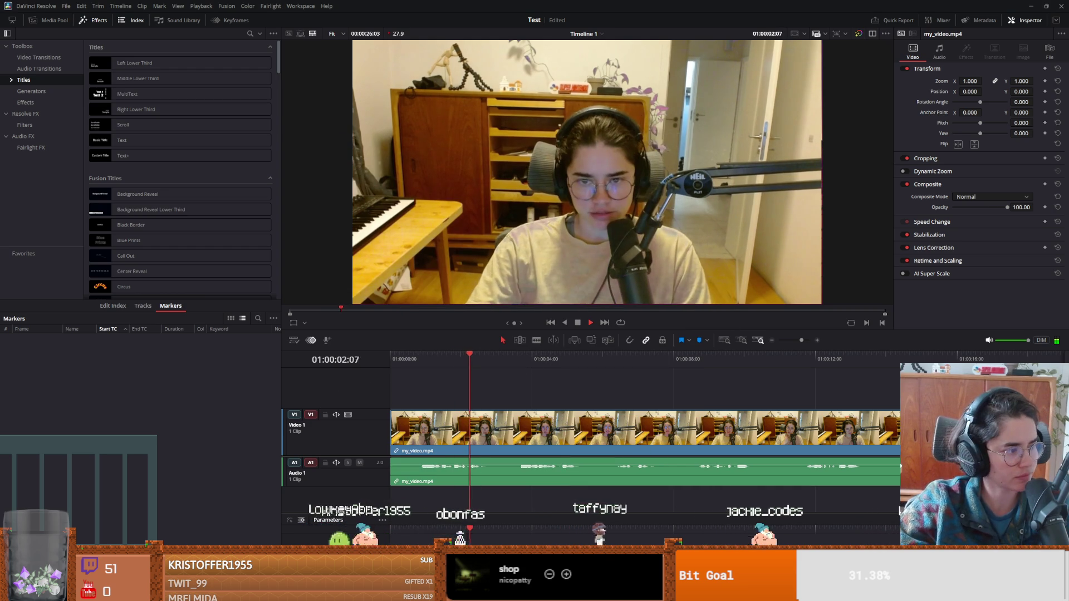
# Play the timeline and split the video and audio clip at 01:00:01:24 with Ctrl+B.
pyautogui.click(399, 359)
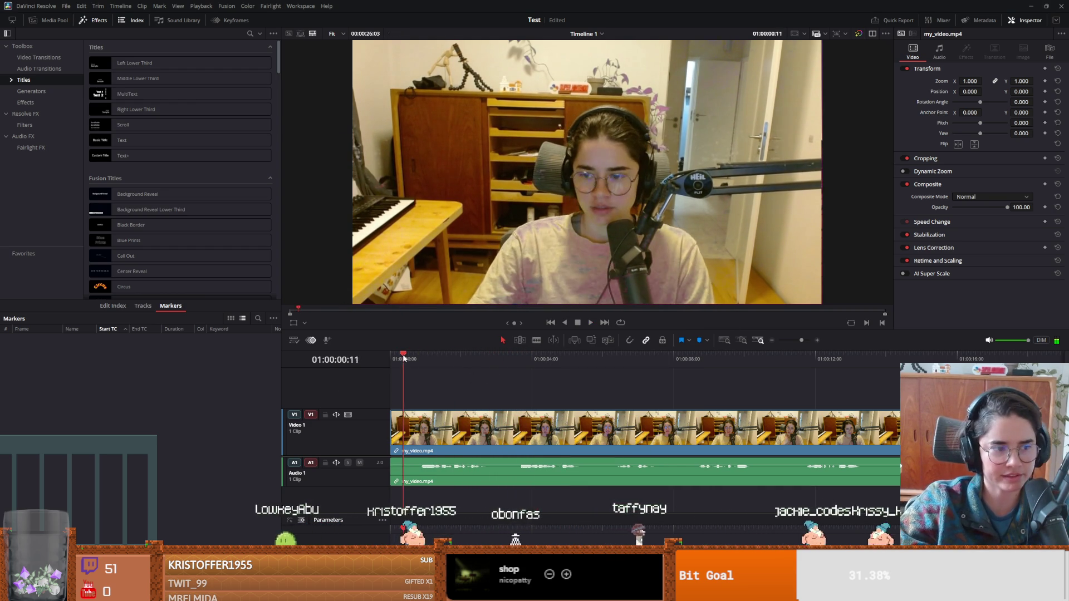
pyautogui.press('space')
pyautogui.click(398, 359)
pyautogui.press('space')
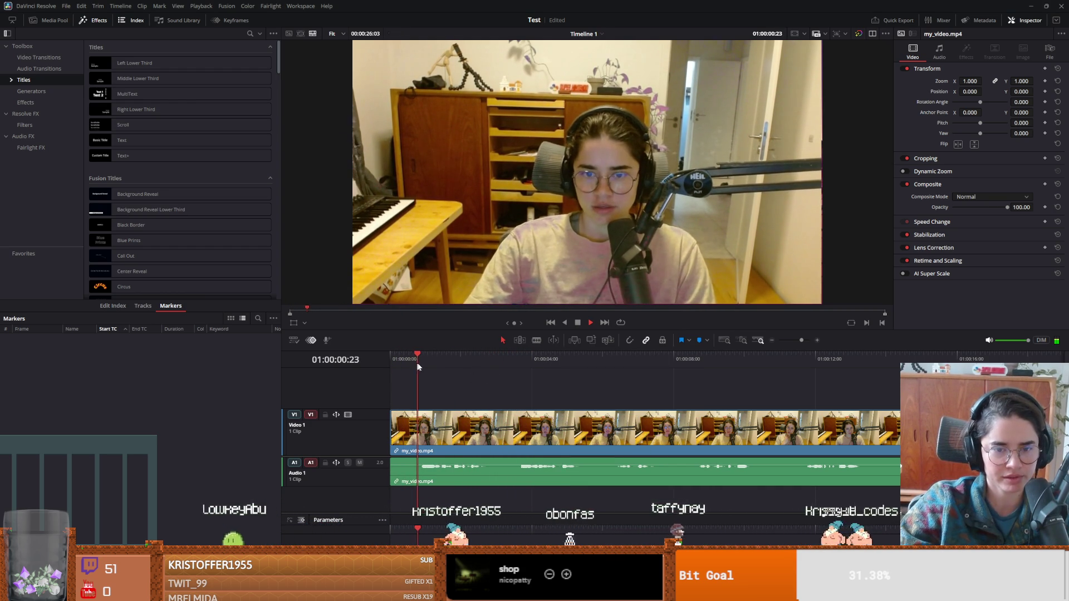
pyautogui.click(521, 362)
pyautogui.click(519, 362)
pyautogui.click(529, 429)
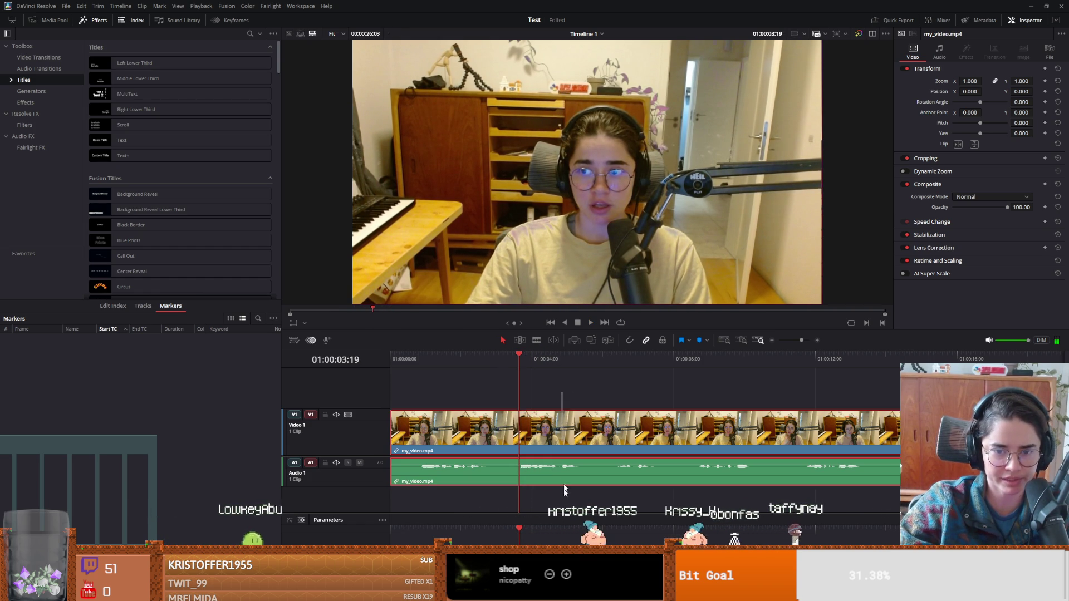
pyautogui.press('Home')
pyautogui.press('space')
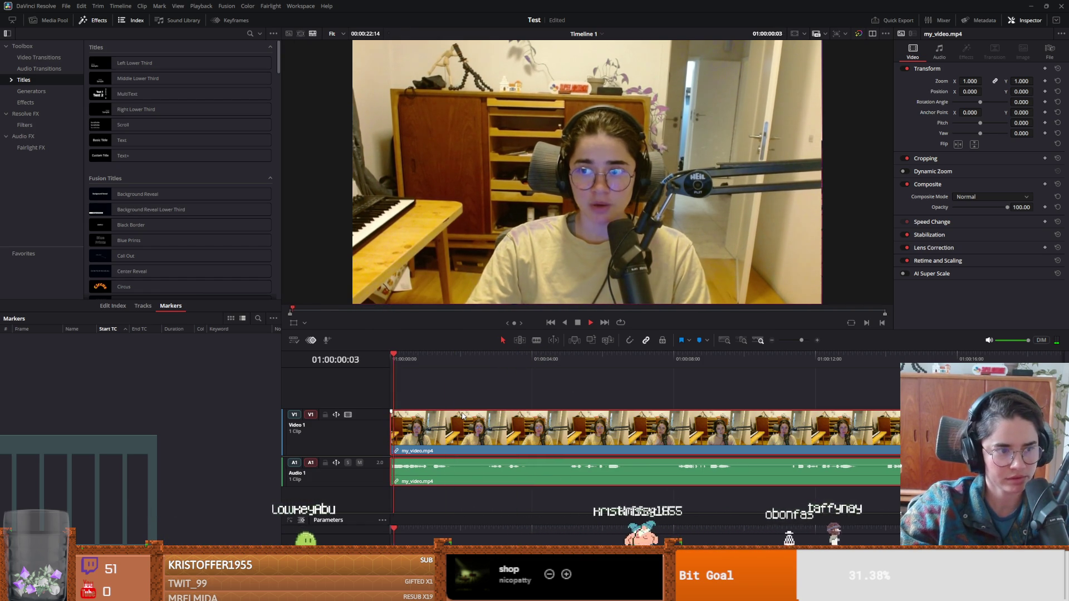
pyautogui.press('space')
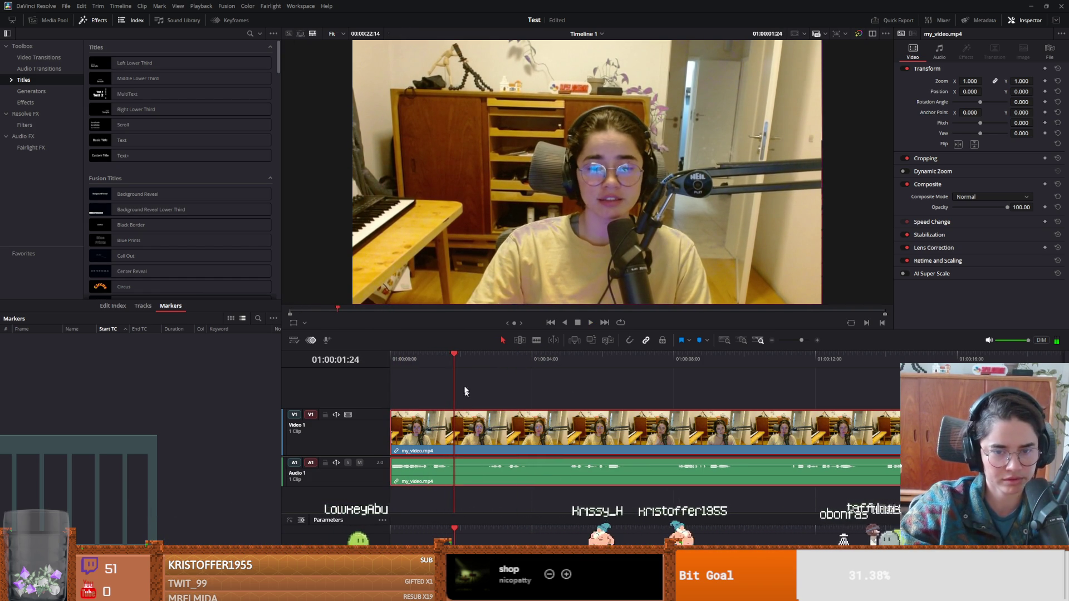
pyautogui.hotkey('ctrl', 'b')
pyautogui.press('space')
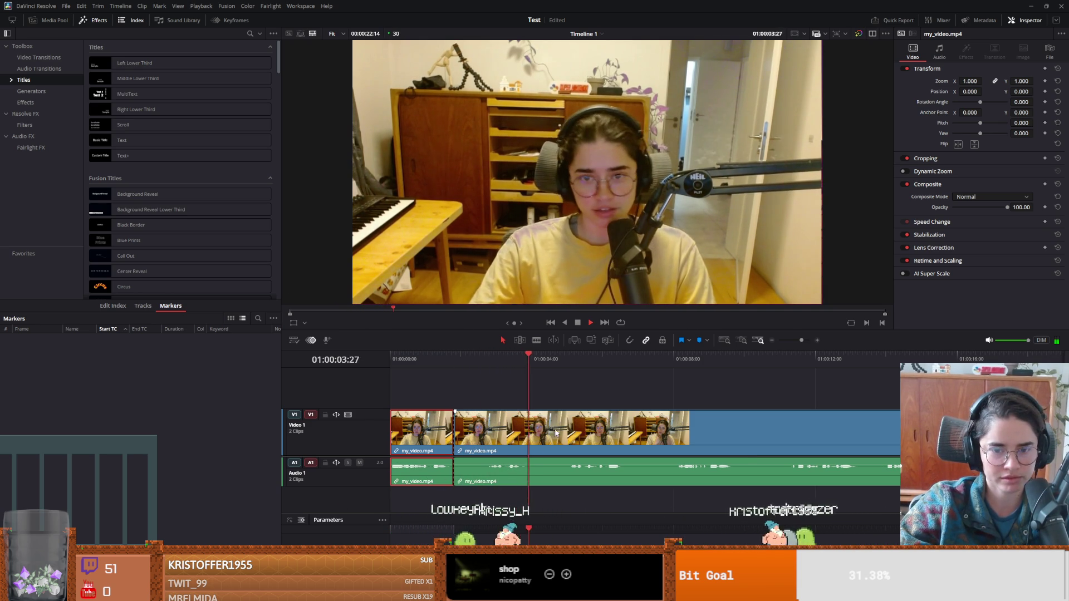
# Review the second clip and split it again at the next cut point with Ctrl+B.
pyautogui.click(673, 359)
pyautogui.click(676, 359)
pyautogui.press('space')
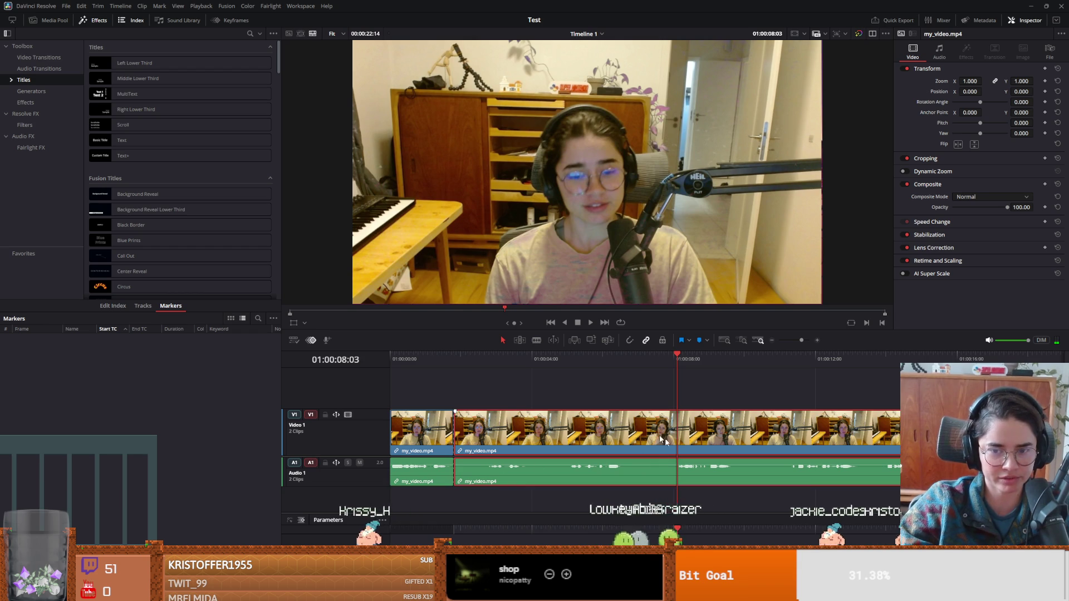
pyautogui.click(641, 452)
pyautogui.press('space')
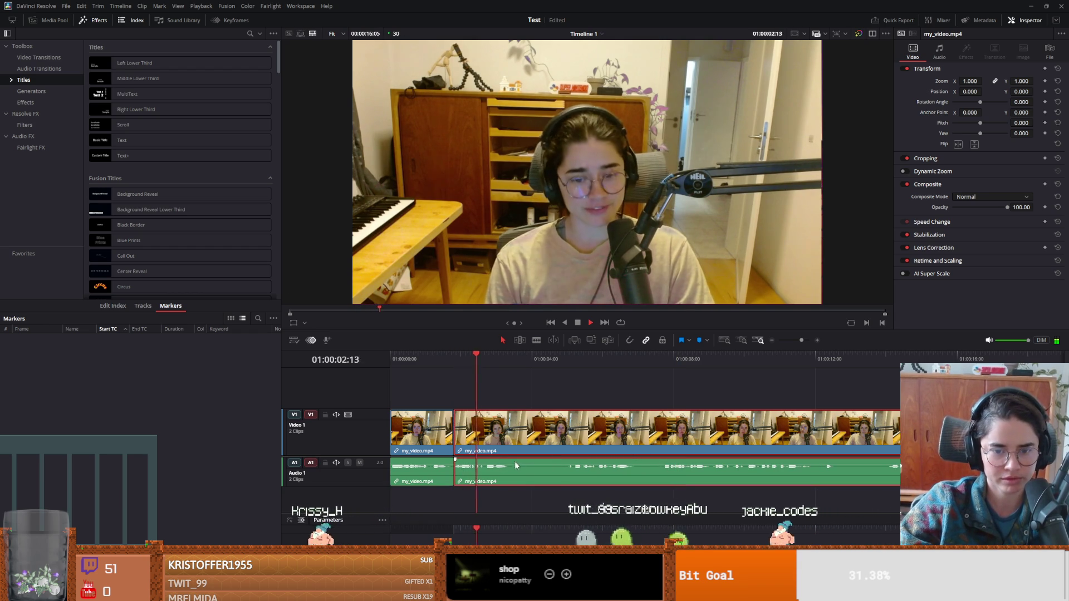
pyautogui.press('space')
pyautogui.click(509, 356)
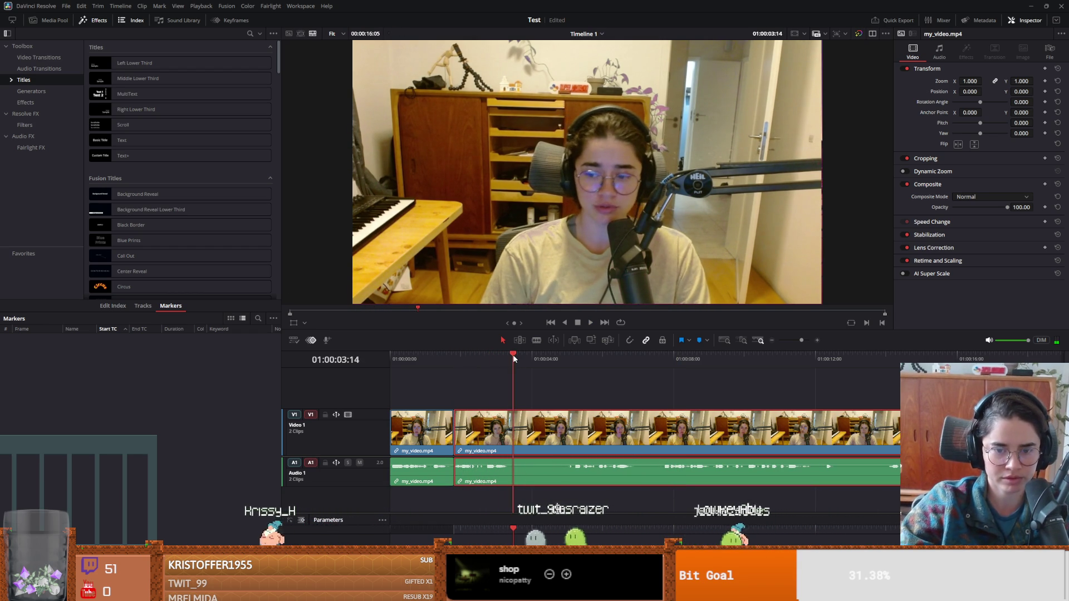
pyautogui.hotkey('ctrl', 'b')
pyautogui.click(566, 360)
pyautogui.press('space')
pyautogui.press('space')
pyautogui.click(567, 362)
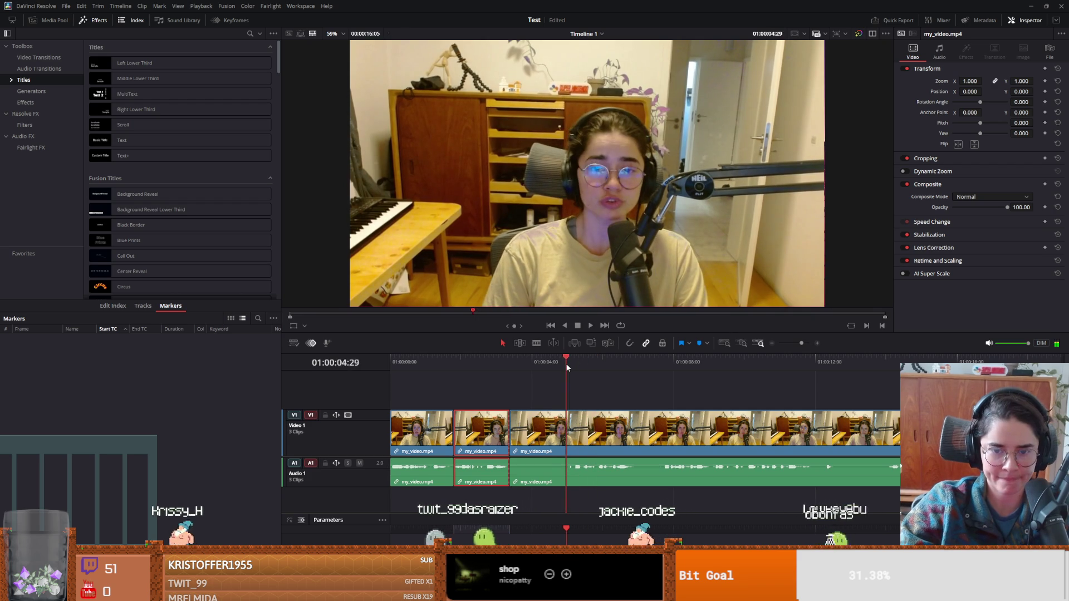
# Review from the latest cut and split the third clip at a new point.
pyautogui.click(611, 445)
pyautogui.press('Up')
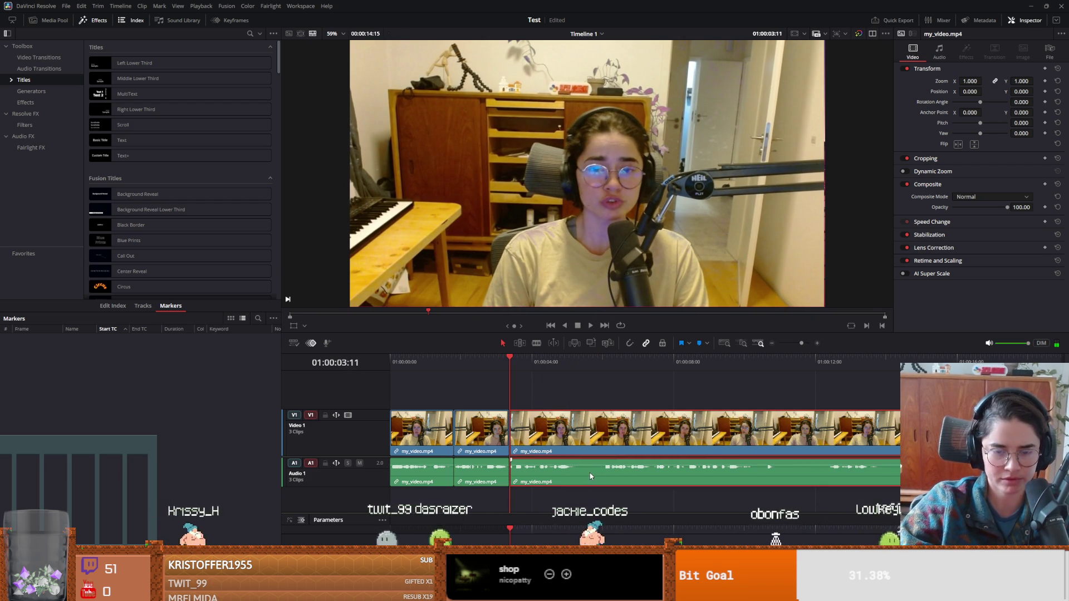
pyautogui.press('space')
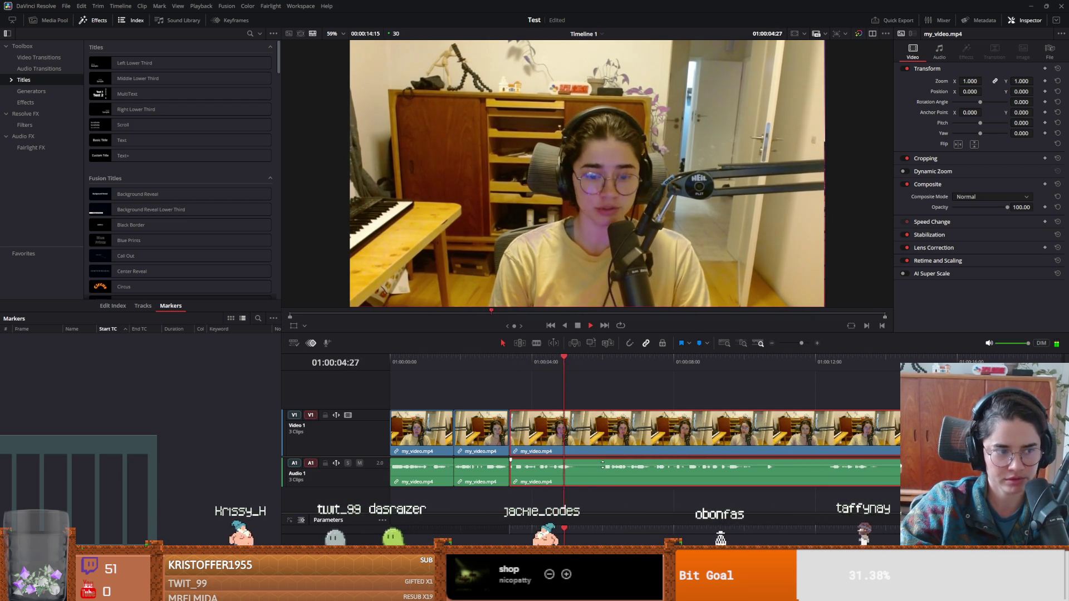
pyautogui.press('space')
pyautogui.moveTo(584, 368)
pyautogui.mouseDown()
pyautogui.moveTo(575, 365)
pyautogui.moveTo(603, 368)
pyautogui.mouseUp()
pyautogui.hotkey('ctrl', 'b')
# Ripple-delete the third clip and play the timeline to review the closed gap.
pyautogui.click(650, 474)
pyautogui.press('Up')
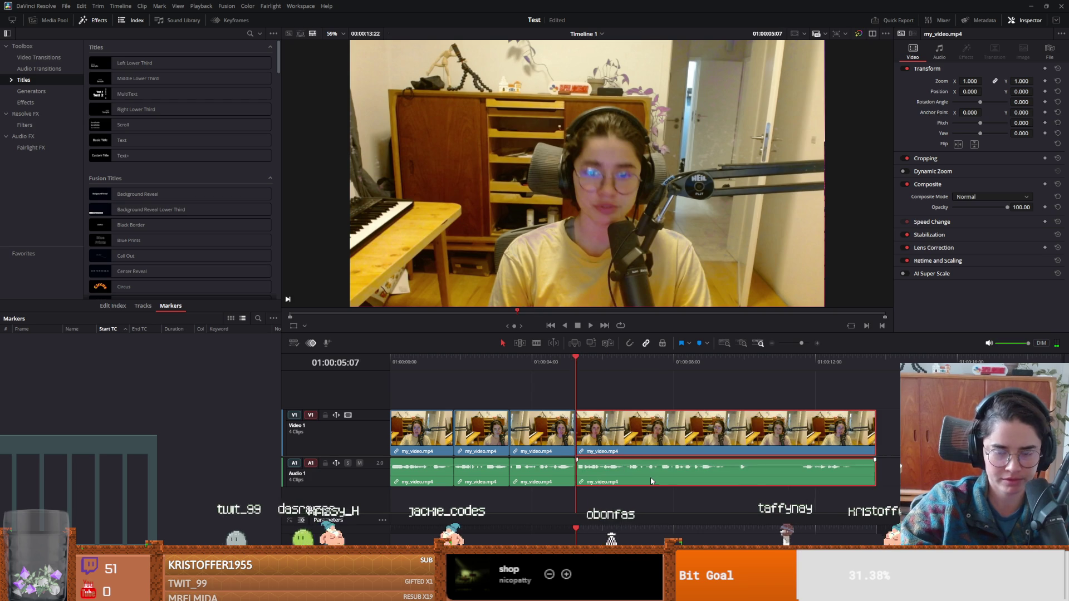
pyautogui.press('space')
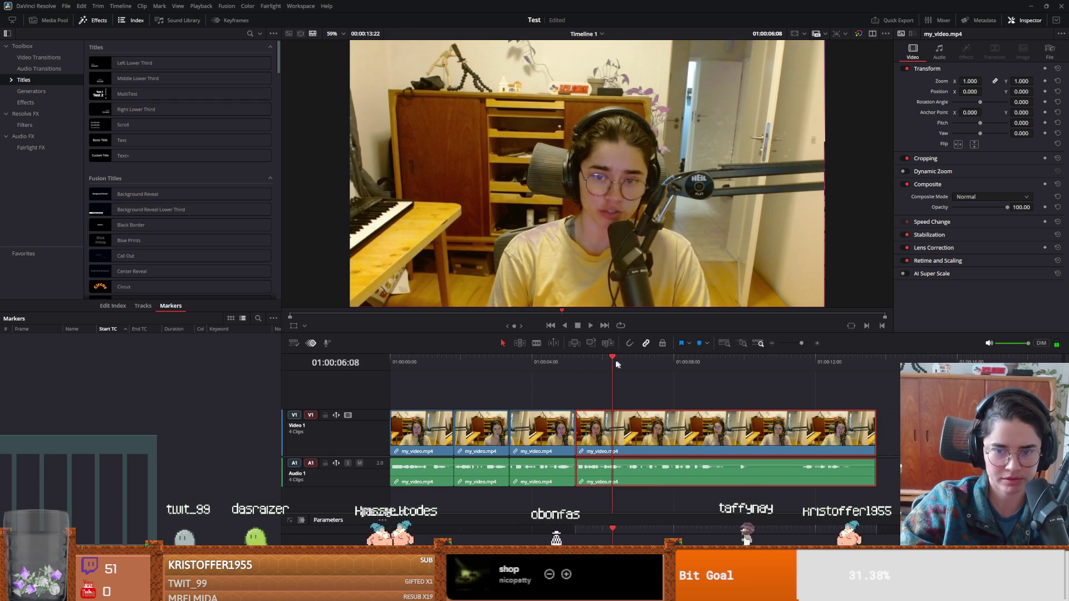
pyautogui.press('Up')
pyautogui.press('Up')
pyautogui.click(552, 426)
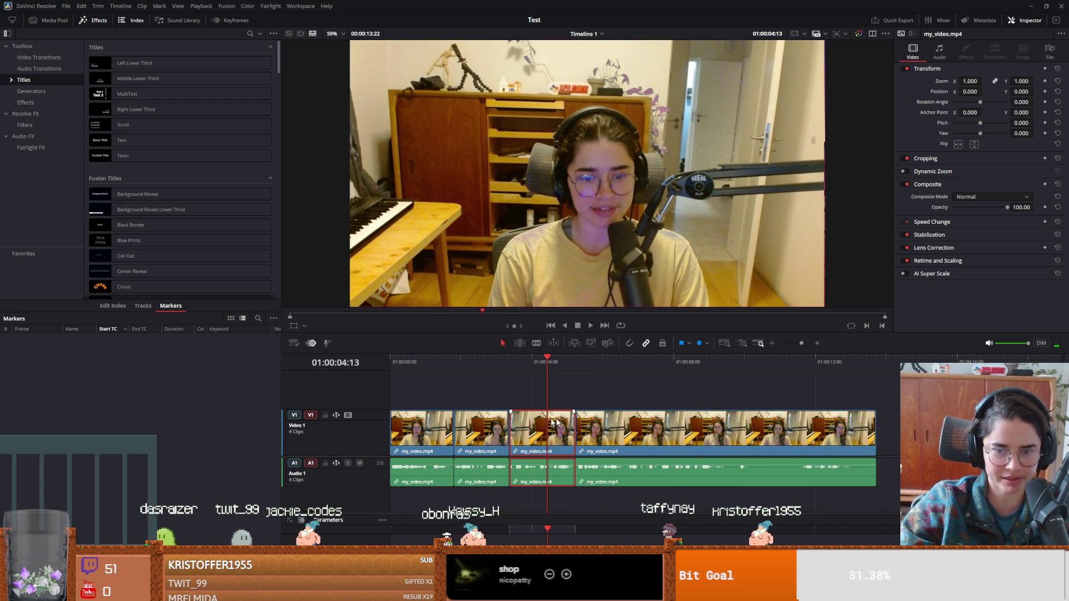
pyautogui.press('Delete')
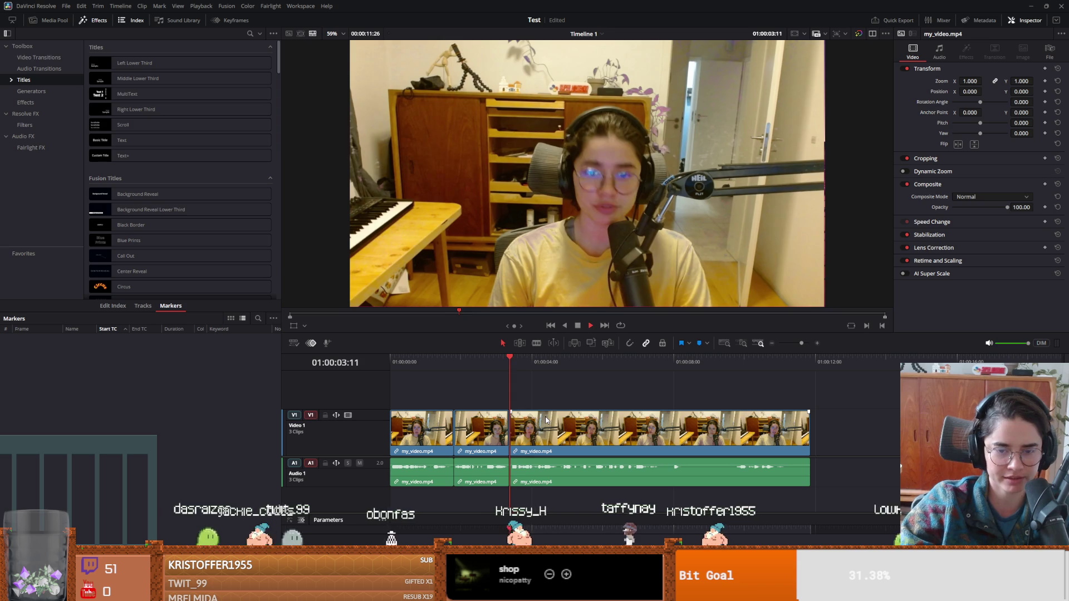
pyautogui.press('space')
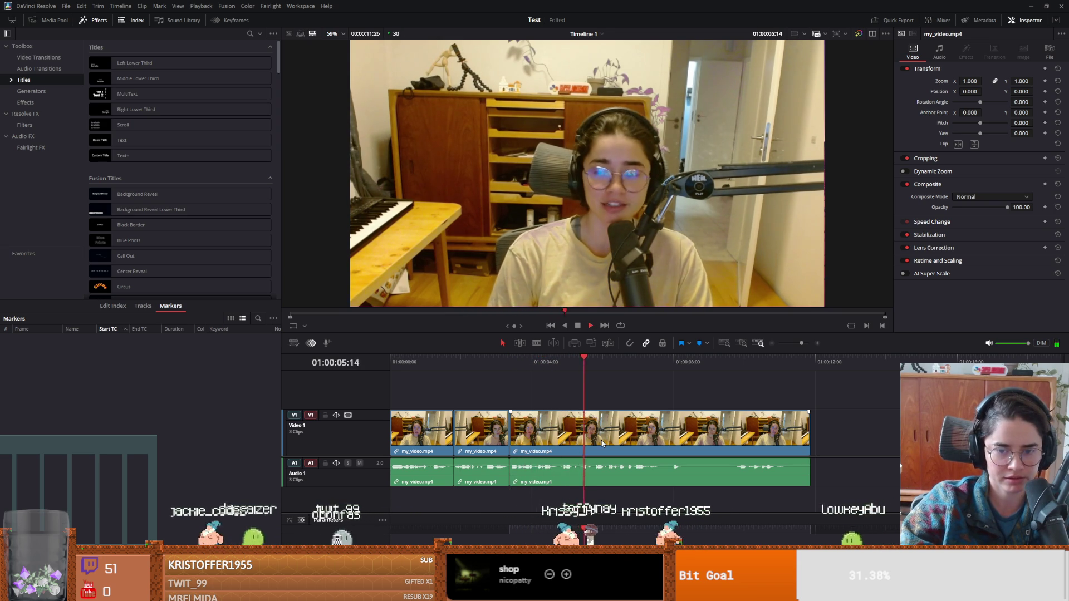
pyautogui.press('space')
# Cut out pauses by splitting and ripple-trimming clip starts and the last clip's end to the playhead.
pyautogui.click(659, 364)
pyautogui.hotkey('ctrl', 'b')
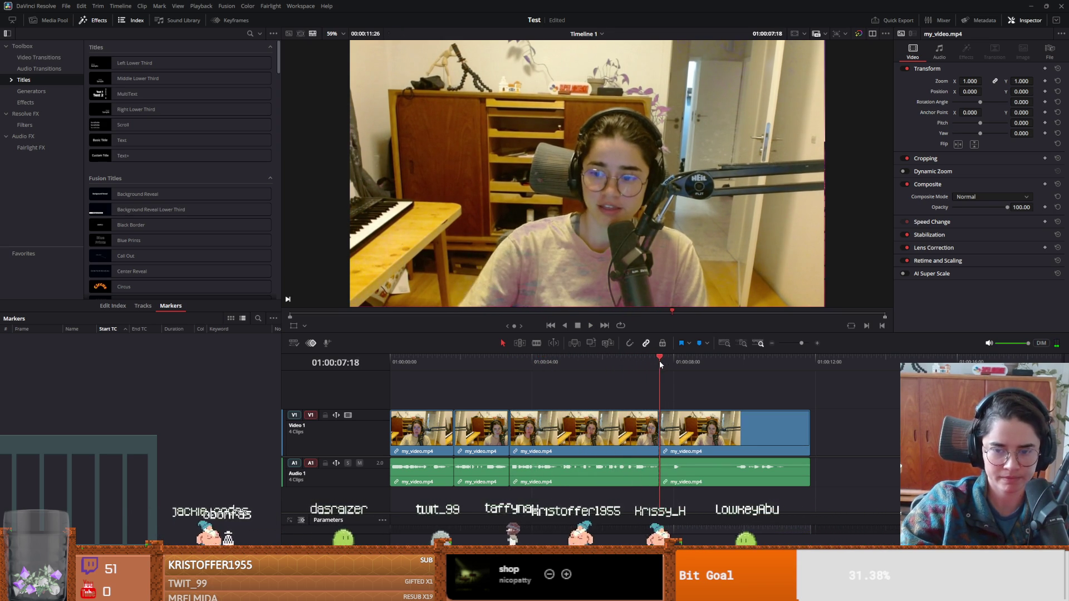
pyautogui.click(675, 368)
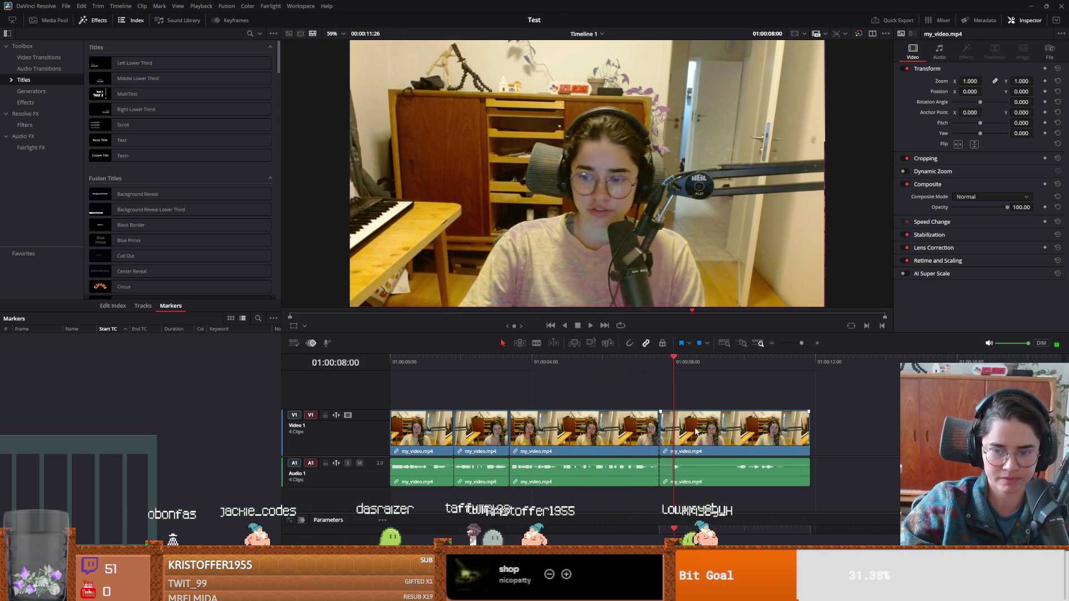
pyautogui.hotkey('ctrl', 'shift', '[')
pyautogui.press('space')
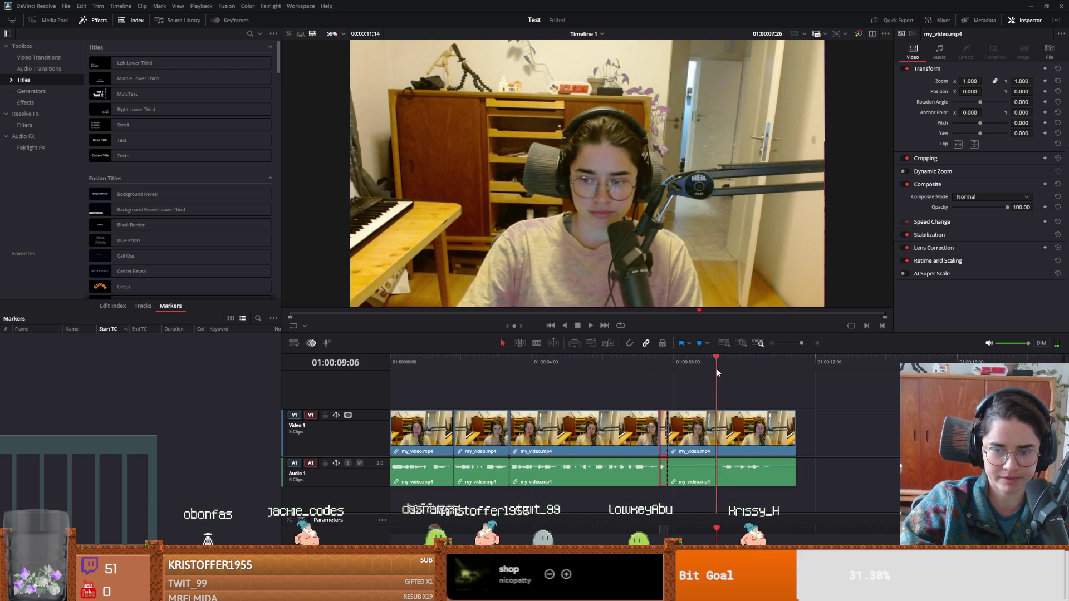
pyautogui.press('space')
pyautogui.hotkey('ctrl', 'b')
pyautogui.hotkey('ctrl', 'shift', '[')
pyautogui.press('space')
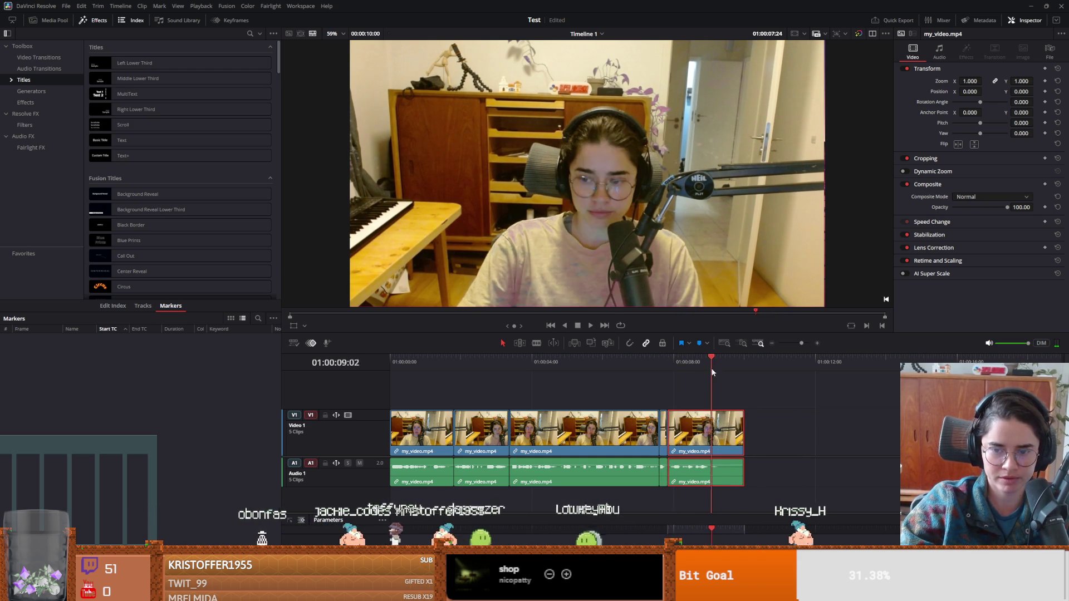
pyautogui.hotkey('ctrl', 'shift', ']')
# Replay the whole edit from the start, then switch over to Godot Engine.
pyautogui.press('Home')
pyautogui.press('space')
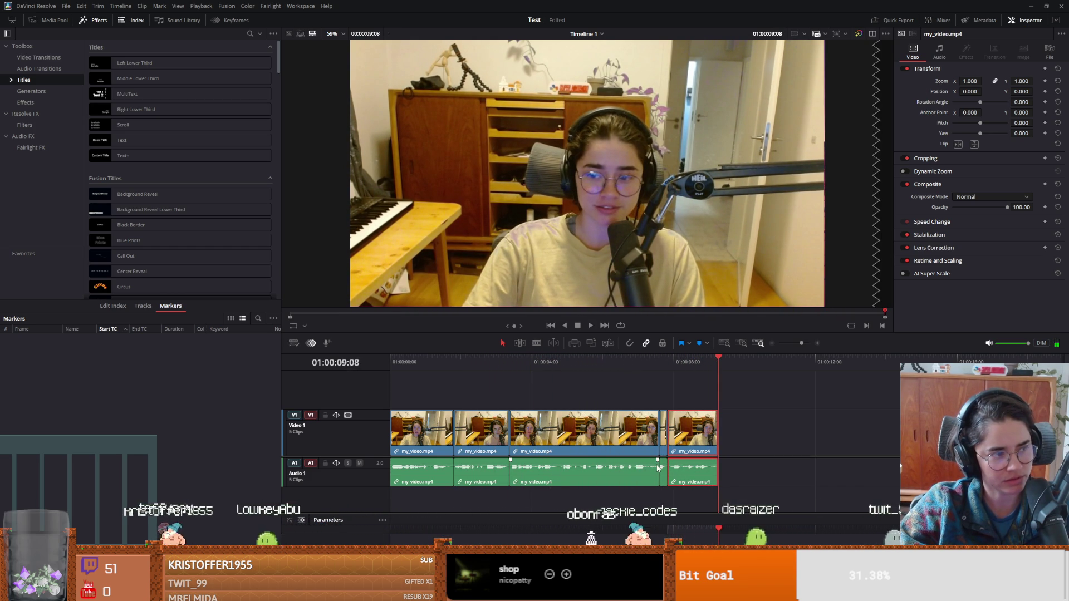
pyautogui.hotkey('alt', 'Tab')
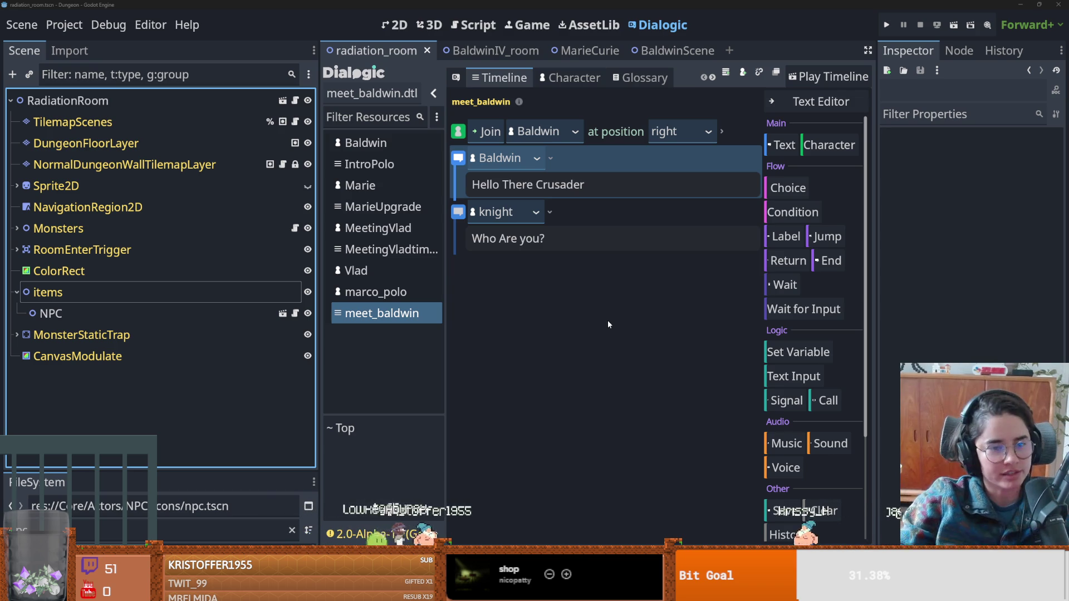
# Shift the Scene dock splitter left so the Dialogic timeline editor gets wider.
pyautogui.moveTo(318, 267); pyautogui.dragTo(291, 268)
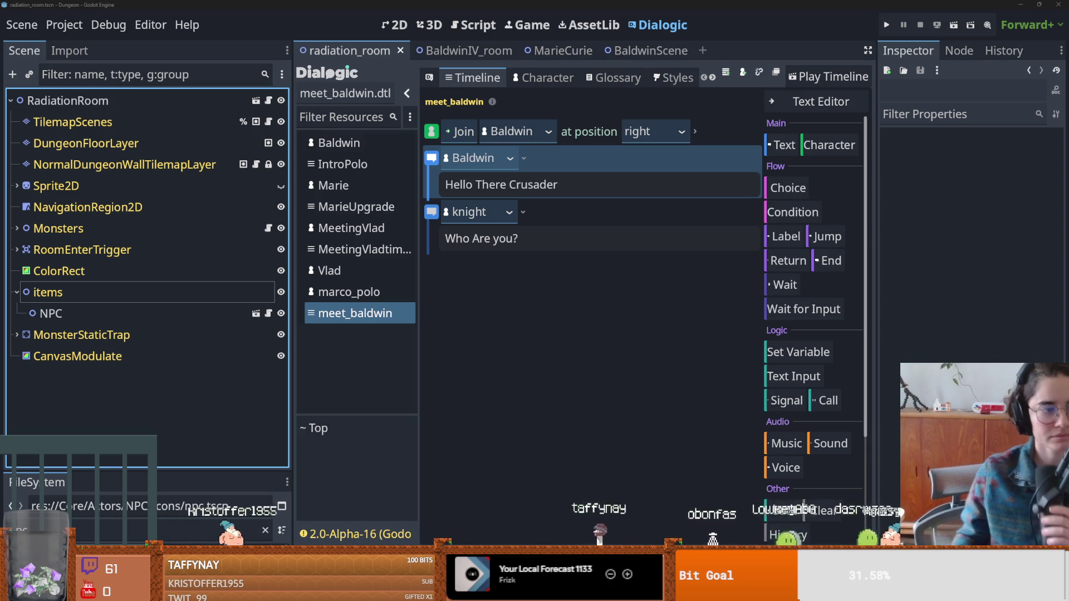
pyautogui.moveTo(247, 542)
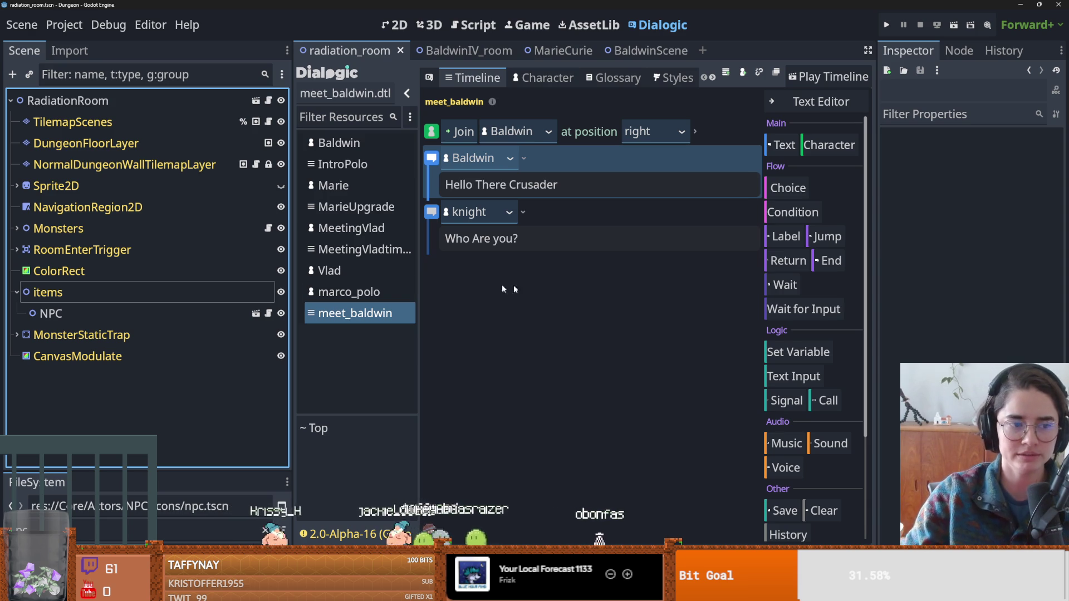
# Resize Godot's docks: enlarge the file system panel and widen the Dialogic timeline.
pyautogui.moveTo(416, 270); pyautogui.dragTo(461, 270)
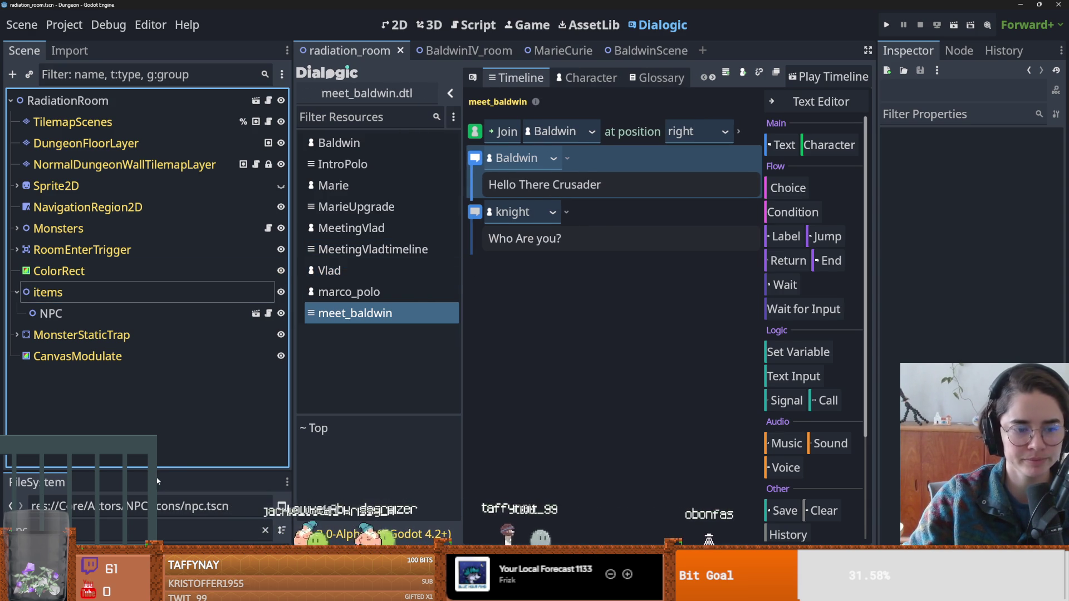
pyautogui.moveTo(161, 472); pyautogui.dragTo(172, 282)
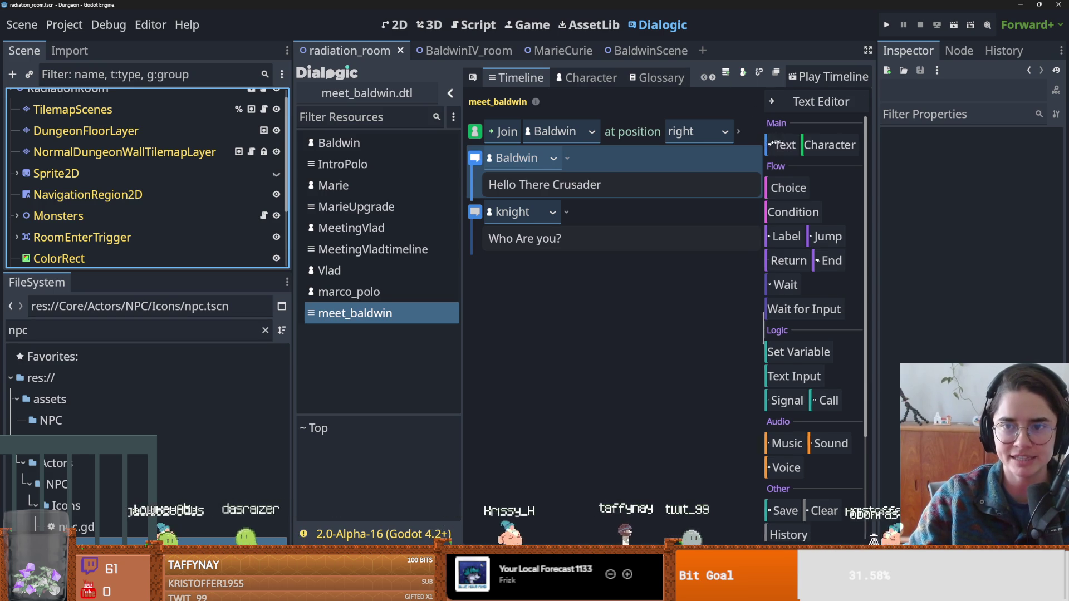
pyautogui.moveTo(763, 143); pyautogui.dragTo(782, 143)
pyautogui.click(461, 149)
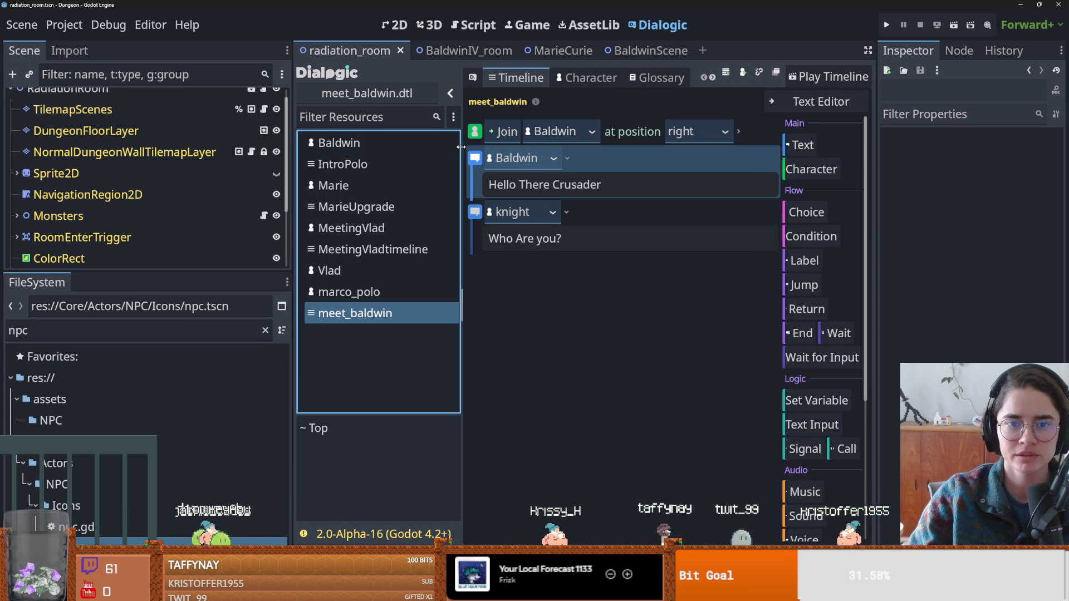
pyautogui.moveTo(461, 149); pyautogui.dragTo(375, 144)
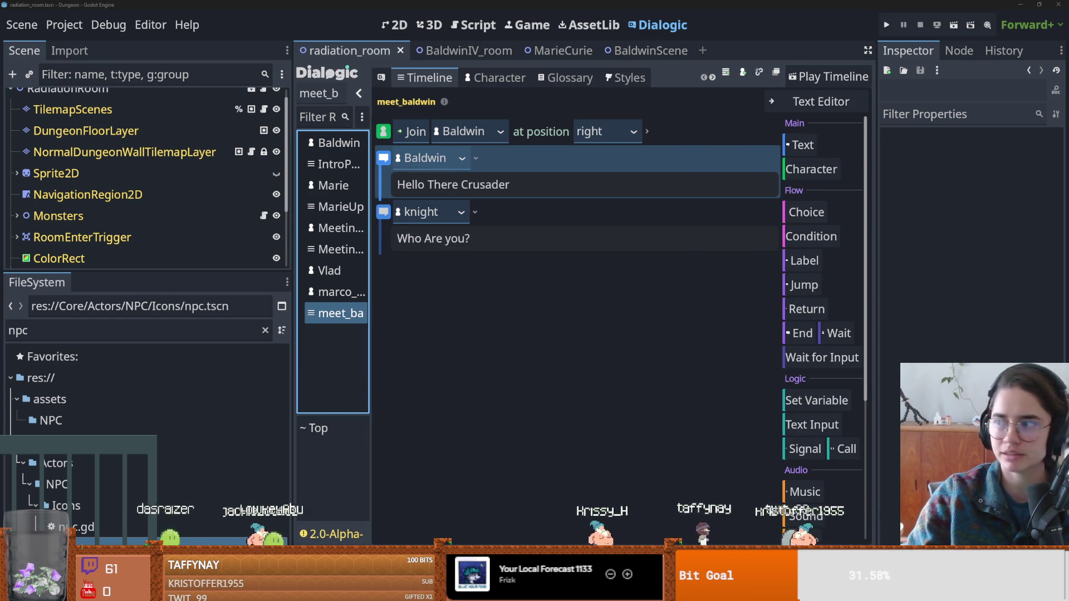
# Switch to Aseprite and start a new sprite from File > New.
pyautogui.hotkey('alt', 'Tab')
pyautogui.click(9, 13)
pyautogui.click(9, 13)
pyautogui.click(9, 13)
pyautogui.click(15, 24)
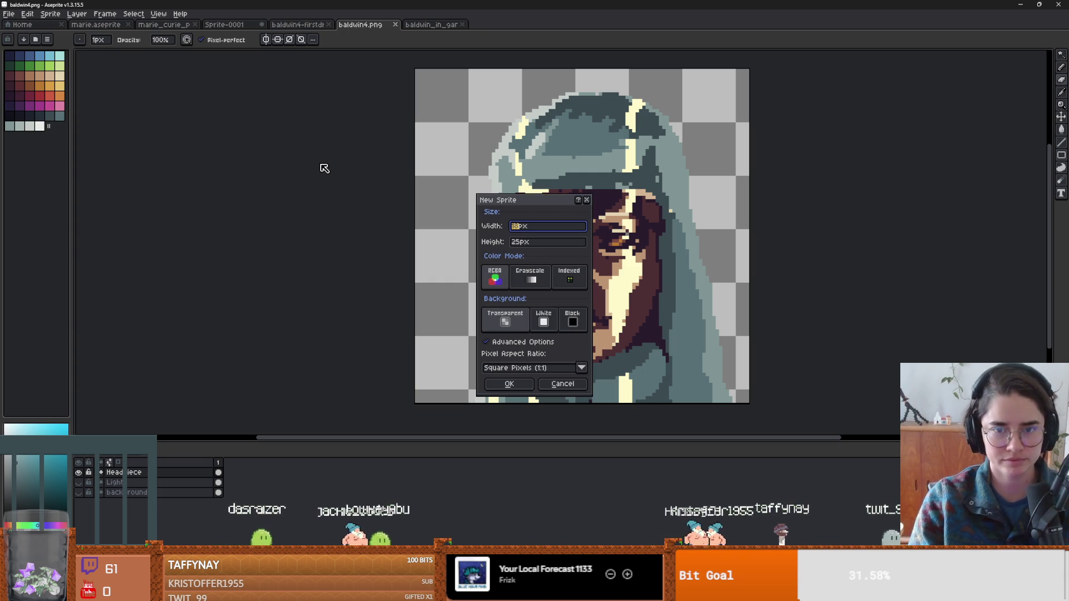
# Create blank Sprite-0003 and drag a Dostoevsky photo in as a reference beside it.
pyautogui.press('Return')
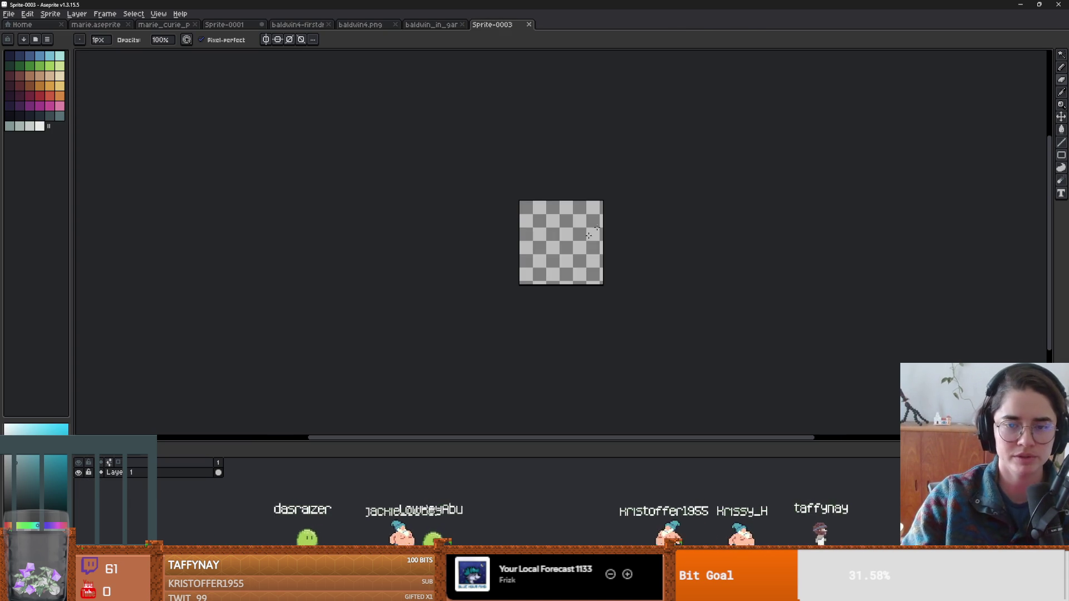
pyautogui.scroll(5, 482, 290)
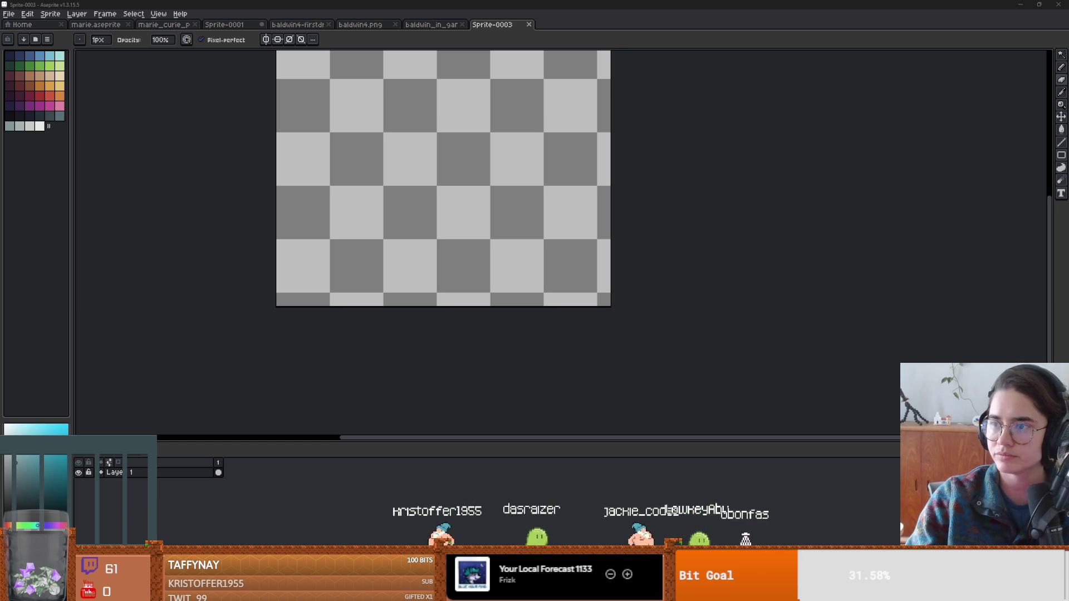
pyautogui.hotkey('alt', 'Tab')
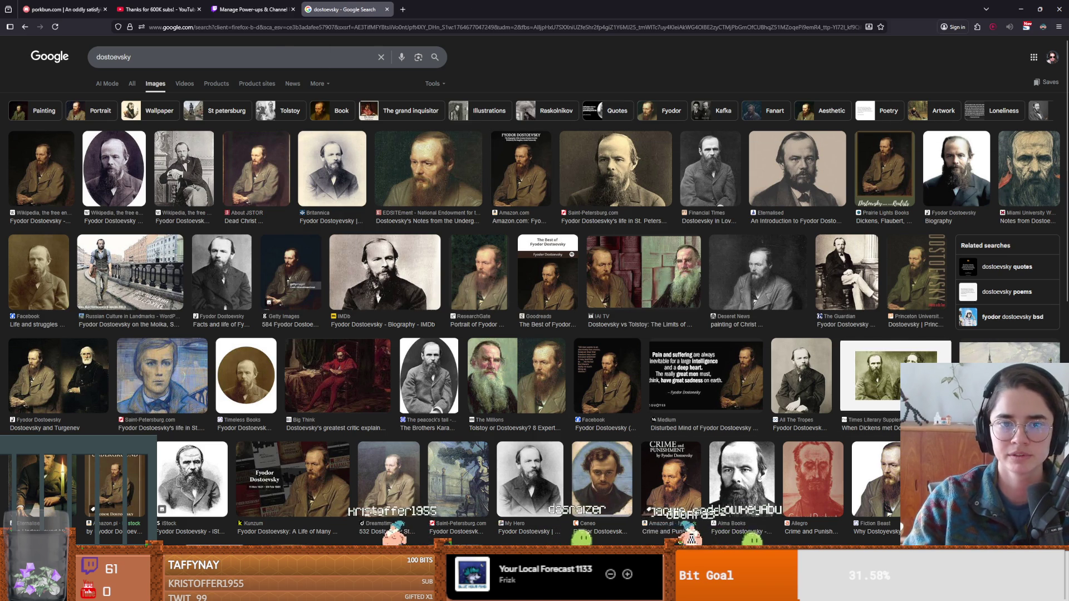
pyautogui.hotkey('alt', 'Tab')
pyautogui.scroll(1, 513, 305)
pyautogui.scroll(-1, 483, 202)
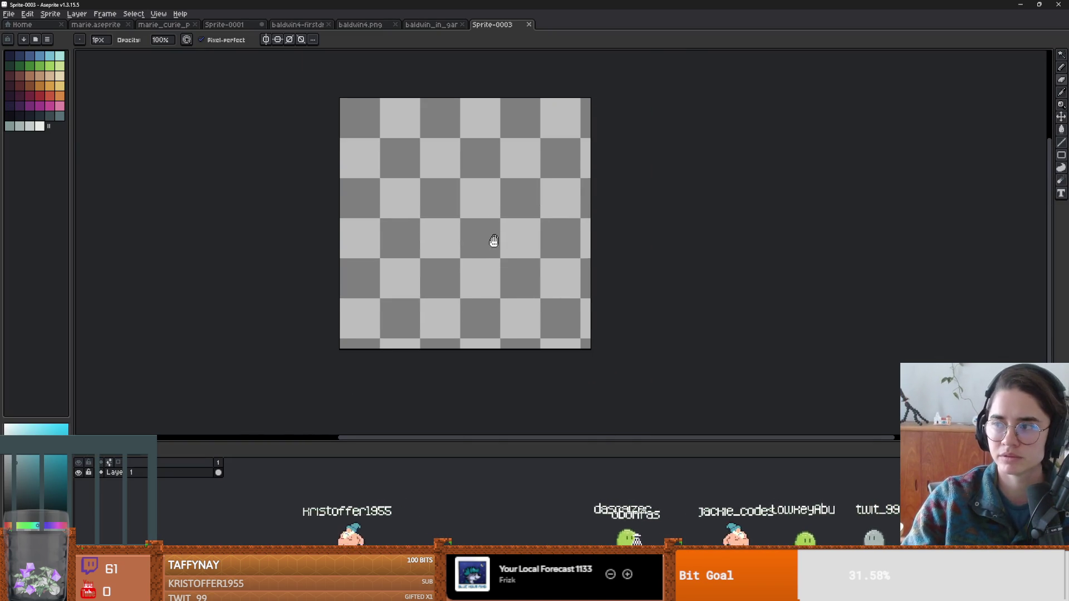
pyautogui.moveTo(550, 37)
pyautogui.mouseDown()
pyautogui.moveTo(969, 191)
pyautogui.moveTo(1027, 188)
pyautogui.mouseUp()
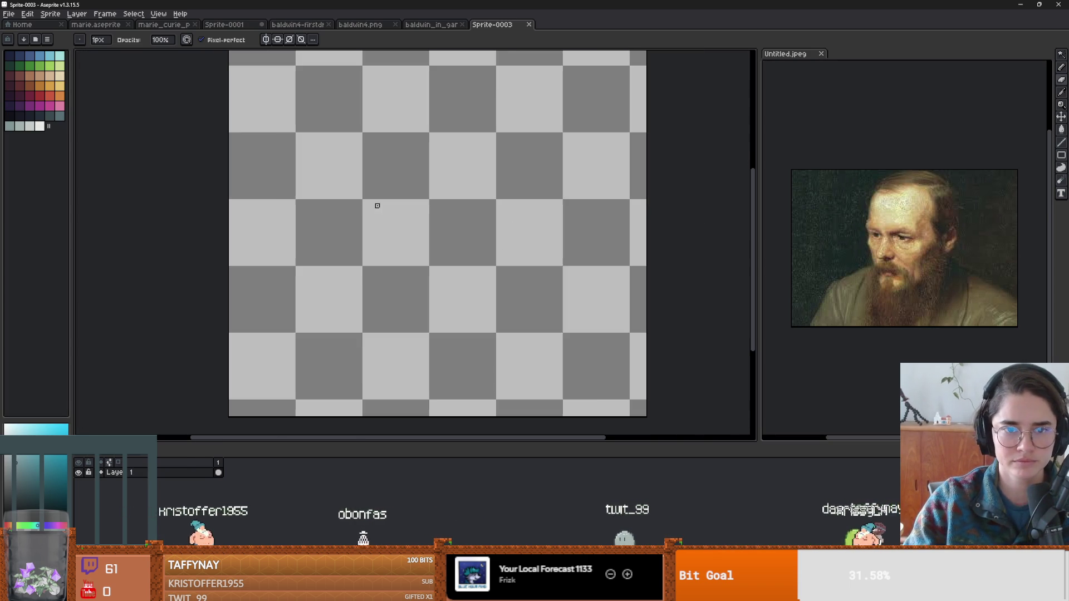
# Fill the canvas with a dark navy base, add Layer 2, and set a 4px pencil.
pyautogui.click(40, 76)
pyautogui.scroll(-1, 414, 217)
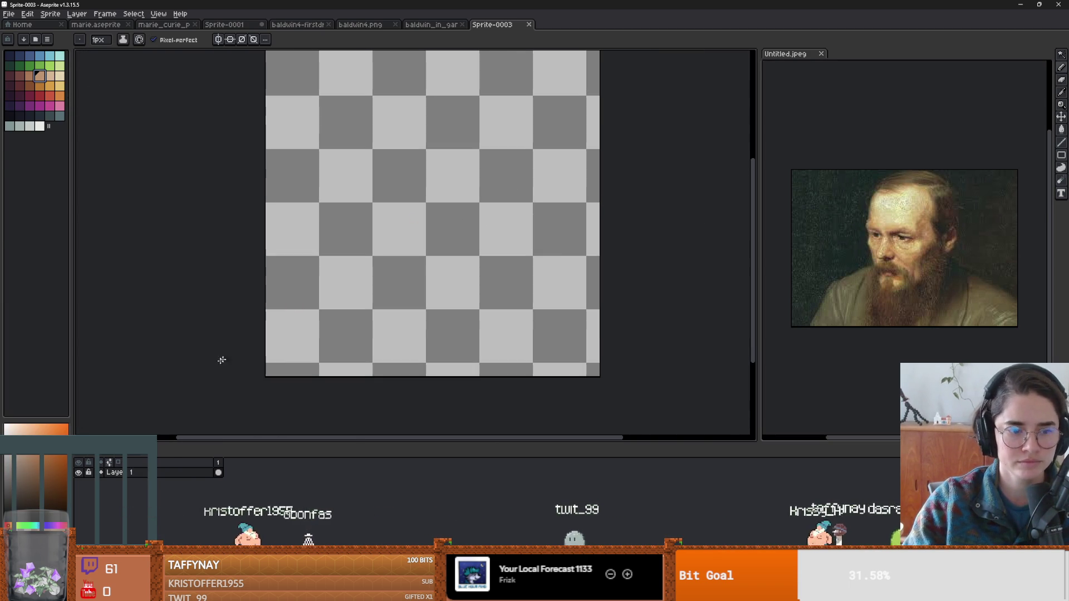
pyautogui.click(7, 114)
pyautogui.press('g')
pyautogui.click(372, 265)
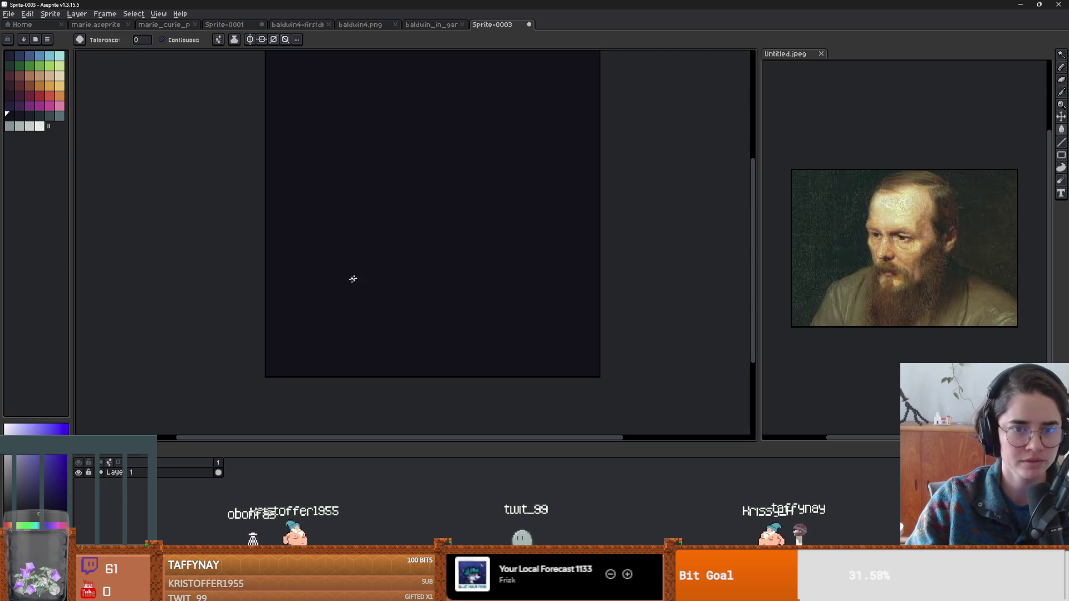
pyautogui.hotkey('shift', 'n')
pyautogui.press('b')
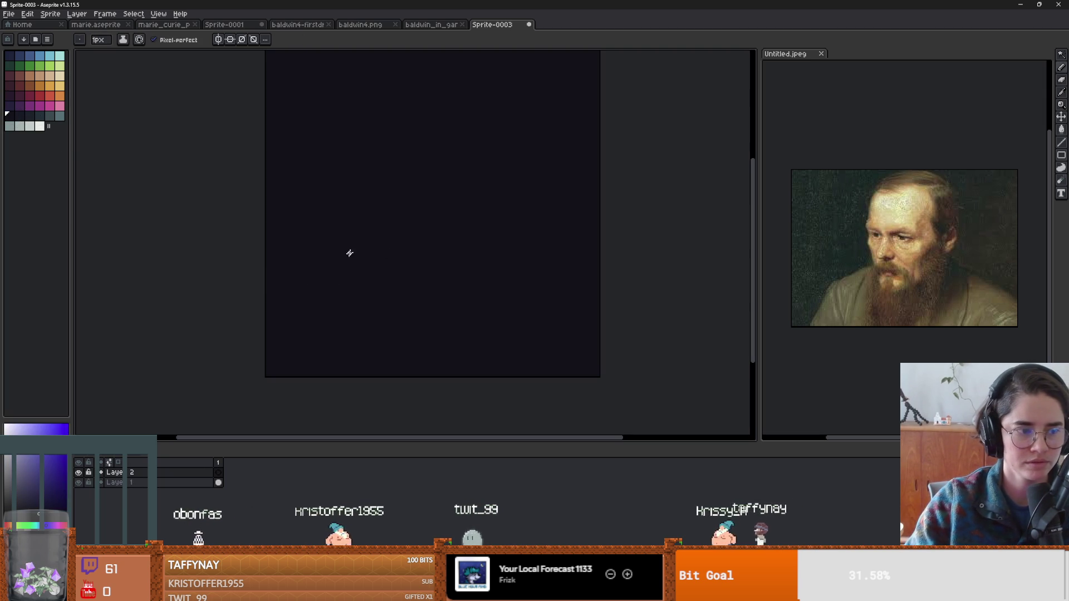
pyautogui.press('+')
pyautogui.press('+')
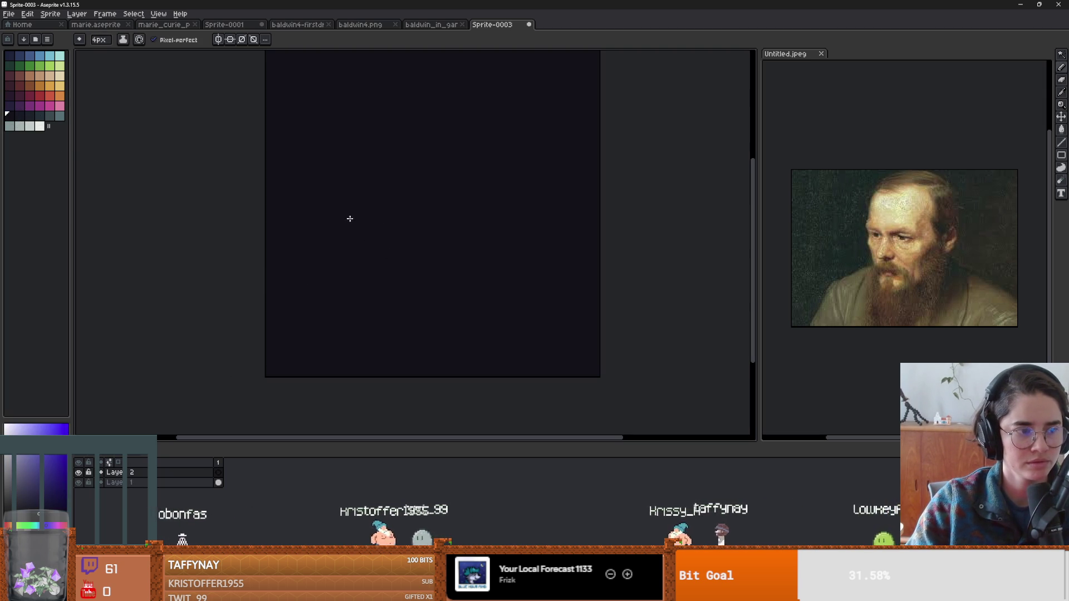
# Look over the finished Baldwin portrait for reference, then return to Sprite-0003.
pyautogui.hotkey('ctrl', 'shift', 'Tab')
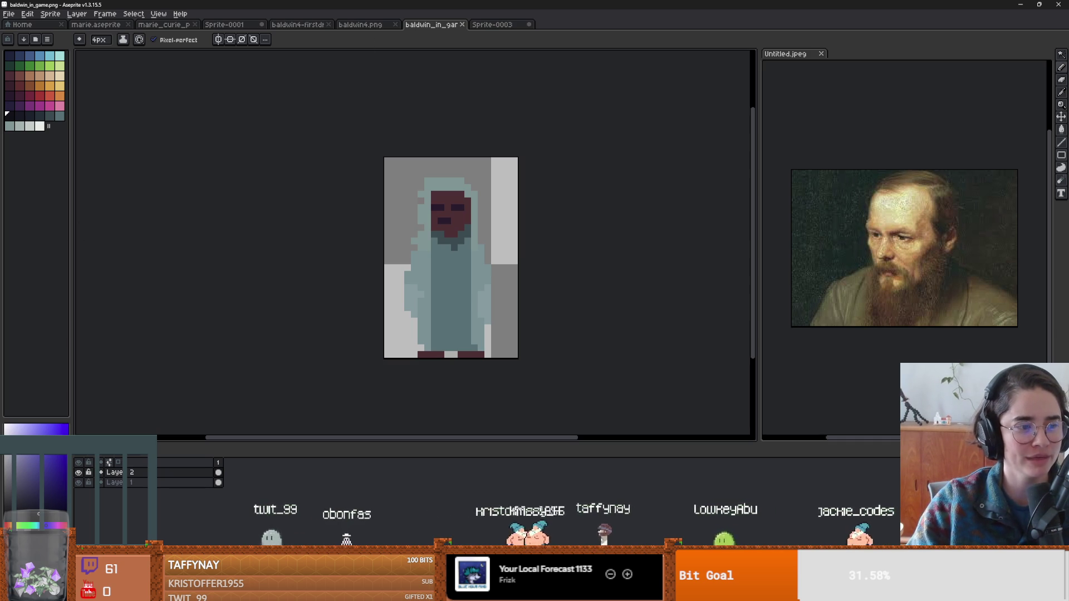
pyautogui.scroll(3, 479, 276)
pyautogui.scroll(-1, 487, 267)
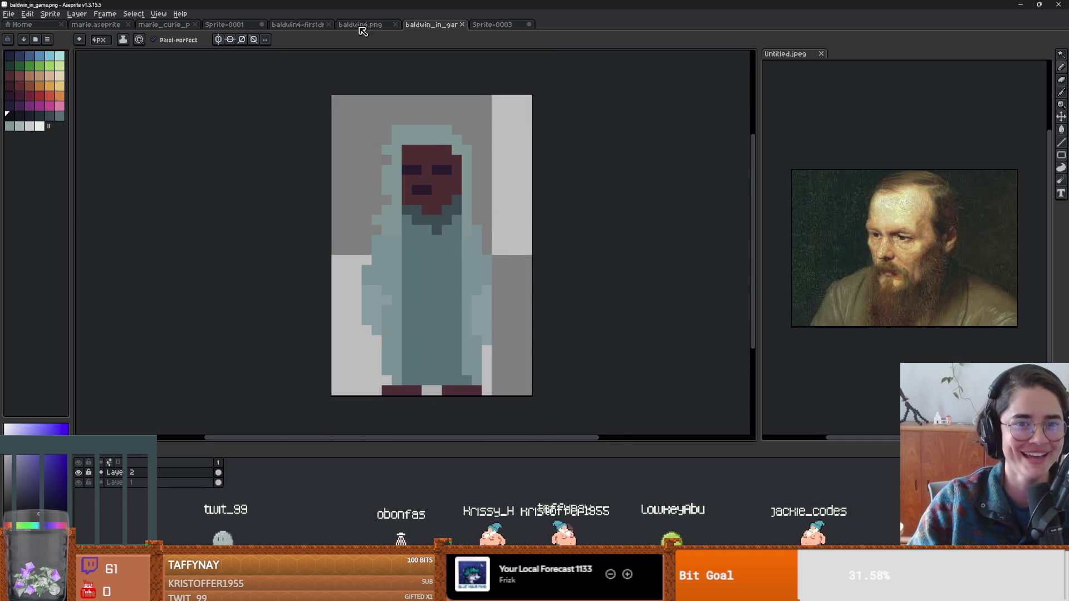
pyautogui.click(362, 25)
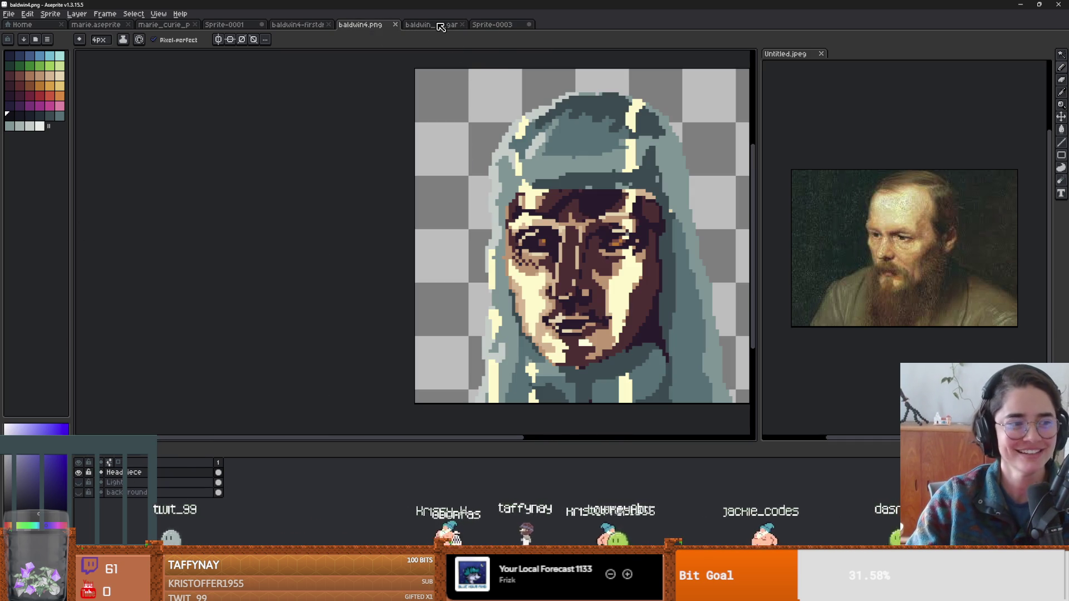
pyautogui.click(482, 25)
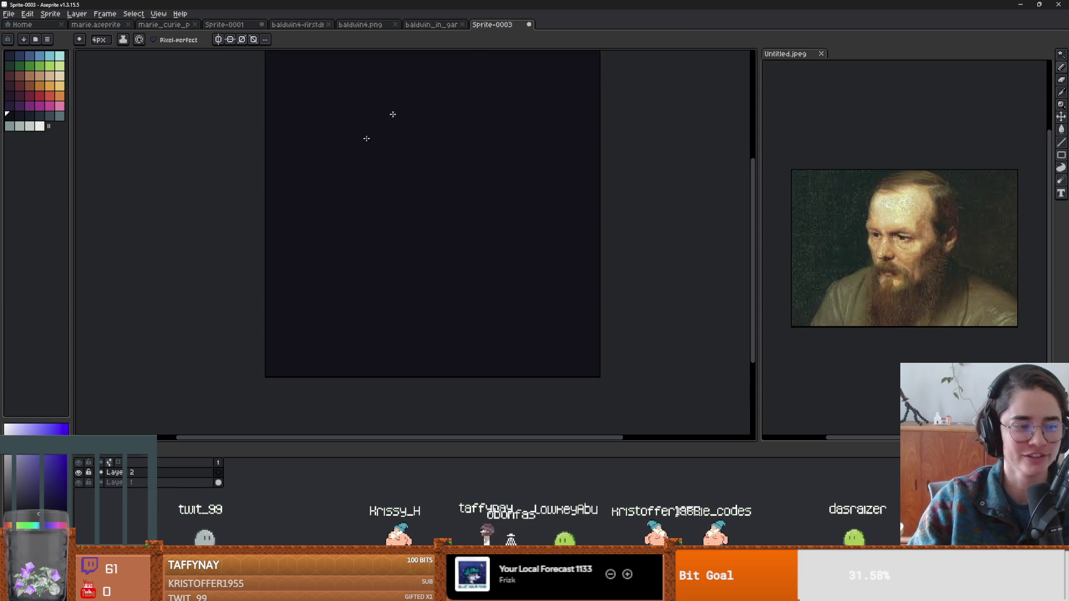
# Draw a few initial freehand pencil strokes on the new canvas.
pyautogui.press('v')
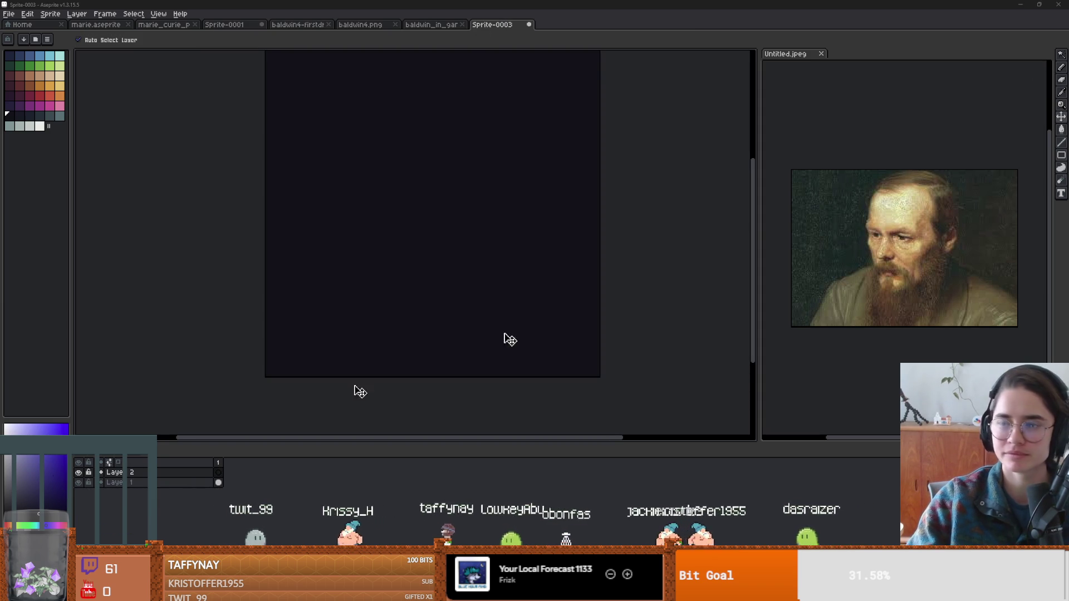
pyautogui.press('b')
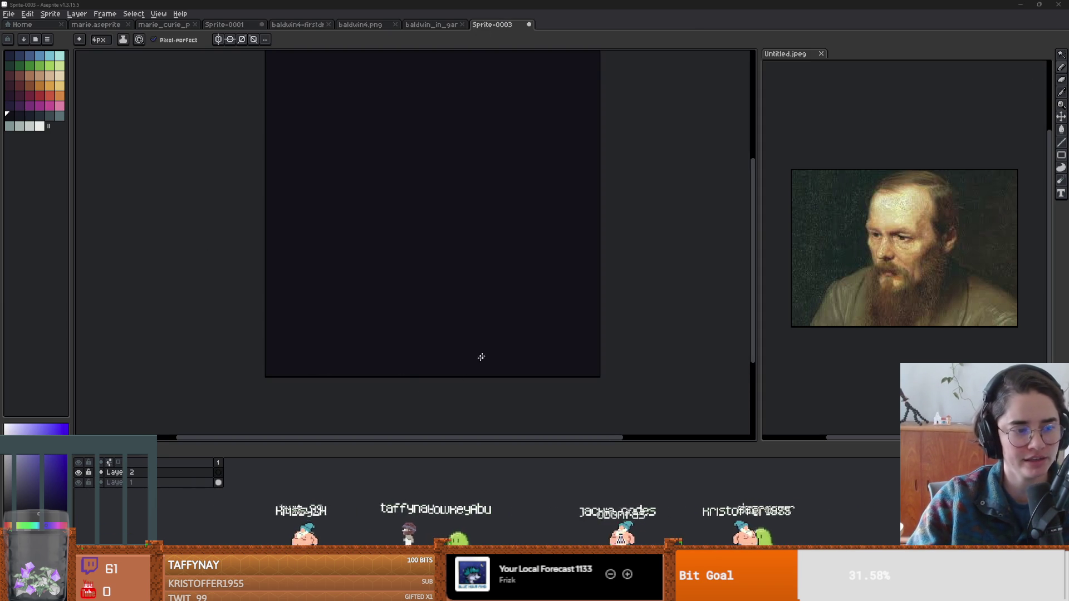
pyautogui.moveTo(428, 288); pyautogui.dragTo(431, 291)
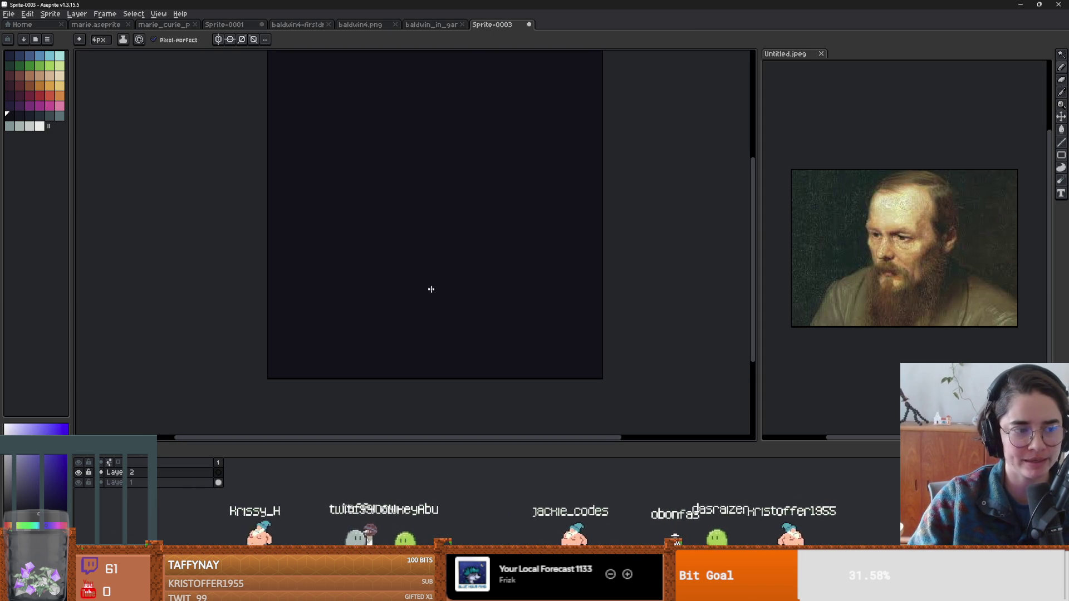
pyautogui.moveTo(537, 298); pyautogui.dragTo(445, 314)
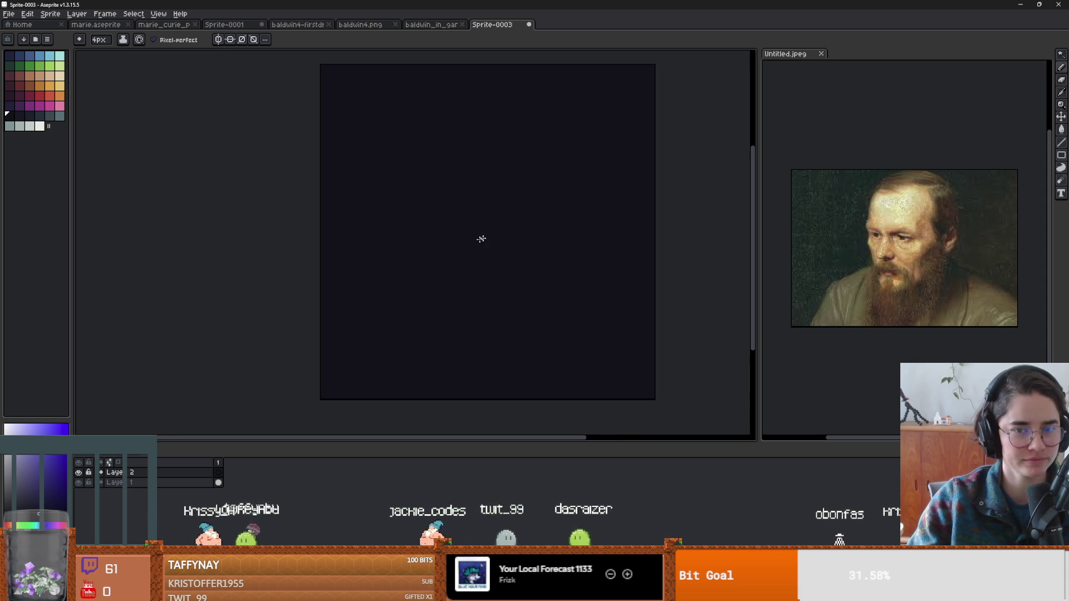
pyautogui.moveTo(486, 233); pyautogui.dragTo(445, 241)
# Rename Layer 1 to 'bg' in Layer Properties and recentre the canvas view.
pyautogui.doubleClick(117, 483)
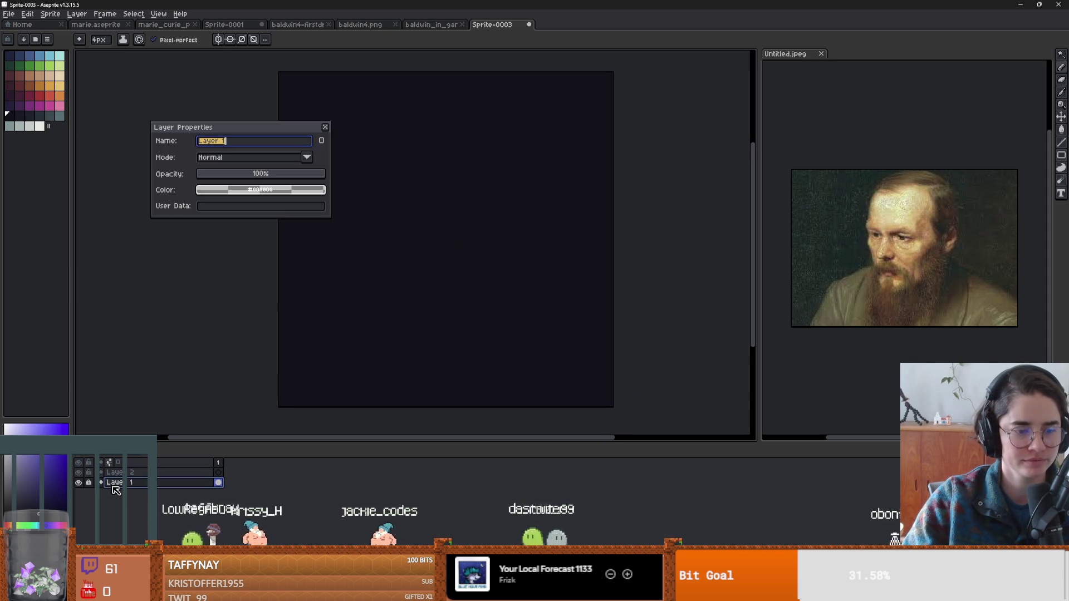
pyautogui.write('bg')
pyautogui.press('Return')
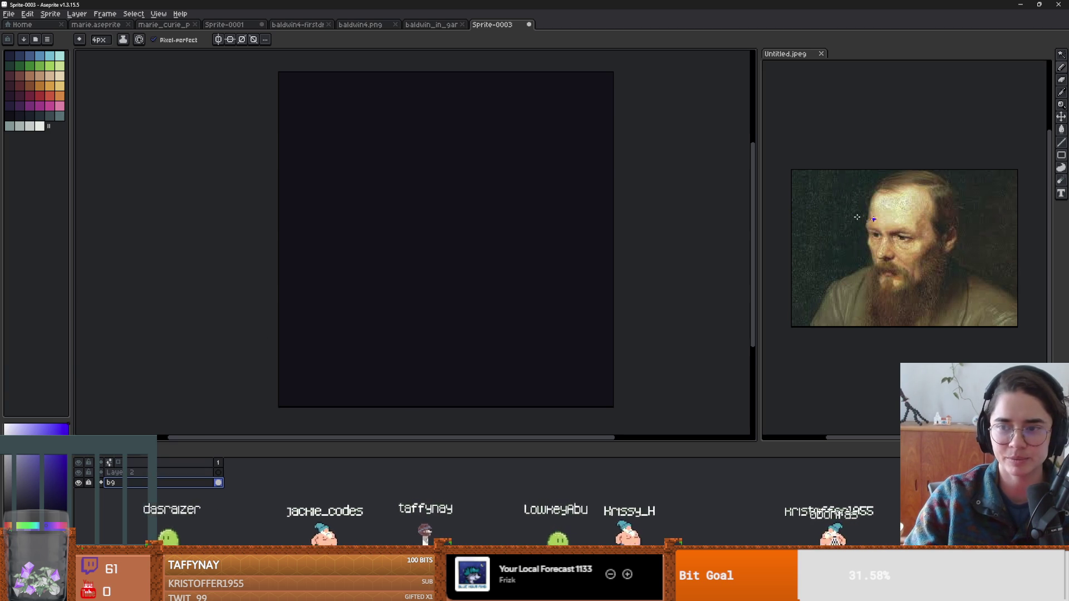
pyautogui.scroll(-4, 359, 228)
pyautogui.scroll(3, 338, 244)
pyautogui.moveTo(412, 222); pyautogui.dragTo(404, 271)
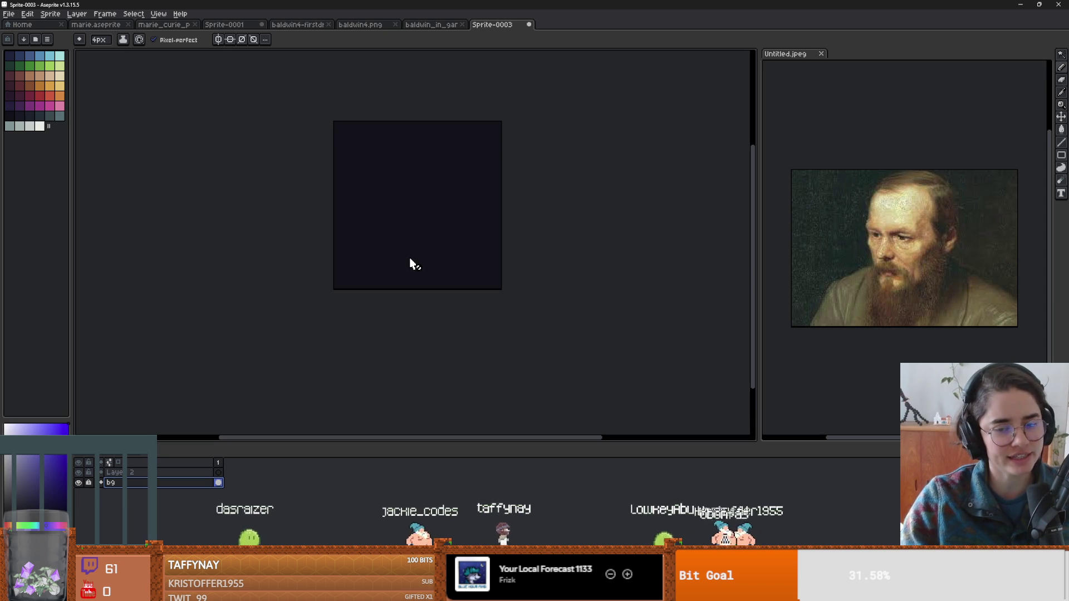
pyautogui.scroll(1, 368, 250)
# On Layer 2, draw a light brown face outline around the left, bottom and right.
pyautogui.press('Up')
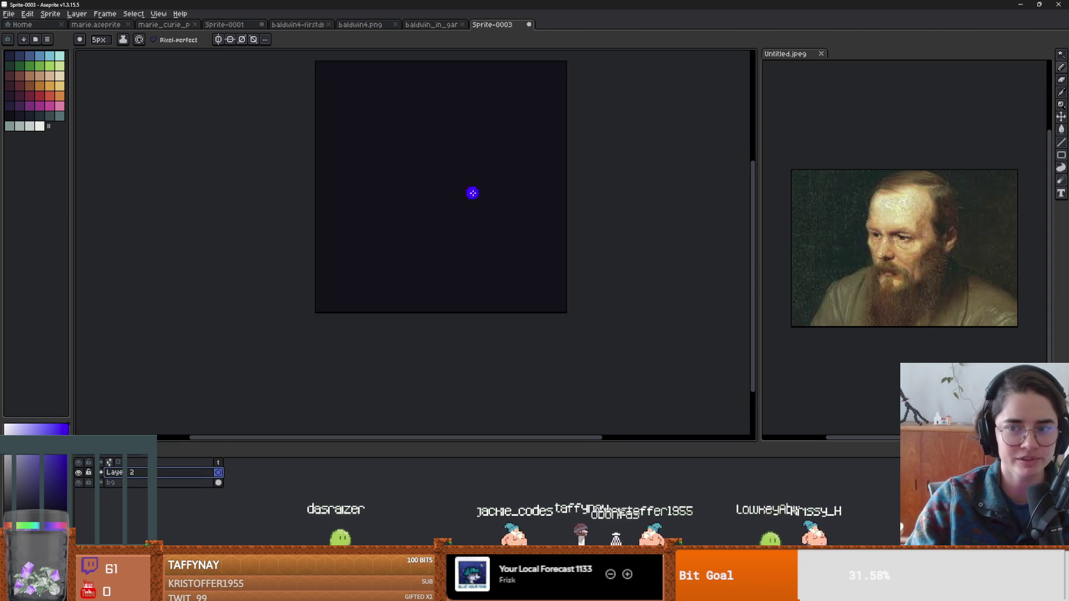
pyautogui.click(33, 77)
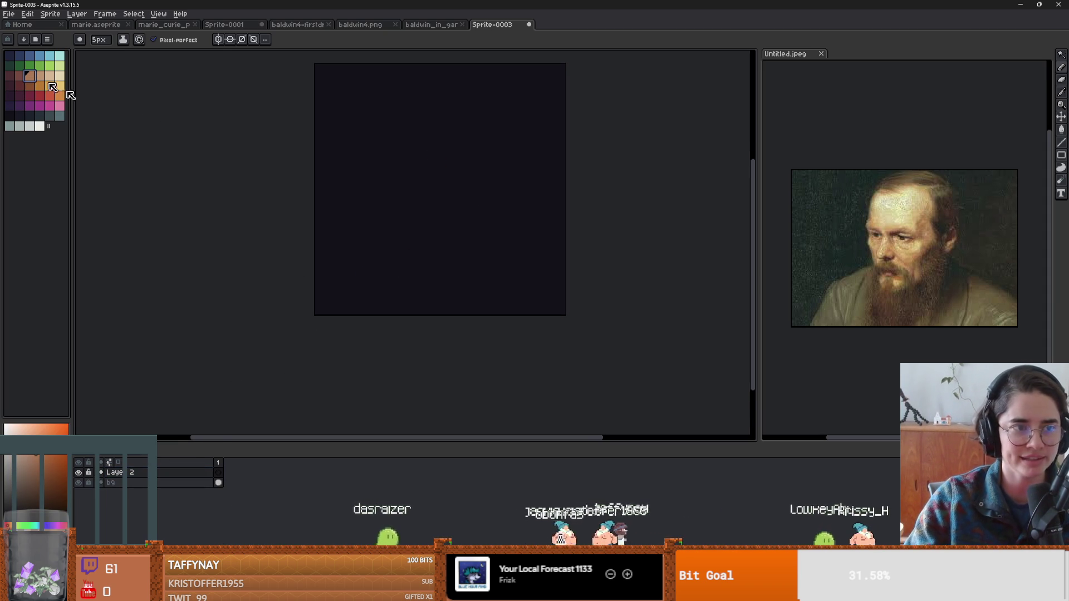
pyautogui.scroll(1, 450, 188)
pyautogui.moveTo(382, 145); pyautogui.dragTo(372, 172)
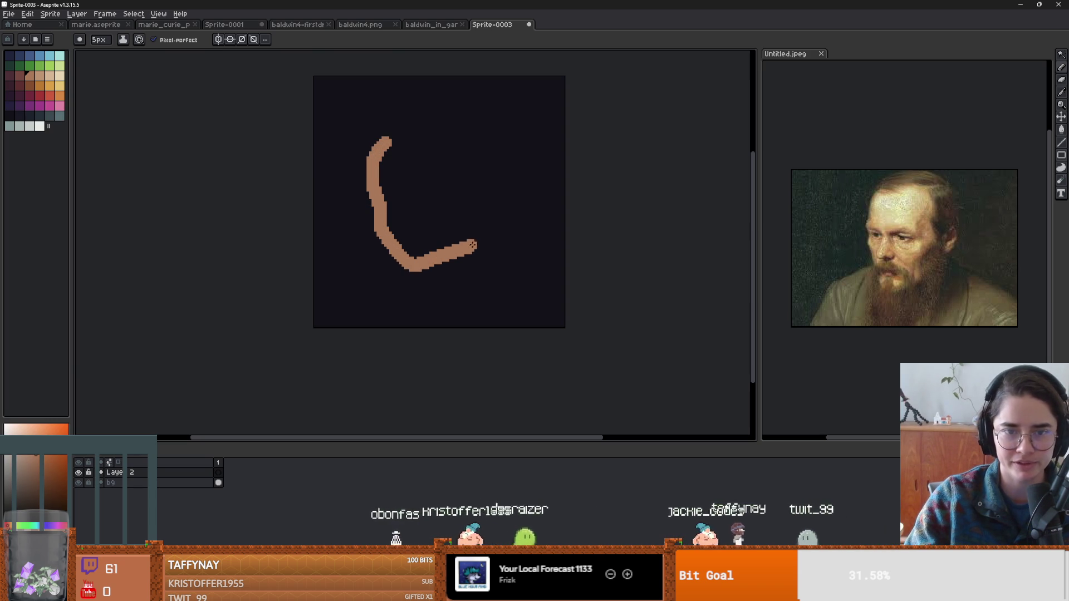
pyautogui.moveTo(480, 228)
pyautogui.mouseDown()
pyautogui.moveTo(480, 159)
pyautogui.moveTo(435, 128)
pyautogui.moveTo(374, 143)
pyautogui.moveTo(440, 114)
pyautogui.moveTo(476, 129)
pyautogui.moveTo(495, 161)
pyautogui.mouseUp()
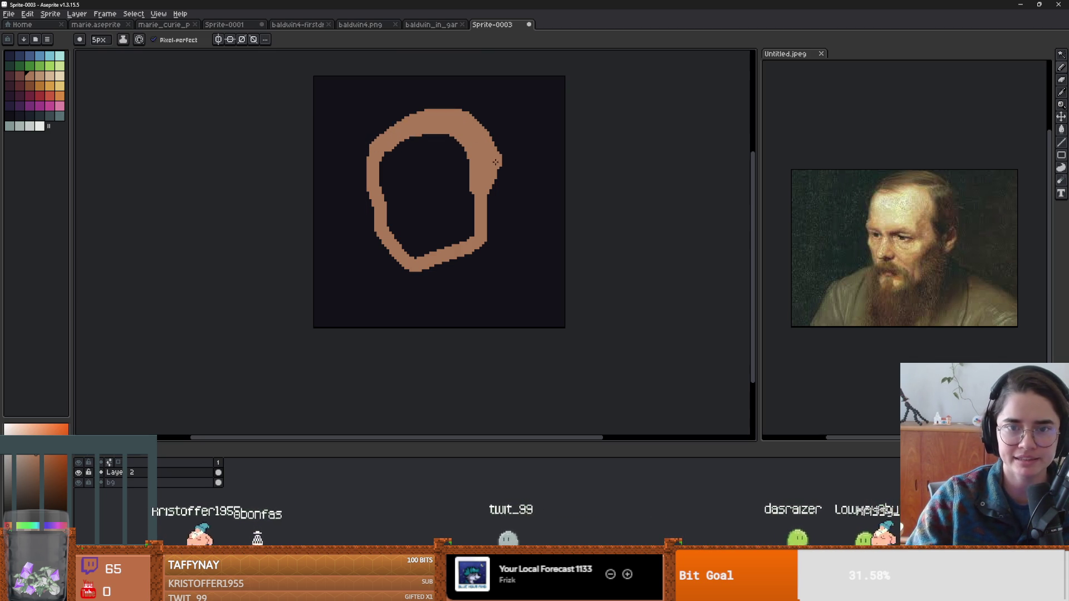
# Paint dark red hair over the top and right of the head, plus moustache and beard.
pyautogui.click(20, 87)
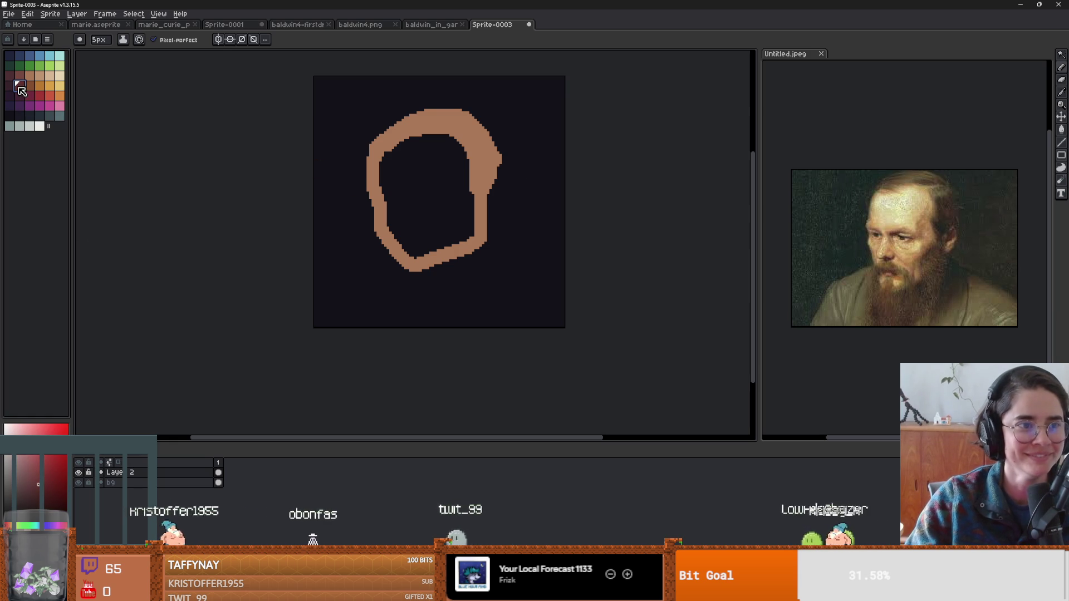
pyautogui.moveTo(488, 146)
pyautogui.mouseDown()
pyautogui.moveTo(468, 122)
pyautogui.moveTo(480, 117)
pyautogui.moveTo(493, 131)
pyautogui.moveTo(475, 125)
pyautogui.moveTo(463, 140)
pyautogui.moveTo(448, 110)
pyautogui.mouseUp()
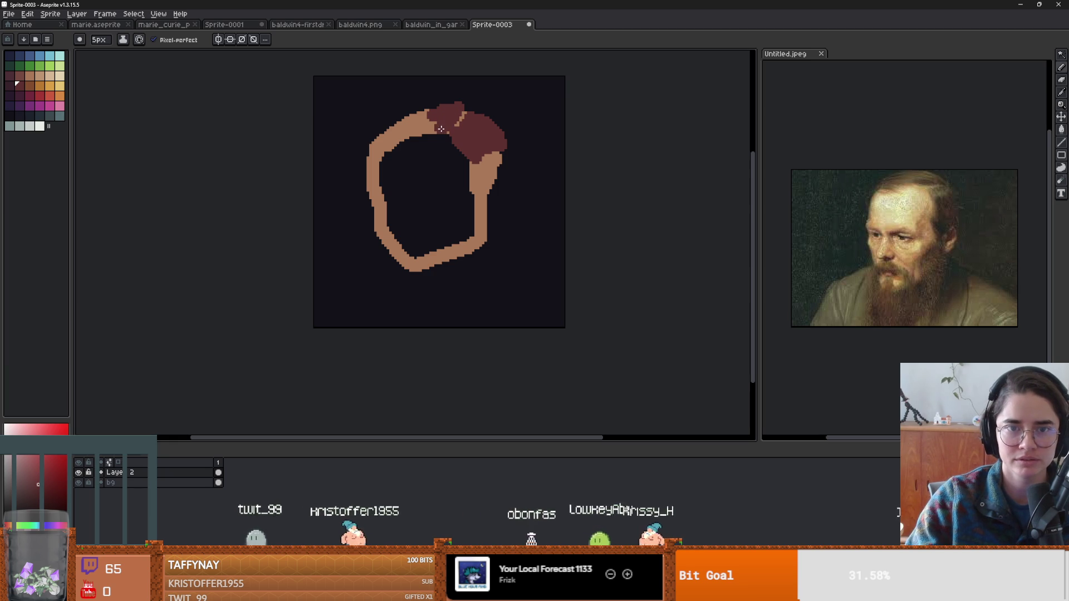
pyautogui.moveTo(423, 129)
pyautogui.mouseDown()
pyautogui.moveTo(382, 127)
pyautogui.moveTo(412, 121)
pyautogui.mouseUp()
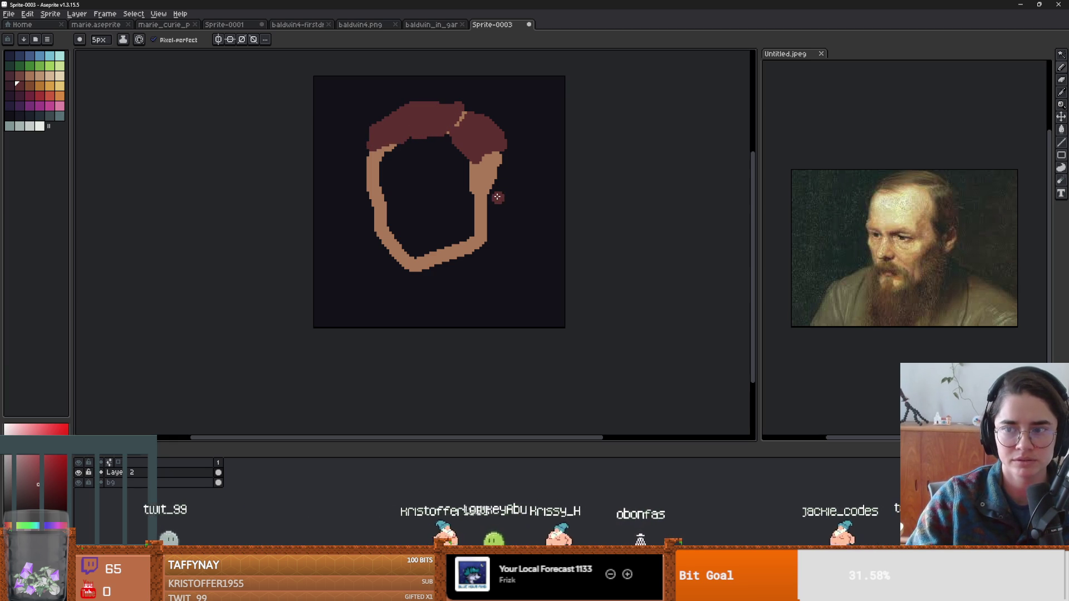
pyautogui.moveTo(476, 200); pyautogui.dragTo(484, 232)
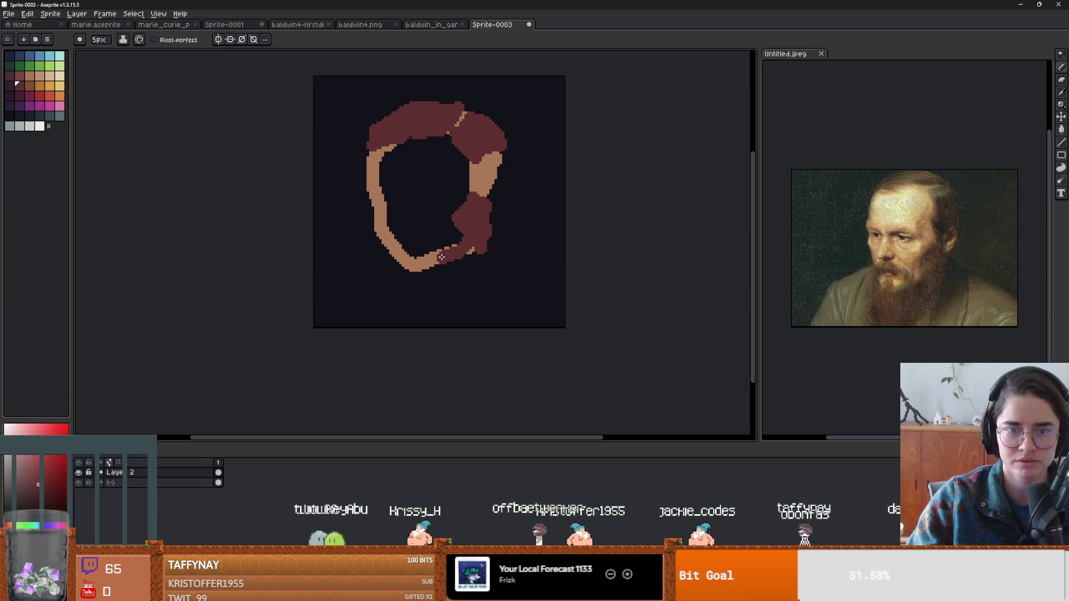
pyautogui.moveTo(447, 255); pyautogui.dragTo(403, 226)
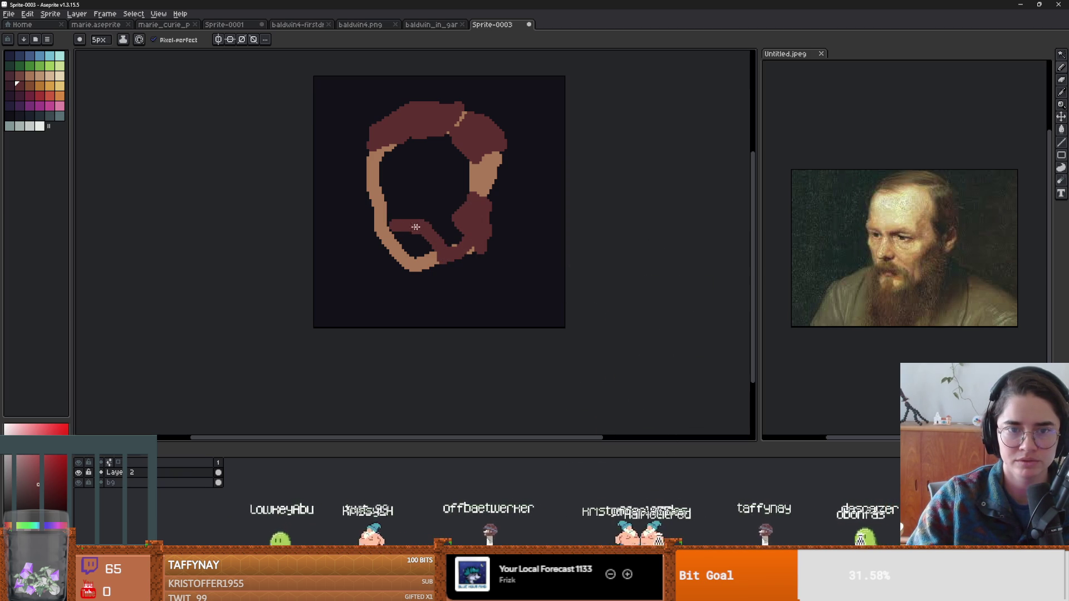
pyautogui.moveTo(392, 249)
pyautogui.mouseDown()
pyautogui.moveTo(405, 308)
pyautogui.moveTo(419, 318)
pyautogui.moveTo(456, 313)
pyautogui.mouseUp()
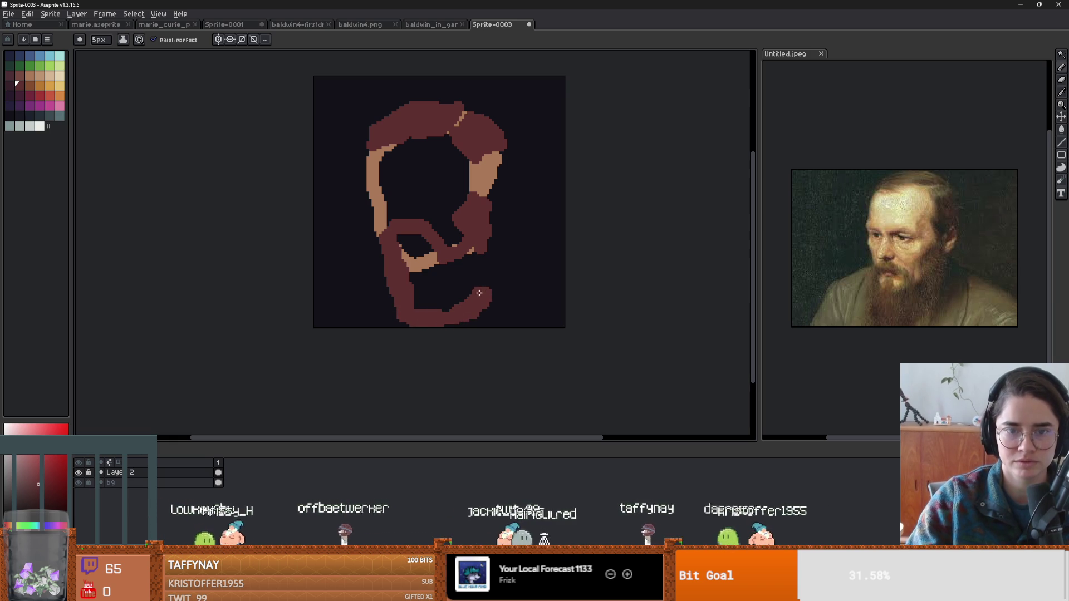
pyautogui.press('b')
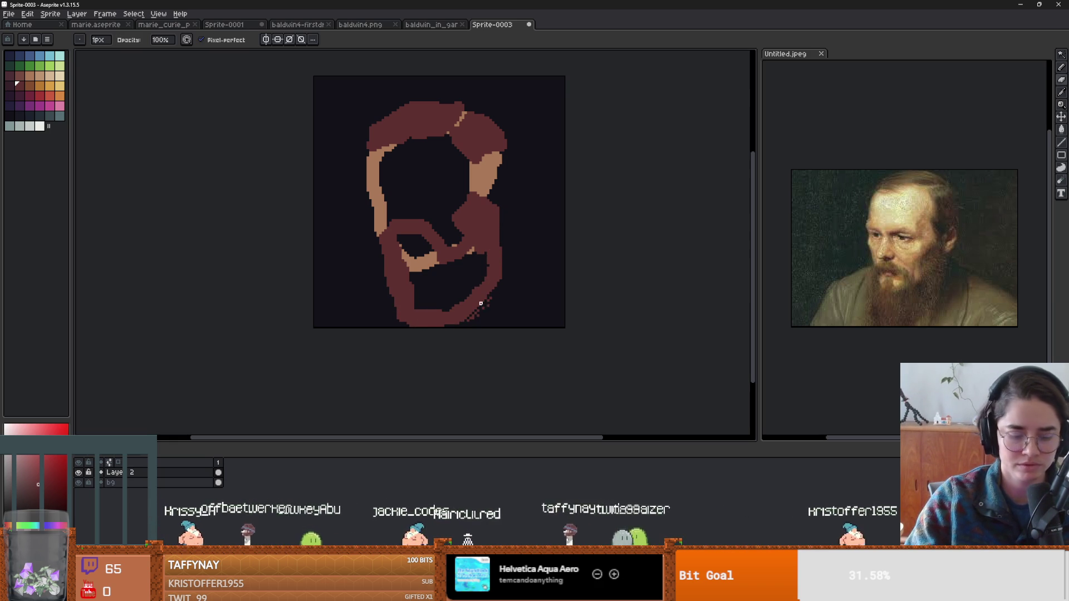
# Bucket-fill the dark gaps and tan crescent inside the beard with dark red.
pyautogui.press('e')
pyautogui.press('b')
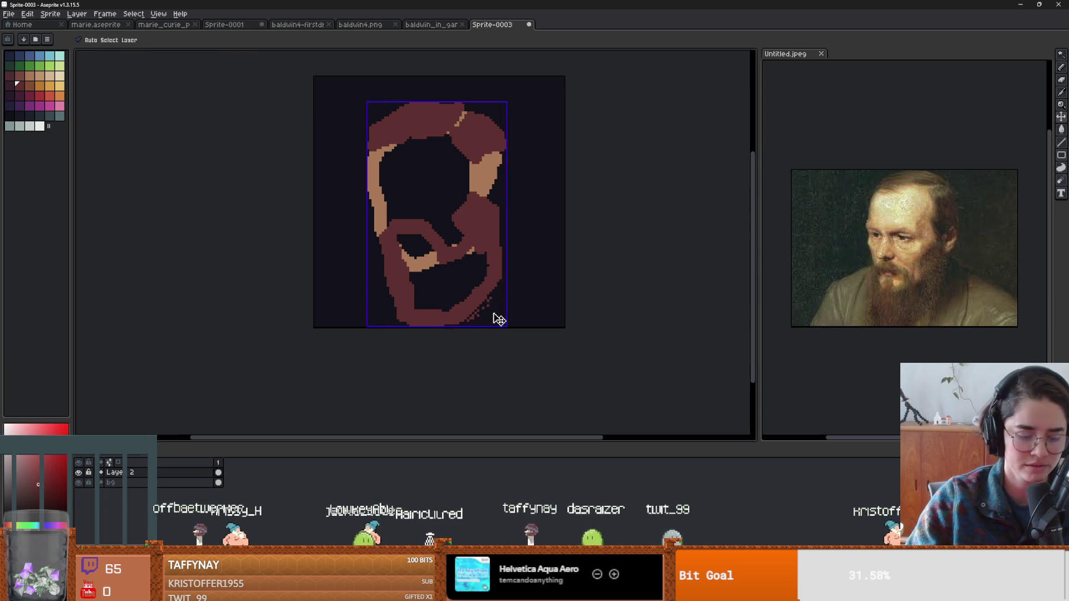
pyautogui.scroll(1, 456, 288)
pyautogui.press('g')
pyautogui.click(443, 292)
pyautogui.click(407, 242)
pyautogui.click(407, 245)
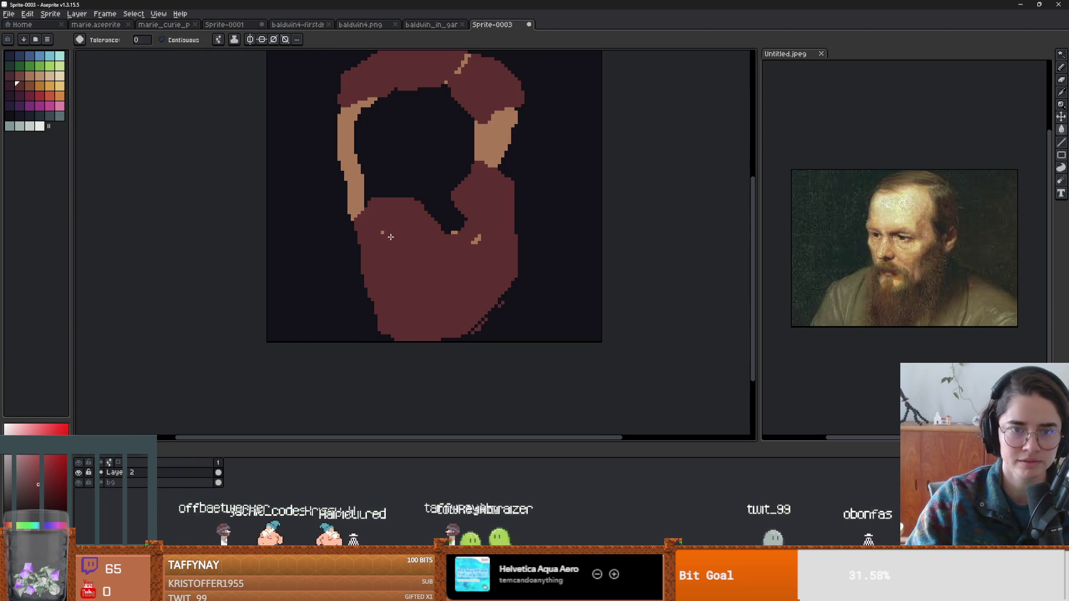
# Pick tan, set a 5px brush, and fill the empty face area tan.
pyautogui.scroll(1, 384, 238)
pyautogui.keyDown('alt'); pyautogui.click(383, 233); pyautogui.keyUp('alt')
pyautogui.press('b')
pyautogui.press('-')
pyautogui.press('-')
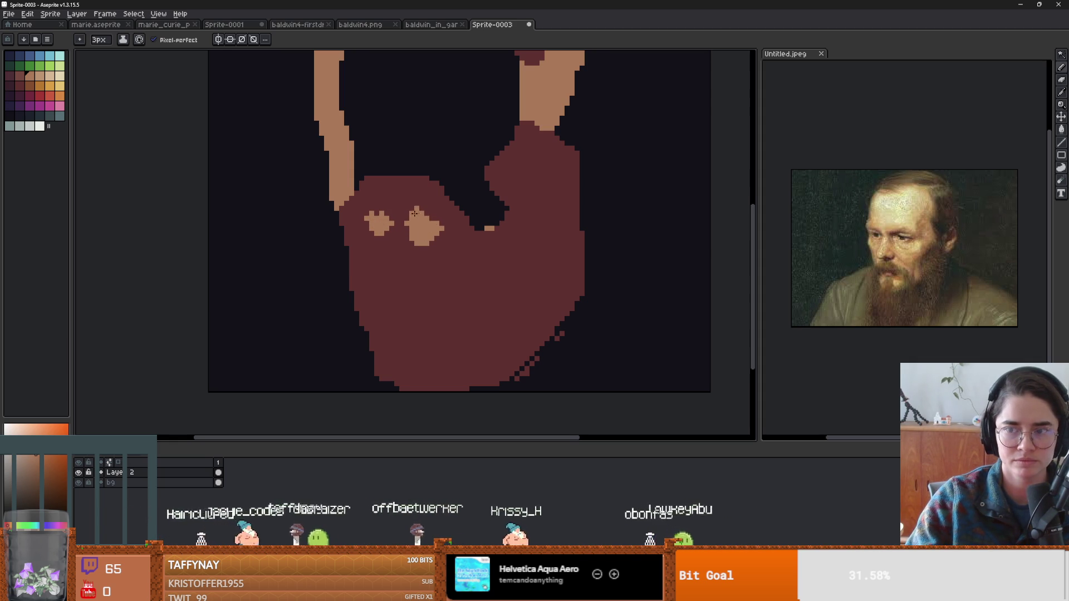
pyautogui.scroll(-3, 452, 239)
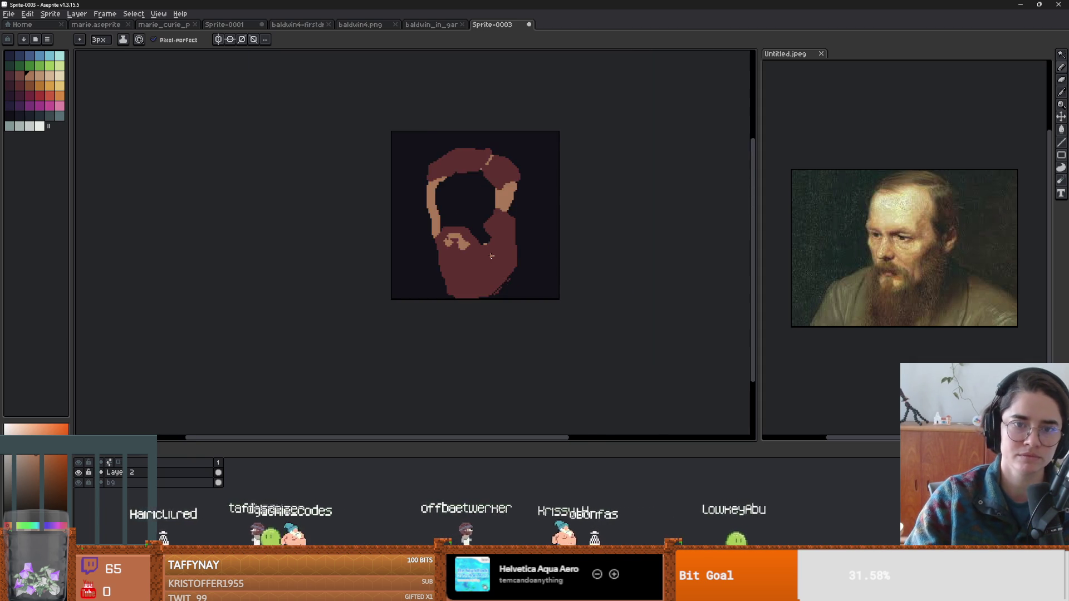
pyautogui.scroll(4, 471, 190)
pyautogui.press('g')
pyautogui.click(442, 185)
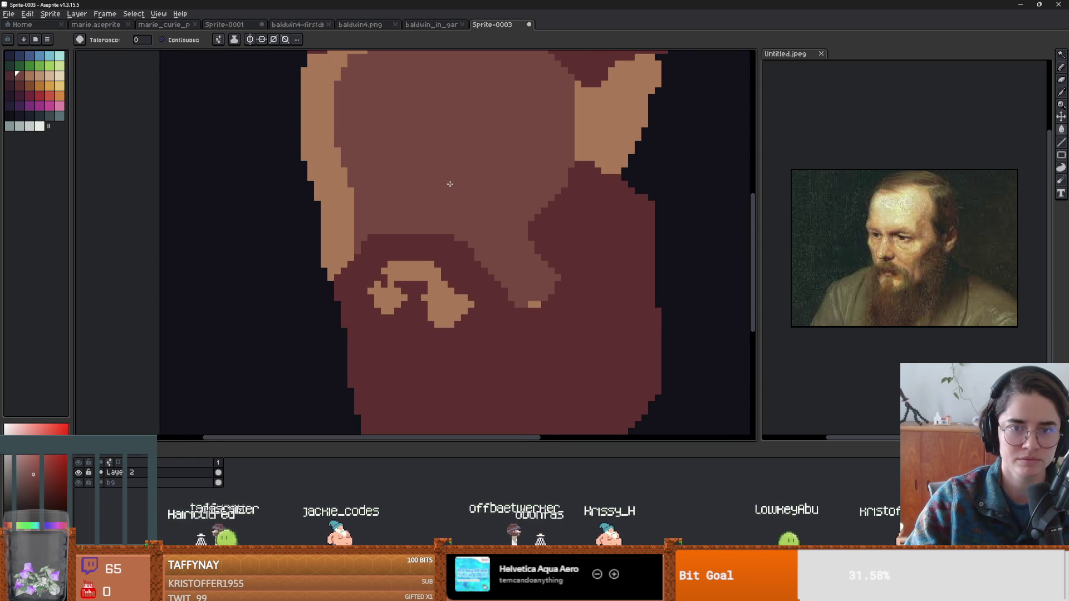
# Extend the right hair edge downward in sampled maroon and add Layer 3 for the shirt.
pyautogui.scroll(-2, 467, 188)
pyautogui.scroll(1, 468, 189)
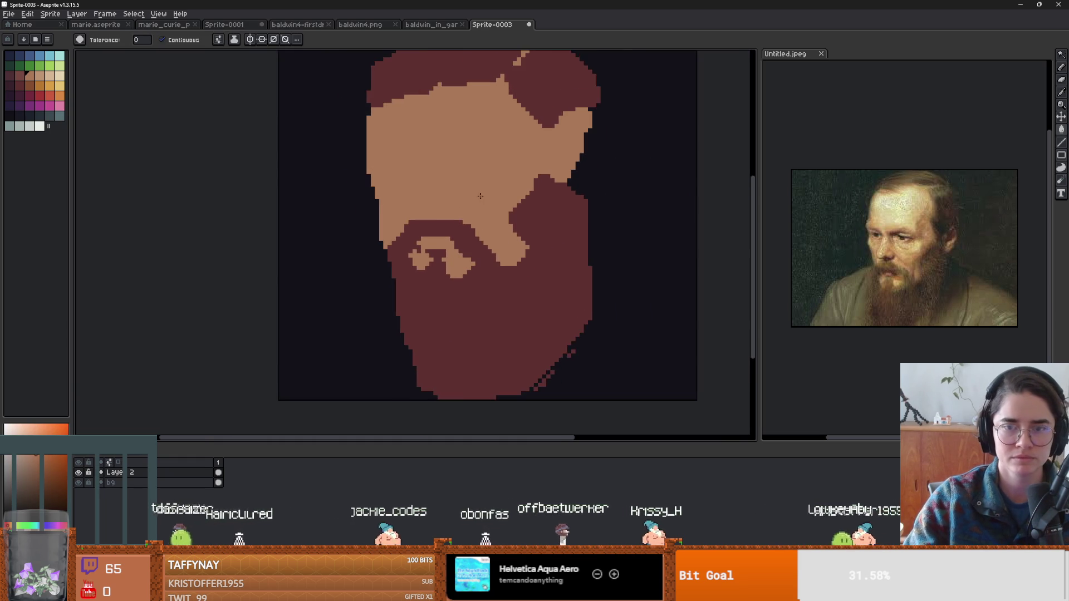
pyautogui.scroll(-2, 501, 192)
pyautogui.scroll(1, 570, 206)
pyautogui.keyDown('alt'); pyautogui.click(573, 185); pyautogui.keyUp('alt')
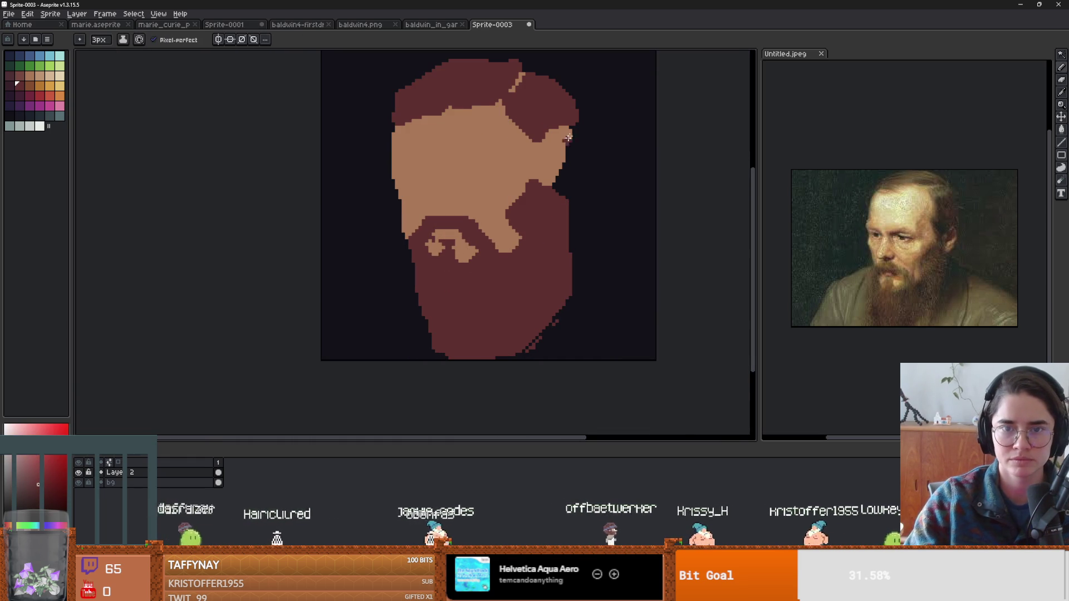
pyautogui.moveTo(579, 123); pyautogui.dragTo(577, 151)
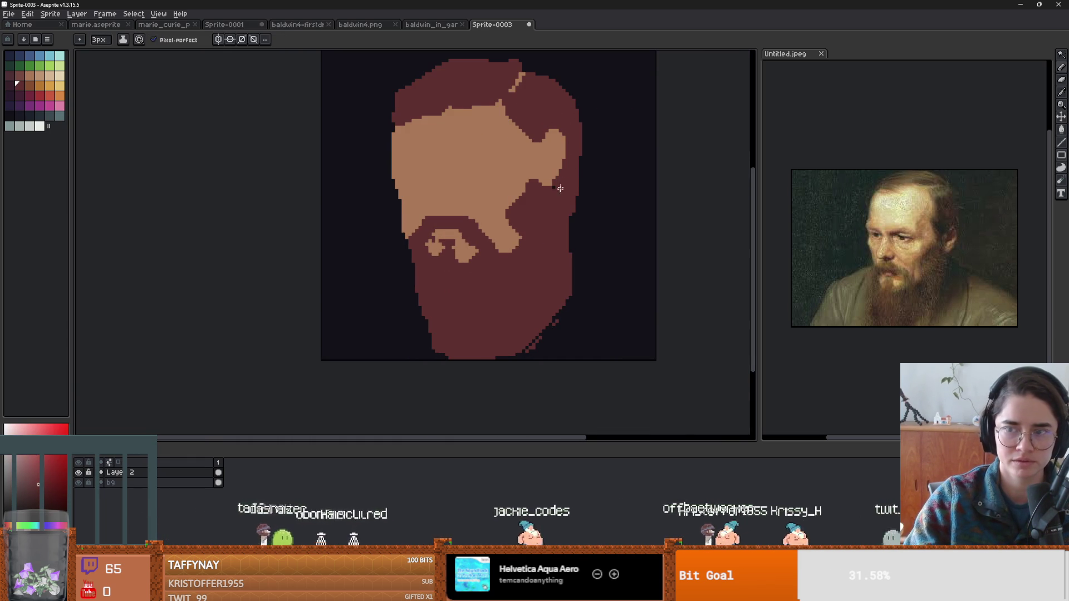
pyautogui.hotkey('shift', 'n')
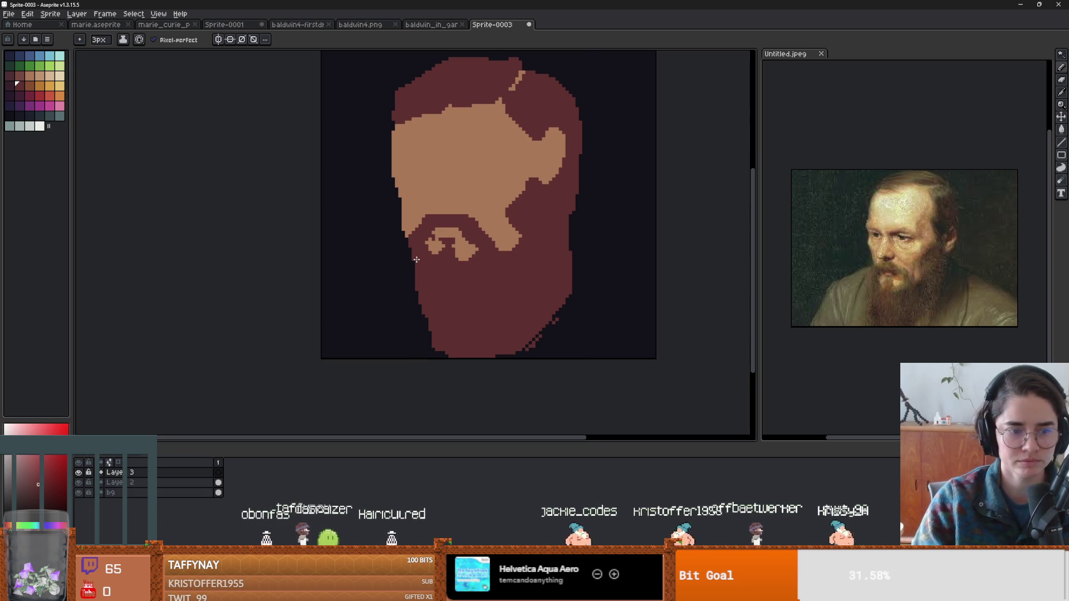
# Draw green left and right shoulder lines and join them across the chest.
pyautogui.click(30, 66)
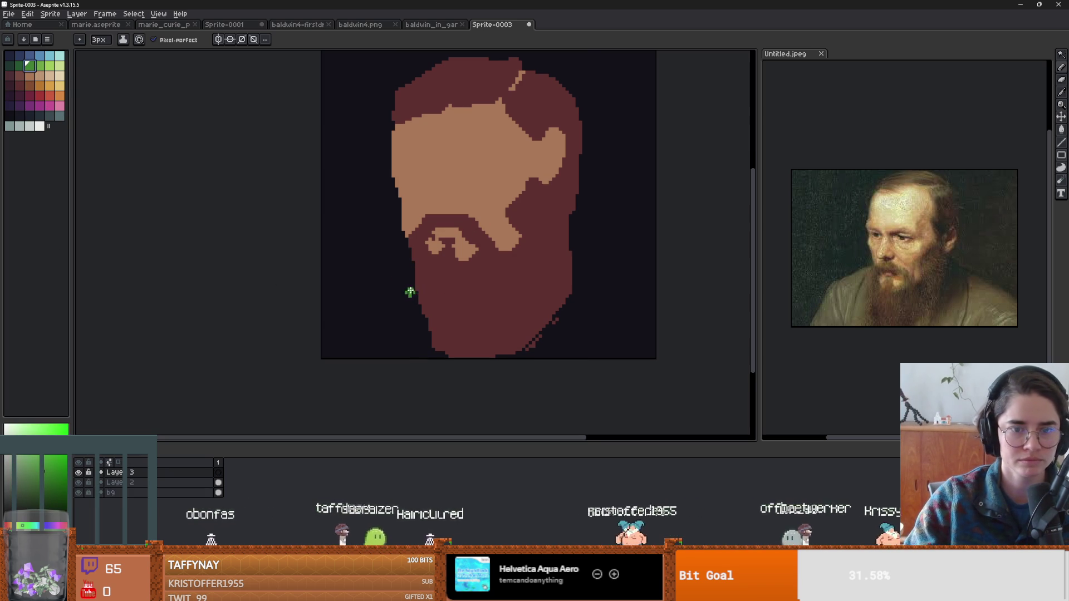
pyautogui.moveTo(418, 279)
pyautogui.mouseDown()
pyautogui.moveTo(394, 286)
pyautogui.moveTo(325, 356)
pyautogui.mouseUp()
pyautogui.moveTo(577, 259); pyautogui.dragTo(688, 357)
pyautogui.click(82, 490)
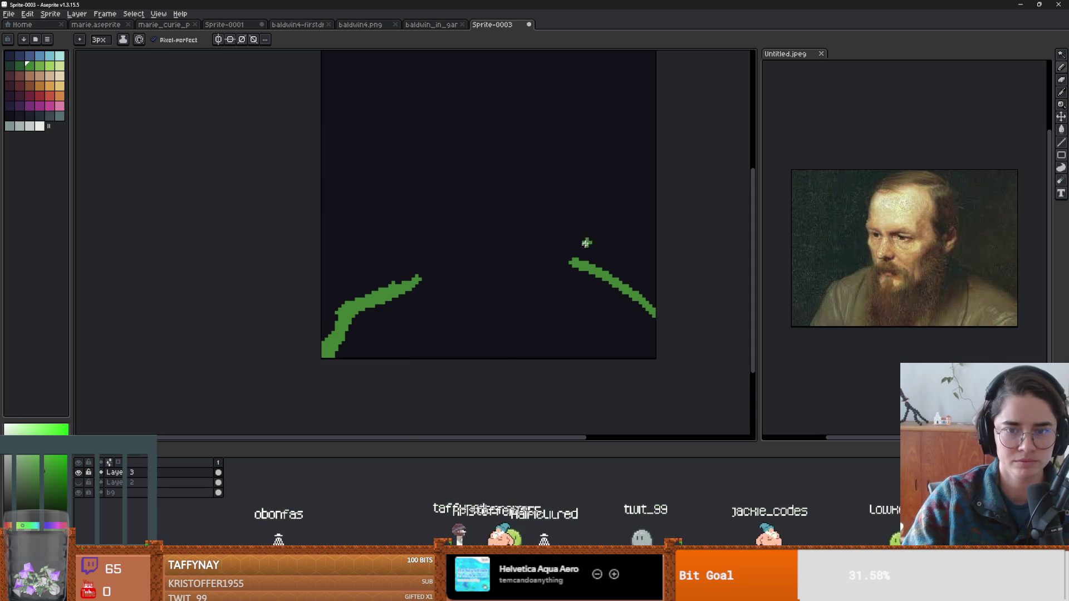
pyautogui.moveTo(573, 260); pyautogui.dragTo(402, 287)
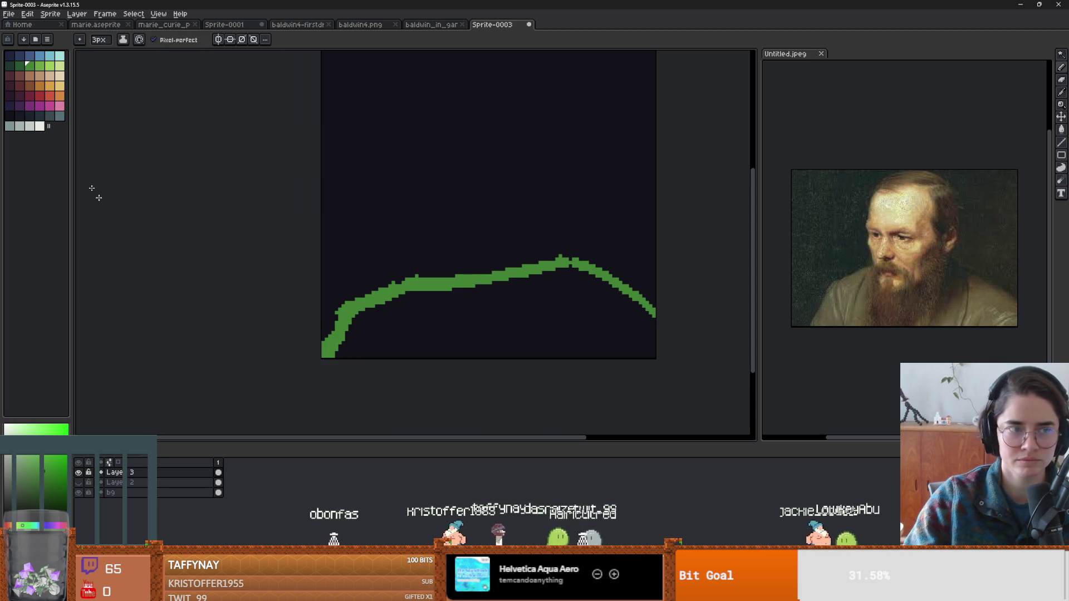
# Fill the shirt area dark green, then reselect Layer 2 and hide the shirt layer.
pyautogui.click(19, 65)
pyautogui.press('g')
pyautogui.click(449, 282)
pyautogui.click(482, 351)
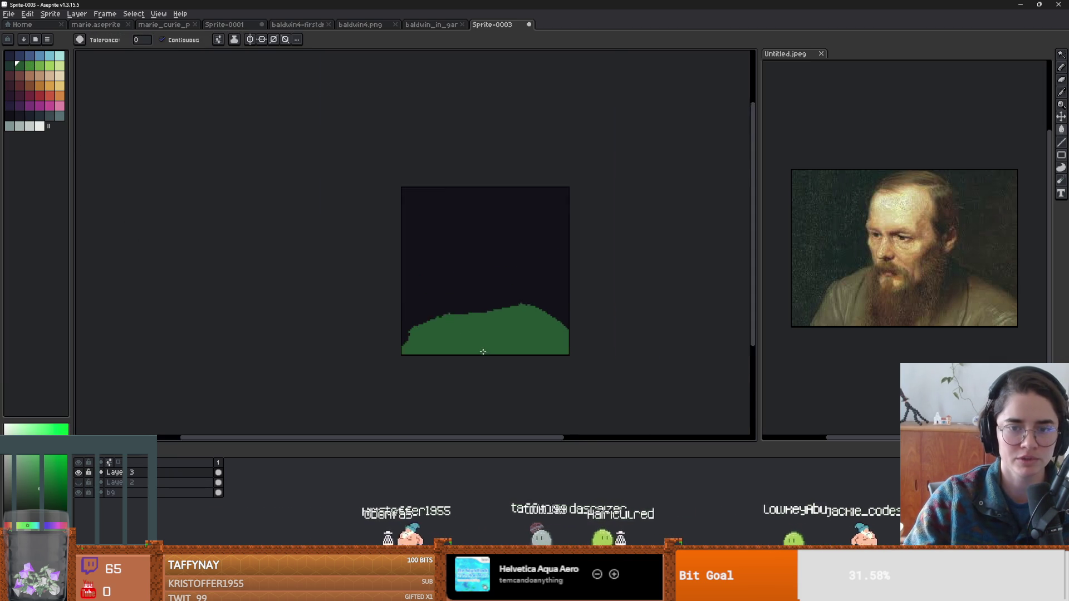
pyautogui.click(78, 482)
pyautogui.scroll(-1, 541, 269)
pyautogui.scroll(1, 541, 268)
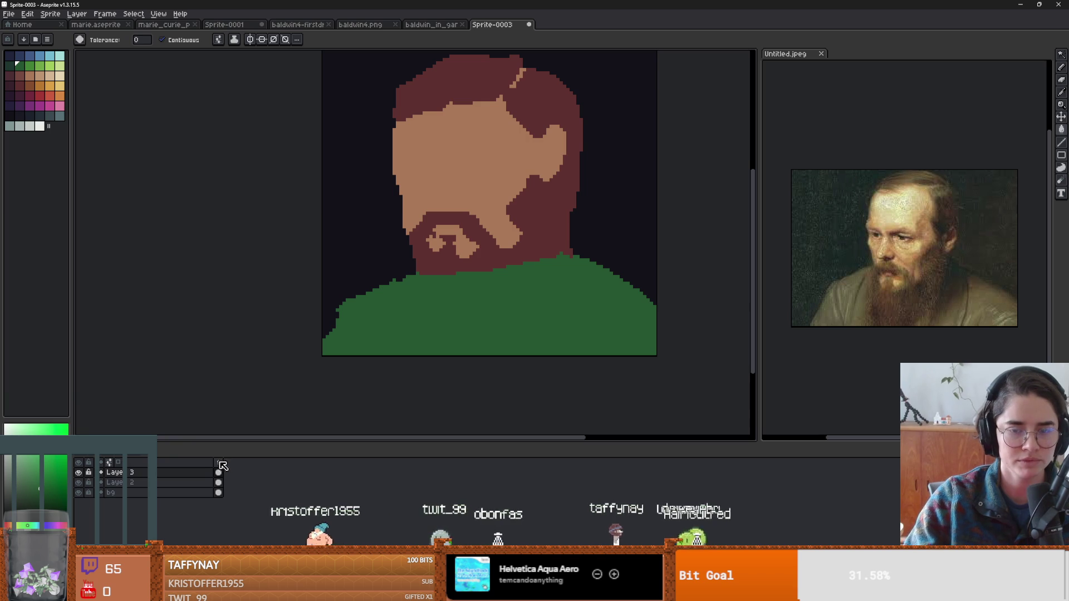
pyautogui.click(173, 482)
pyautogui.click(78, 472)
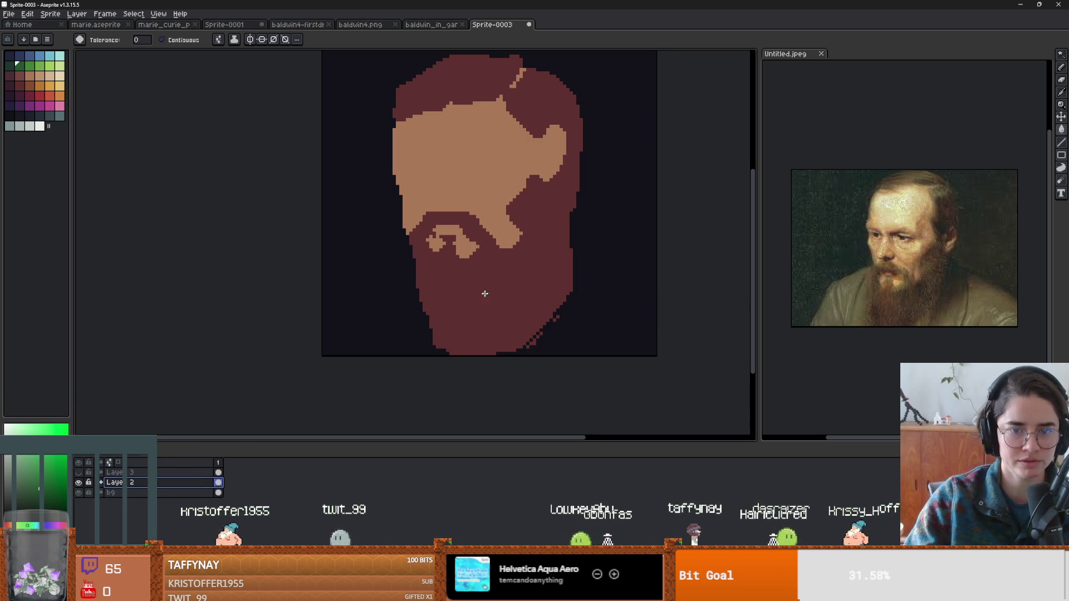
# Erase the green shirt under the beard's selection and rename Layer 3 to 'shirt'.
pyautogui.press('w')
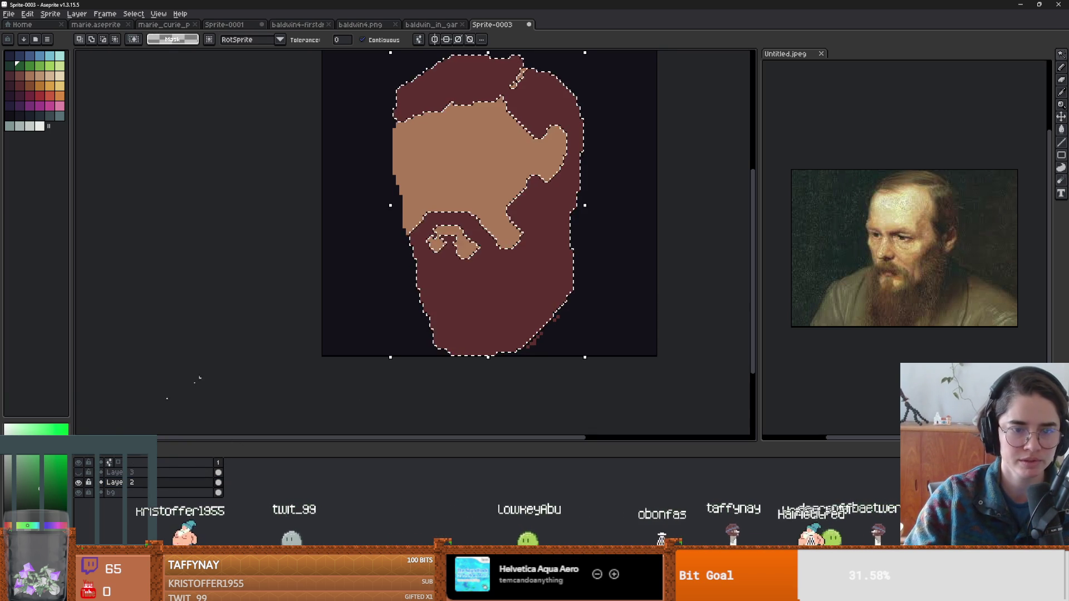
pyautogui.hotkey('ctrl', 'z')
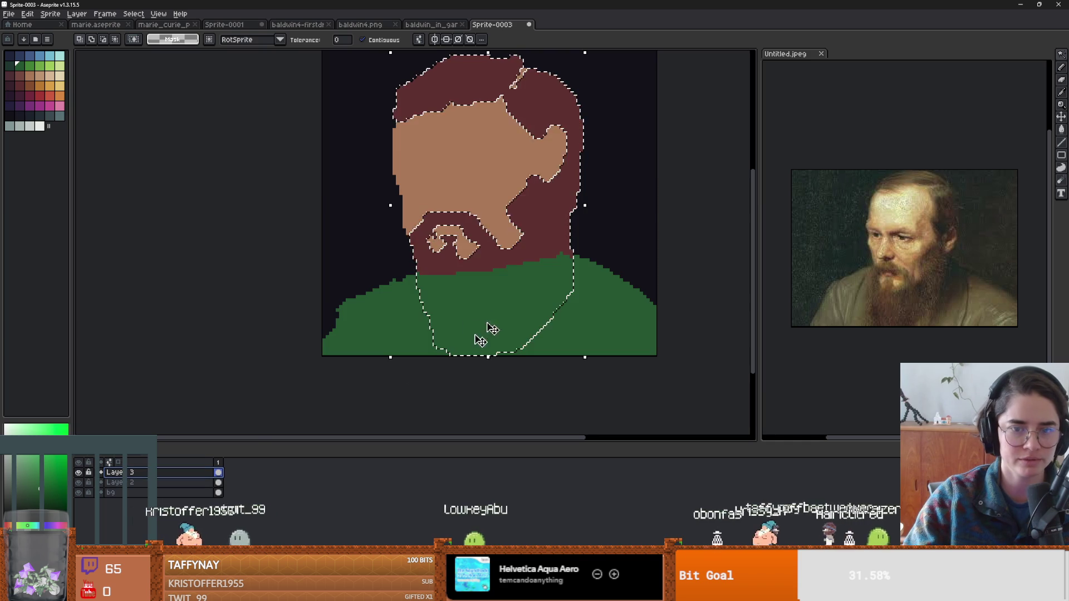
pyautogui.press('b')
pyautogui.press('e')
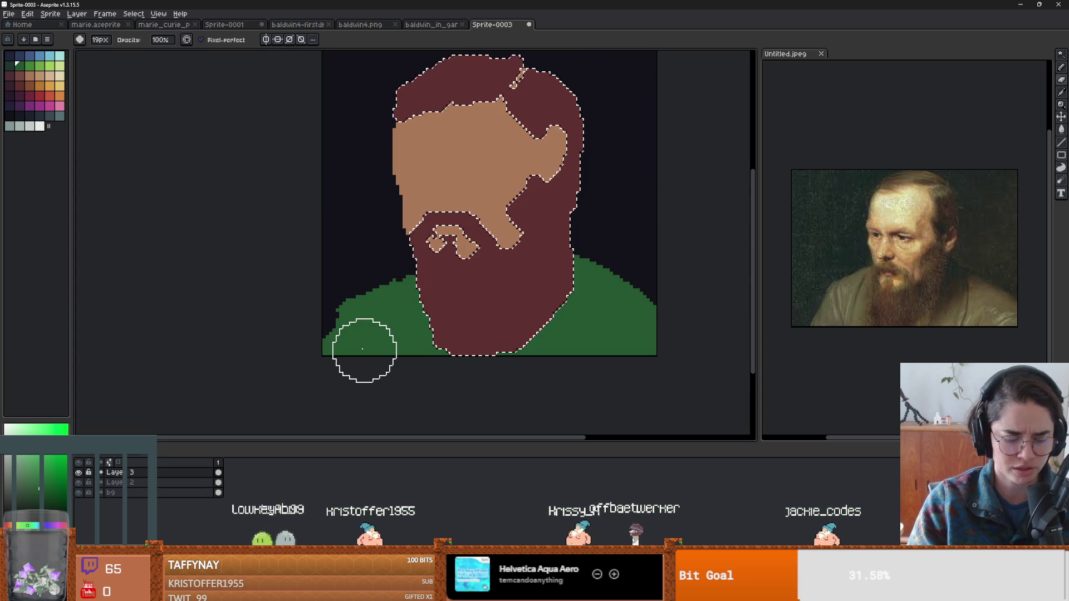
pyautogui.press('v')
pyautogui.press('e')
pyautogui.hotkey('ctrl', 'shift', 'i')
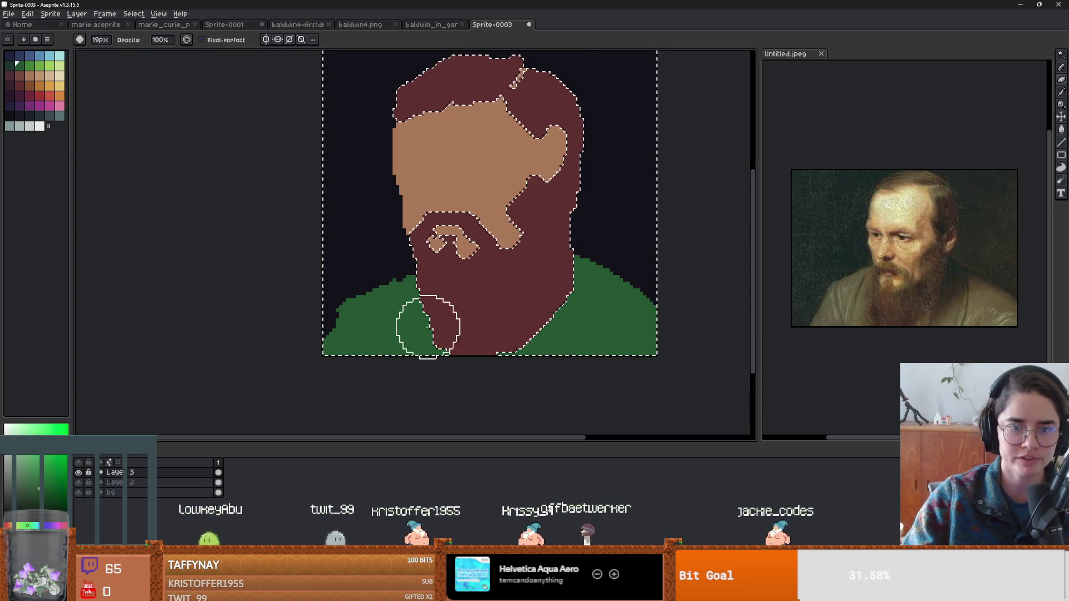
pyautogui.doubleClick(116, 473)
pyautogui.write('shirt')
pyautogui.press('Return')
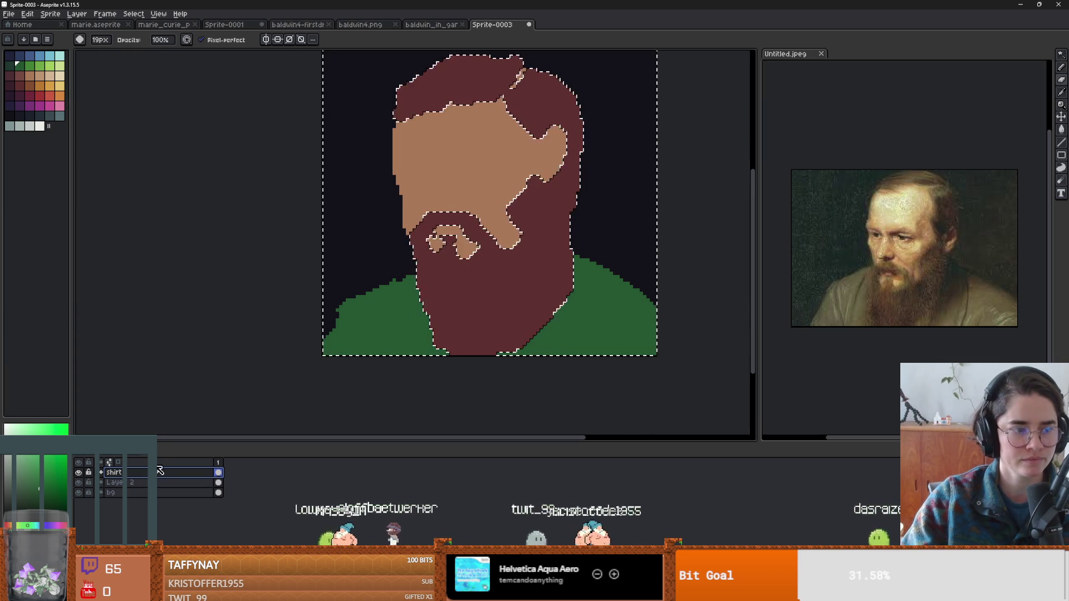
# Paint a darker green shadow band on the shirt beside the beard.
pyautogui.press('b')
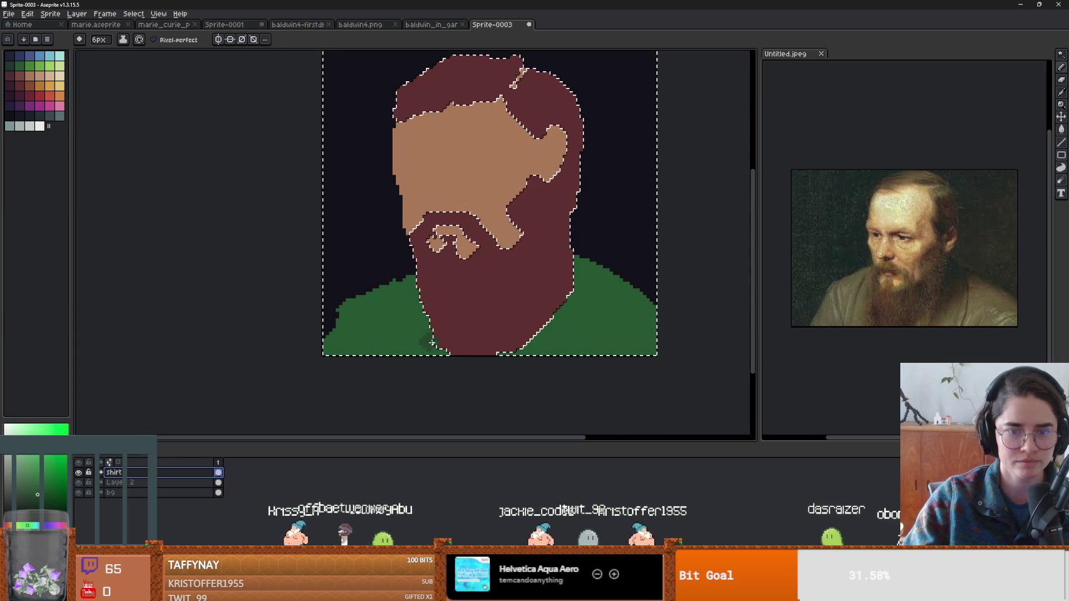
pyautogui.moveTo(412, 302); pyautogui.dragTo(432, 348)
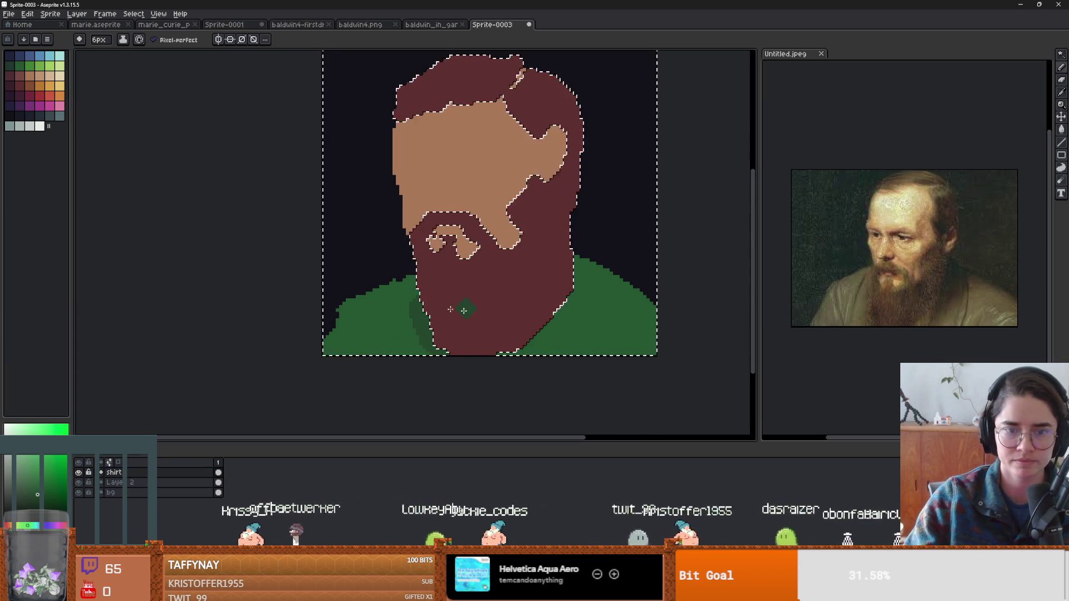
pyautogui.moveTo(416, 293)
pyautogui.mouseDown()
pyautogui.moveTo(401, 281)
pyautogui.moveTo(424, 284)
pyautogui.mouseUp()
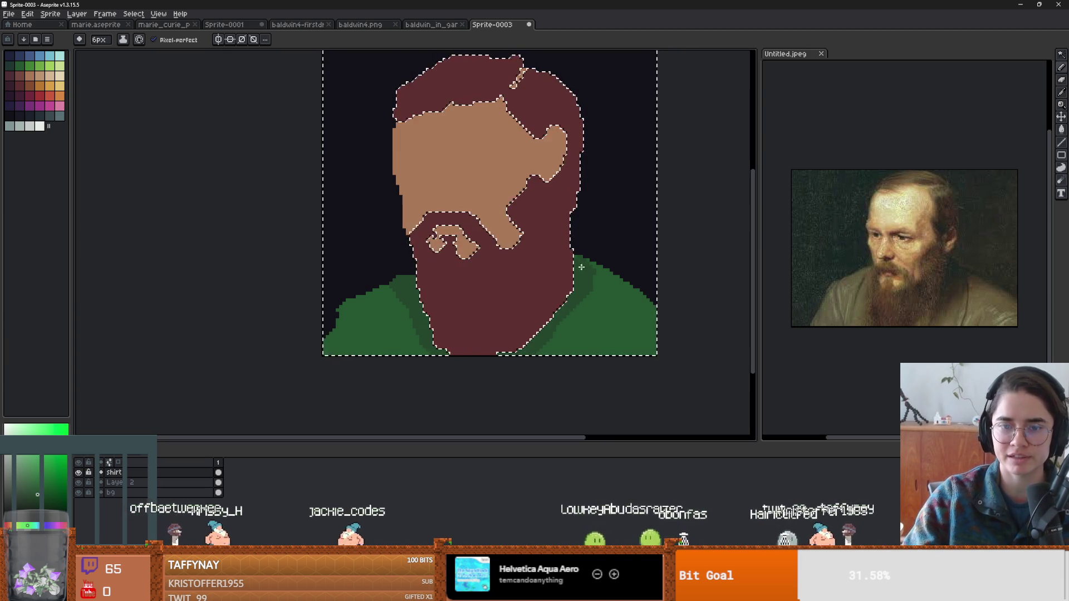
pyautogui.scroll(-1, 608, 329)
pyautogui.scroll(1, 612, 317)
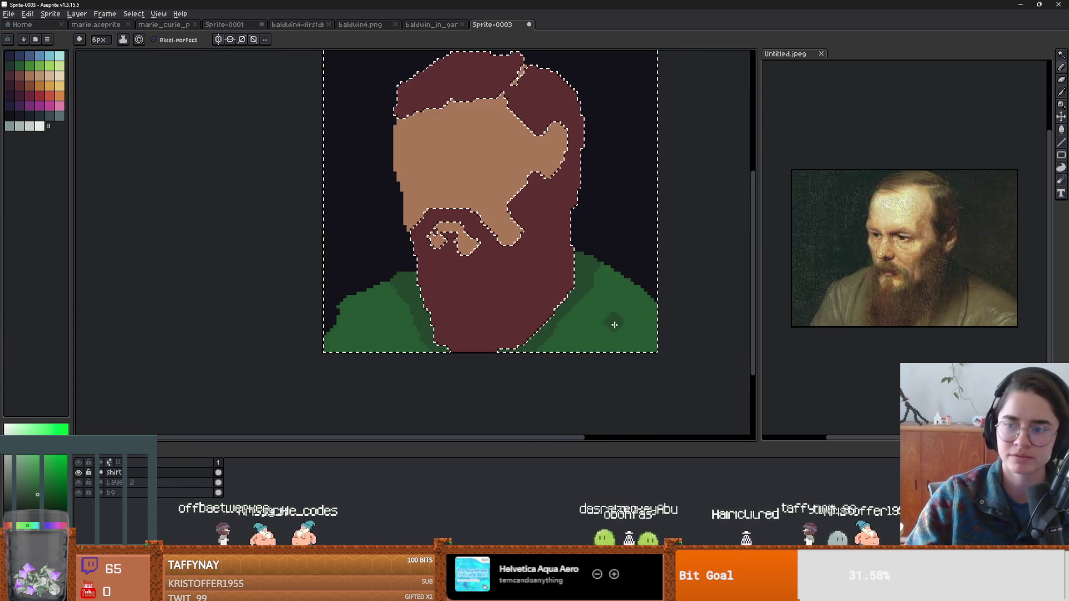
pyautogui.scroll(1, 613, 317)
# With dark green and a 4px brush, draw fold lines on the shirt's right and left.
pyautogui.click(12, 66)
pyautogui.press('-')
pyautogui.press('-')
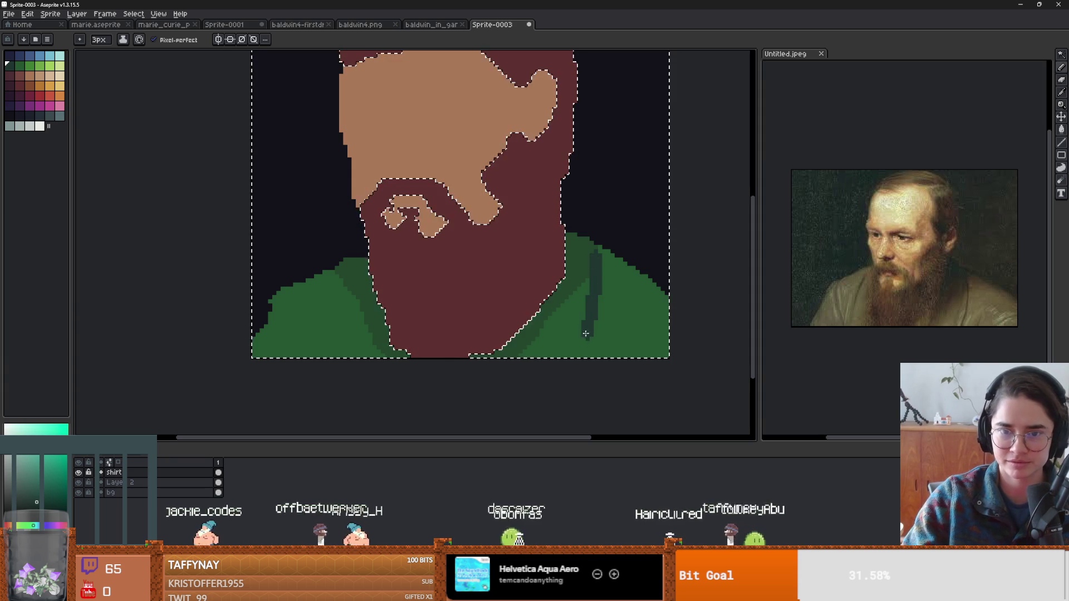
pyautogui.scroll(-2, 601, 355)
pyautogui.moveTo(601, 355); pyautogui.dragTo(599, 322)
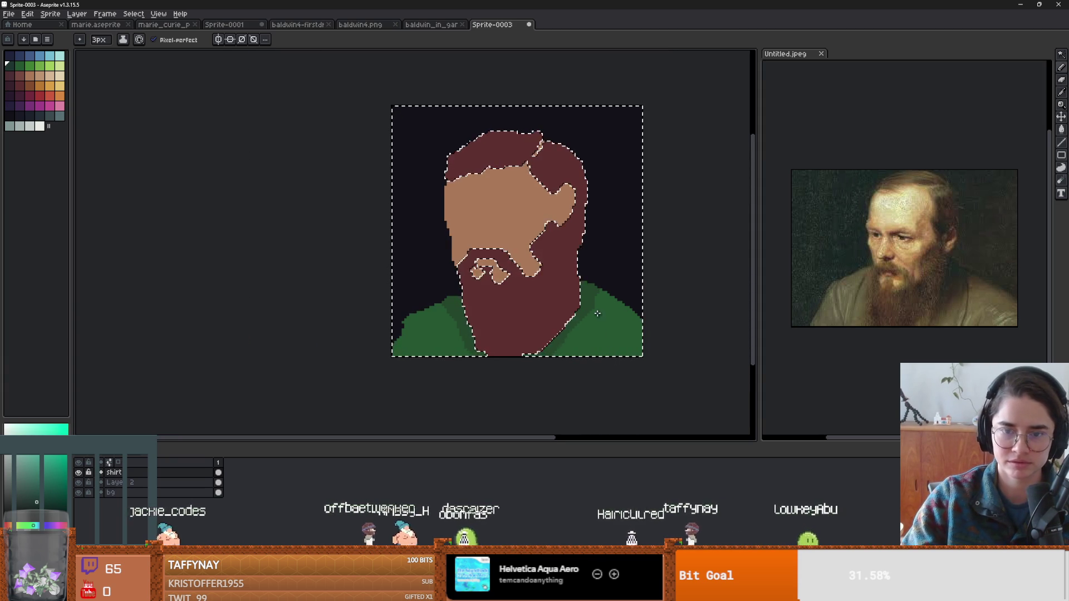
pyautogui.scroll(2, 645, 347)
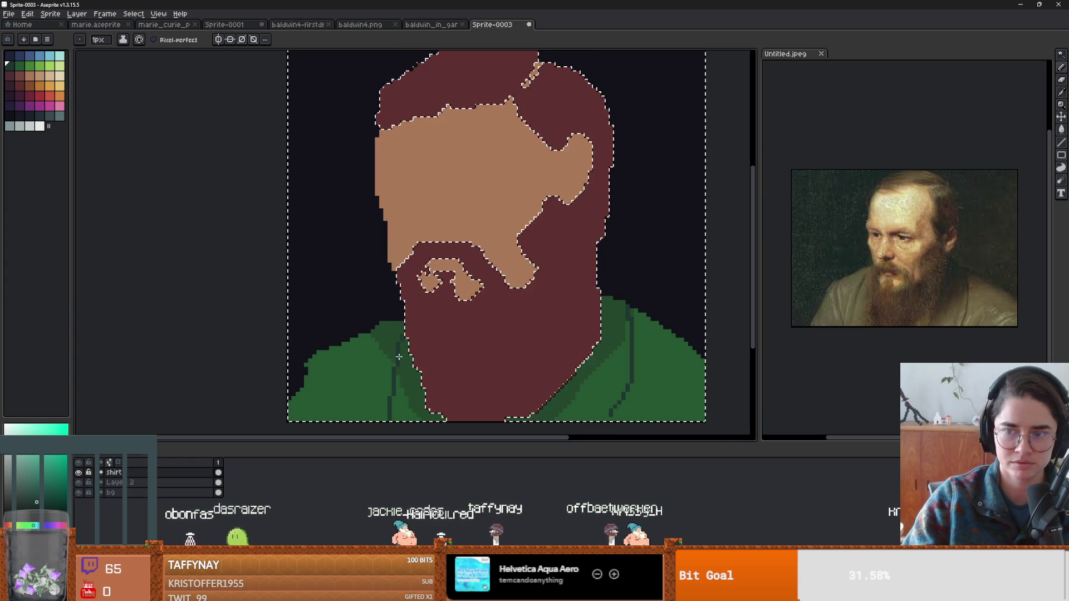
pyautogui.press('i')
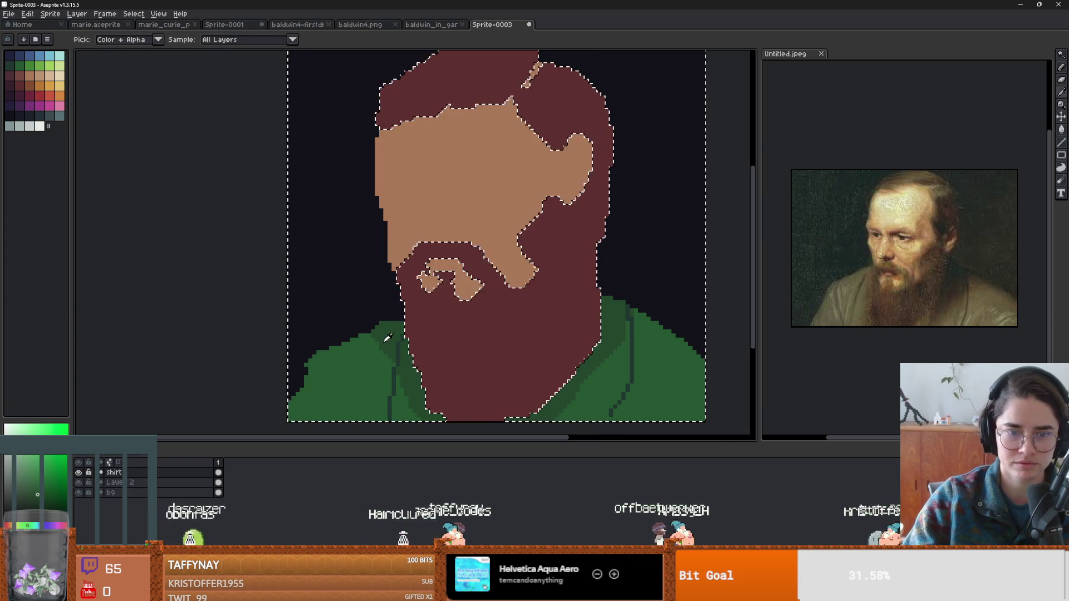
pyautogui.press('b')
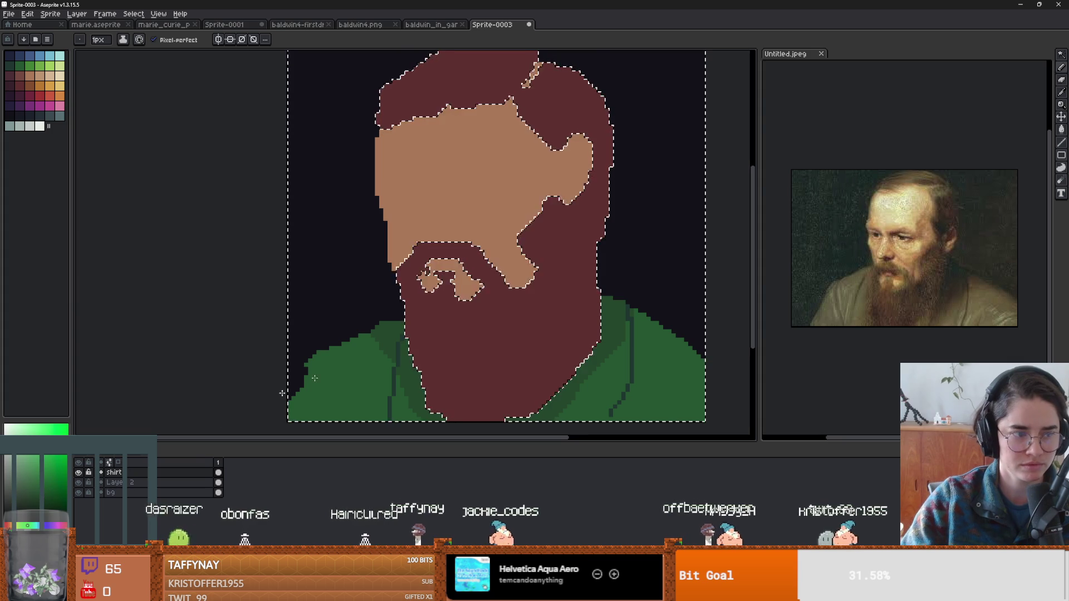
pyautogui.moveTo(354, 338); pyautogui.dragTo(380, 356)
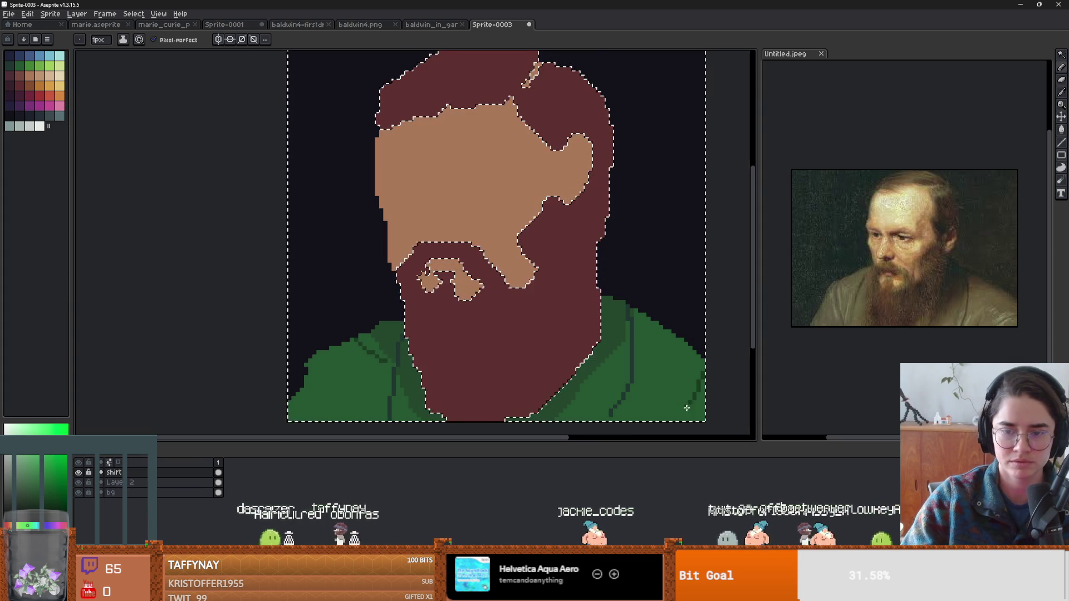
# Sample the shirt's dark green and shift it to a yellow-green highlight shade.
pyautogui.keyDown('alt'); pyautogui.click(328, 390); pyautogui.keyUp('alt')
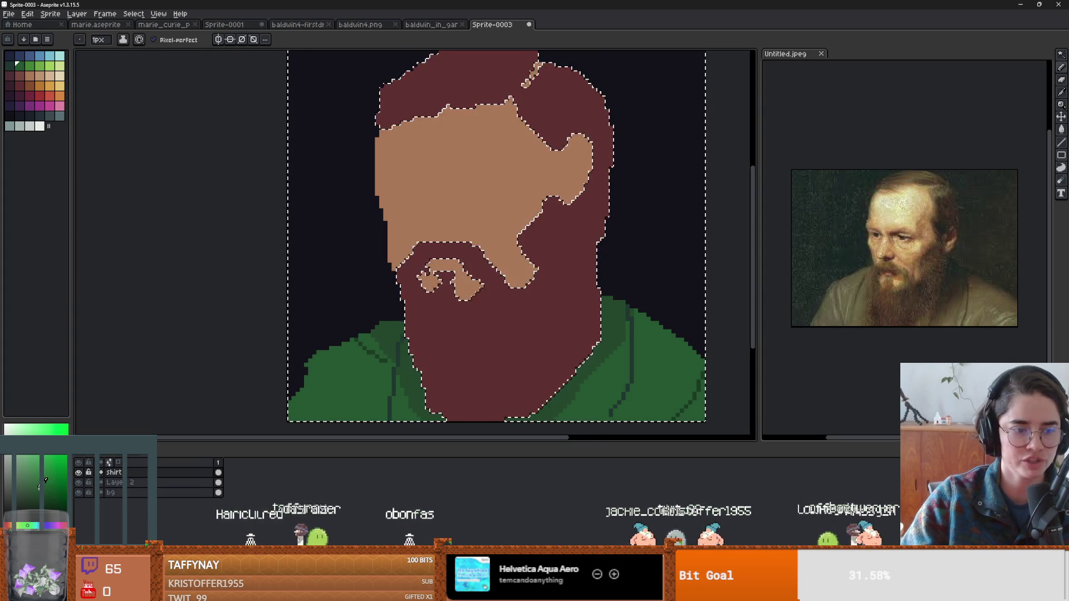
pyautogui.click(20, 524)
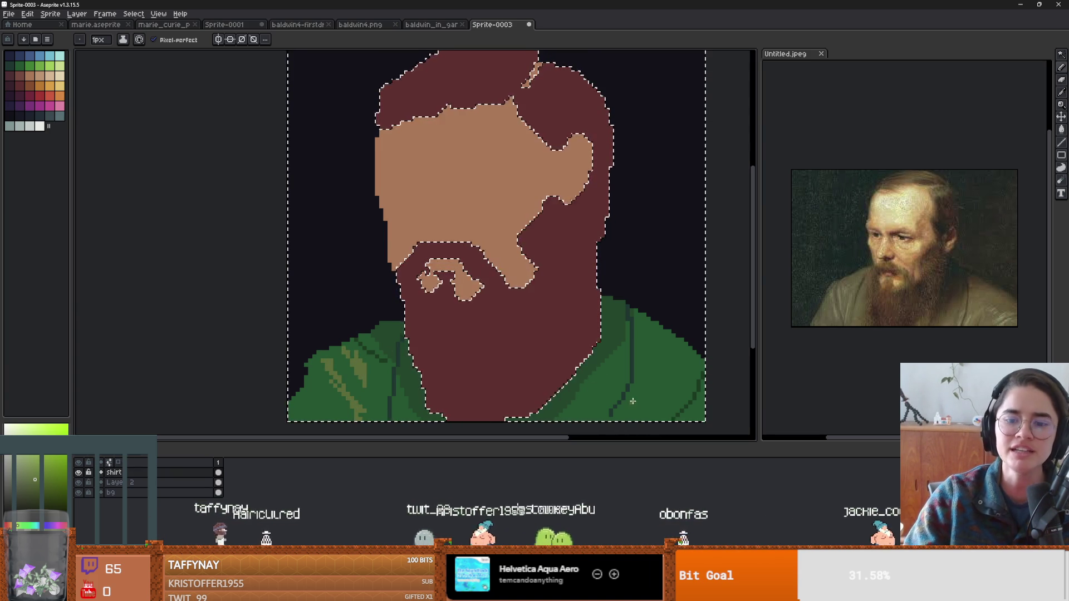
pyautogui.scroll(-3, 602, 395)
pyautogui.scroll(2, 625, 393)
pyautogui.hscroll(2, 167, 363)
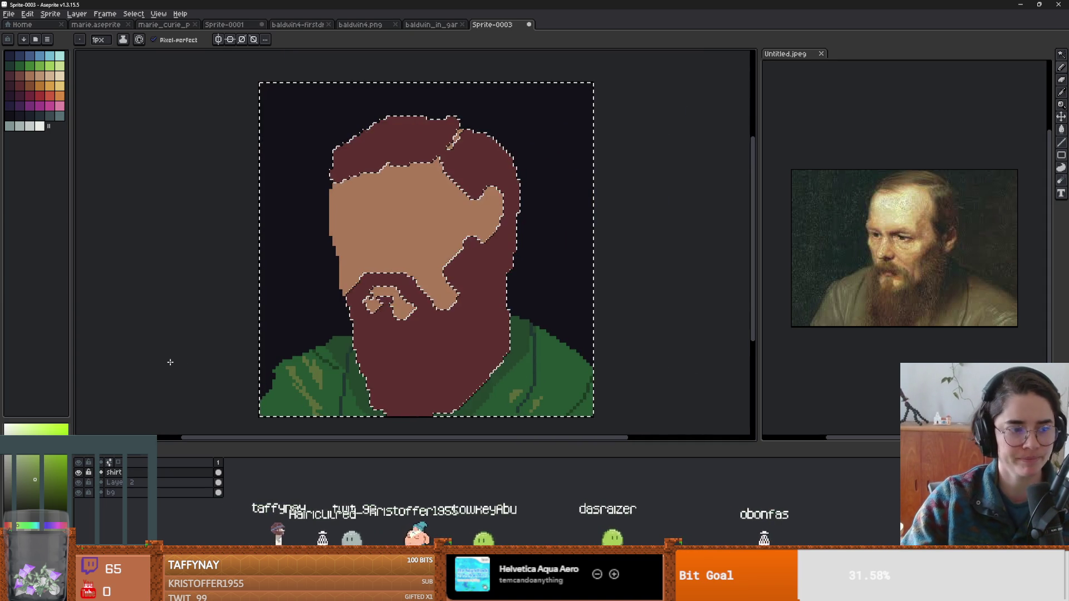
# Select Layer 2, the beard-and-face layer, then switch over to the YouTube video.
pyautogui.click(92, 485)
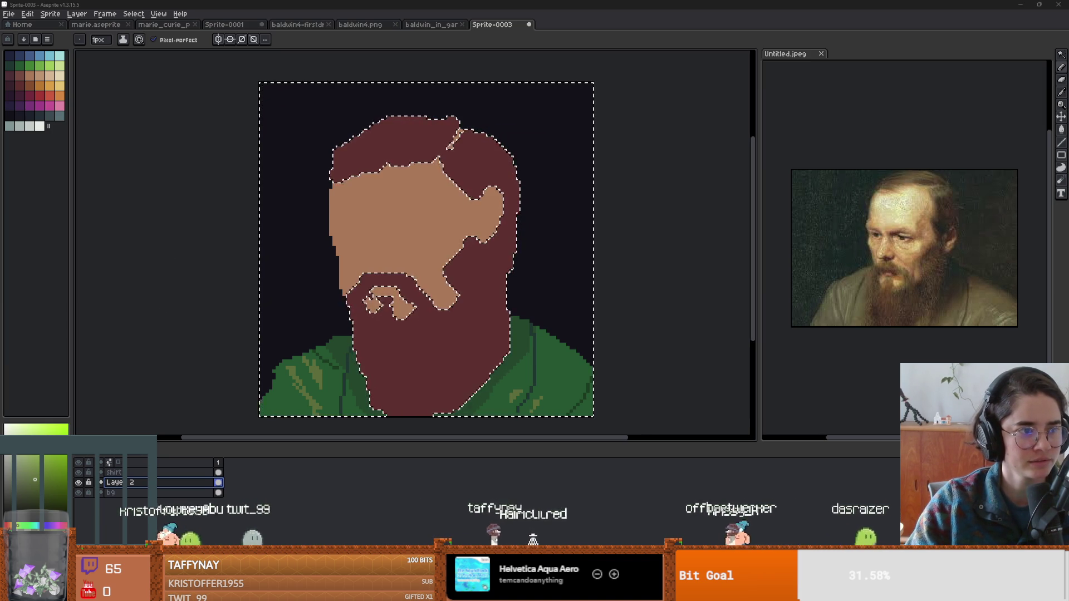
pyautogui.hotkey('alt', 'Tab')
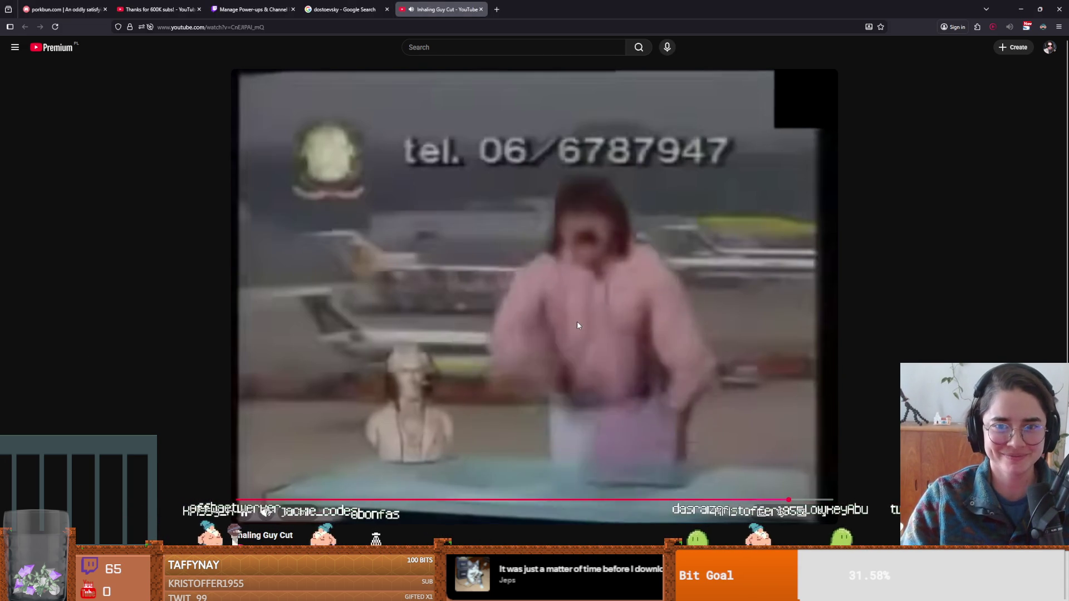
# Pause the Inhaling Guy Cut clip and switch back to the Aseprite portrait.
pyautogui.click(577, 321)
pyautogui.hotkey('alt', 'Tab')
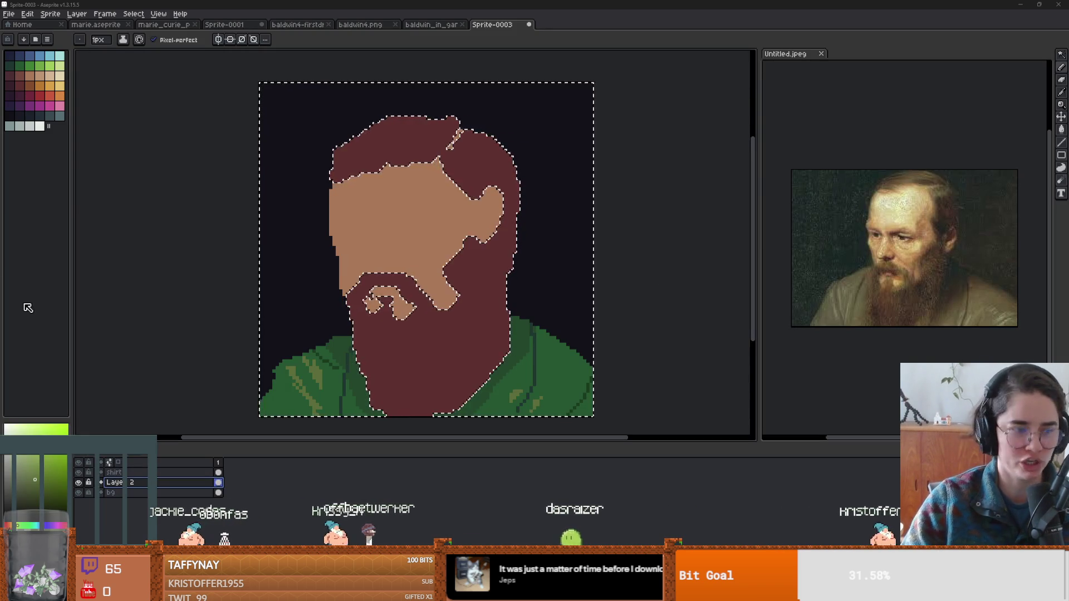
# Zoom in on the portrait, then launch Steam from Windows search to bring up its library.
pyautogui.scroll(2, 412, 294)
pyautogui.scroll(-1, 384, 307)
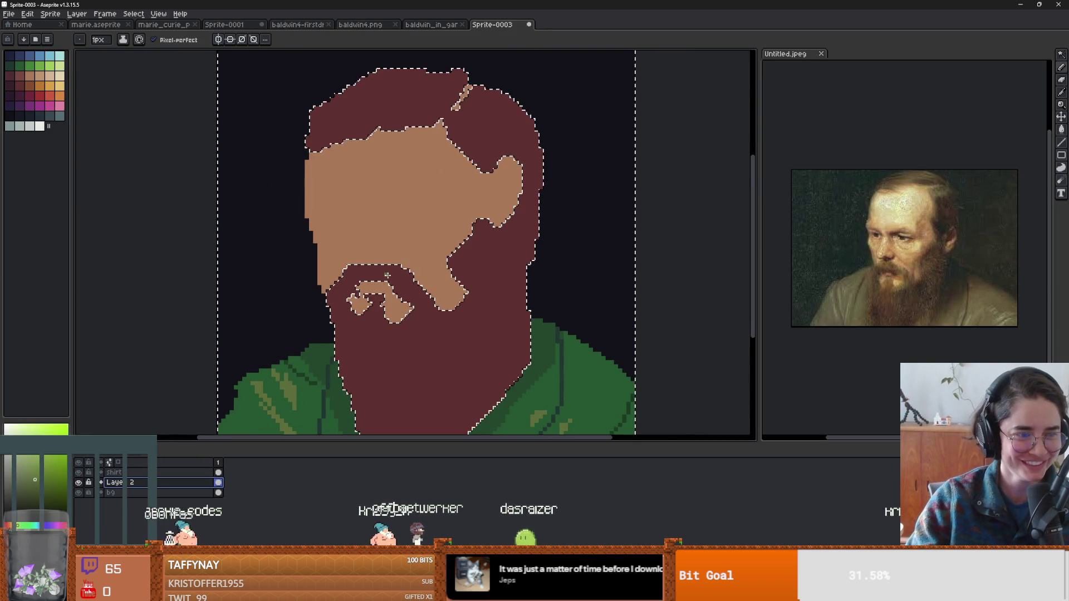
pyautogui.scroll(1, 385, 306)
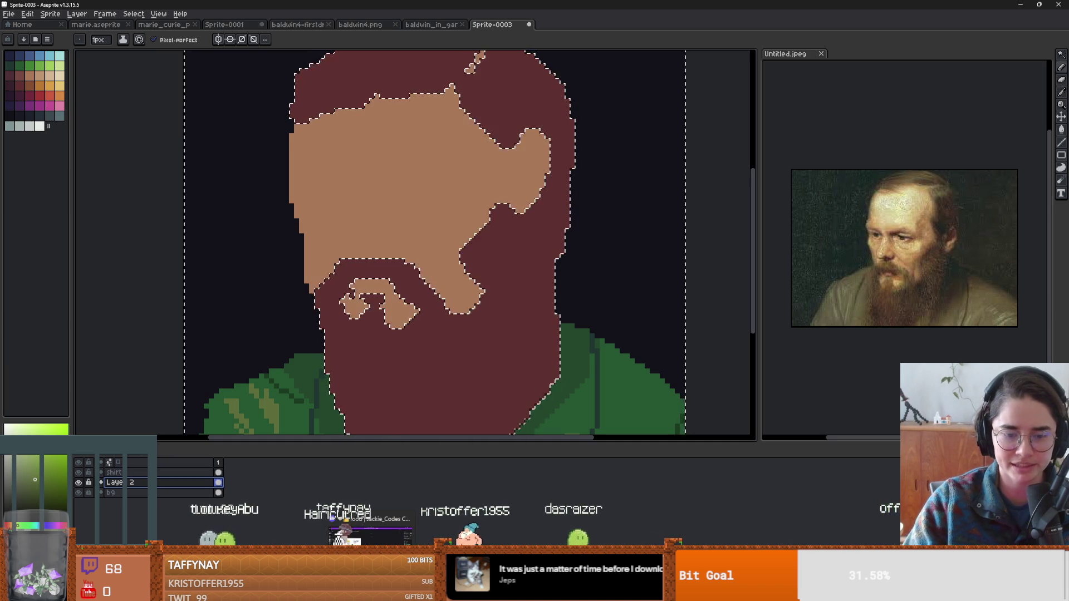
pyautogui.press('super')
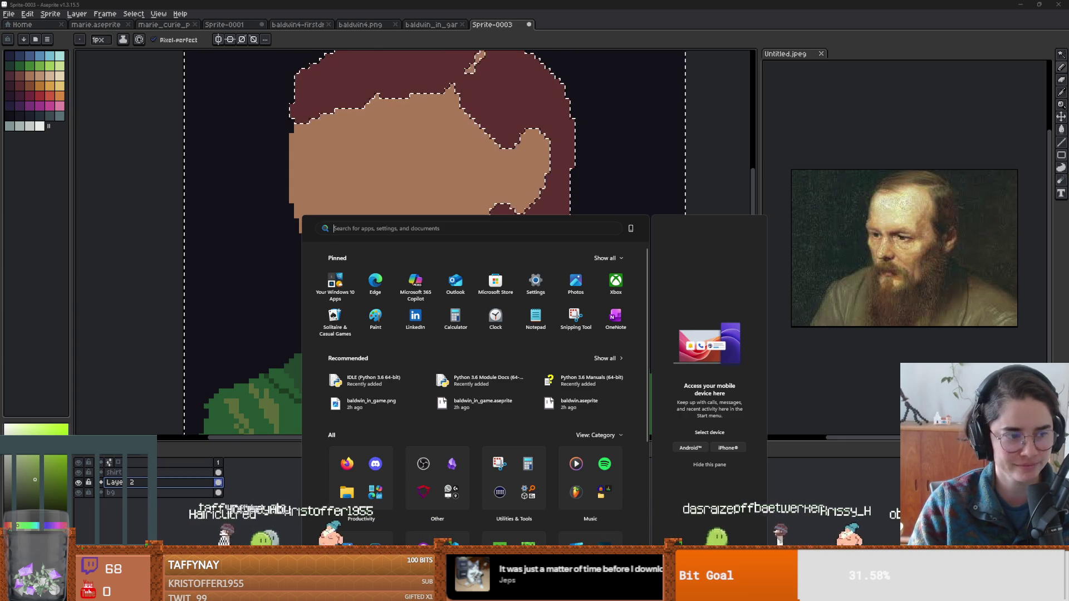
pyautogui.write('steam')
pyautogui.press('Return')
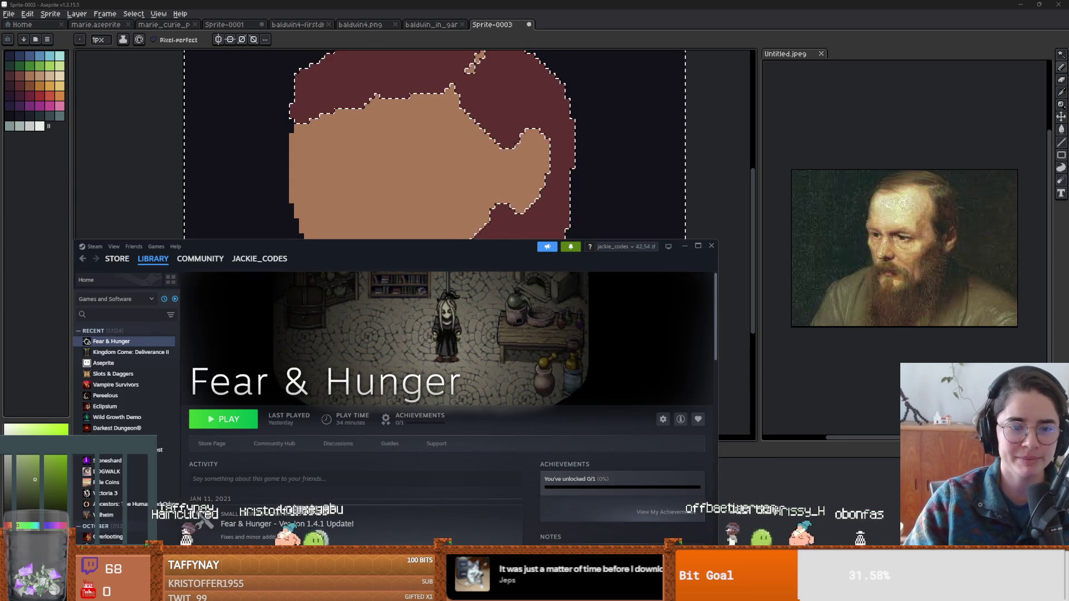
# Show the Aseprite page in the Steam library and maximize the Steam window.
pyautogui.click(109, 363)
pyautogui.moveTo(305, 246); pyautogui.dragTo(310, 92)
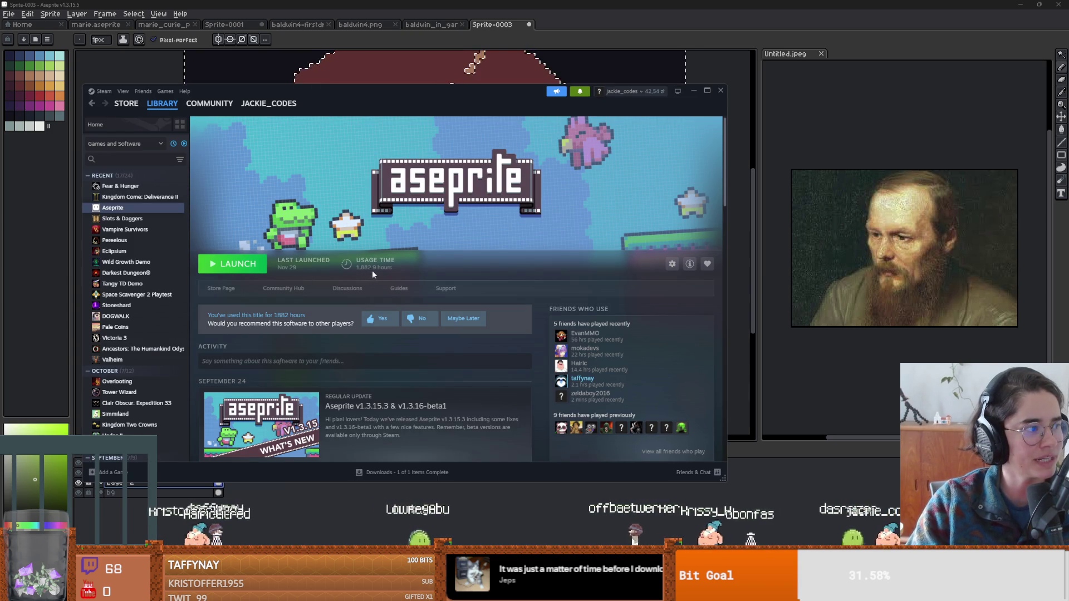
pyautogui.click(706, 91)
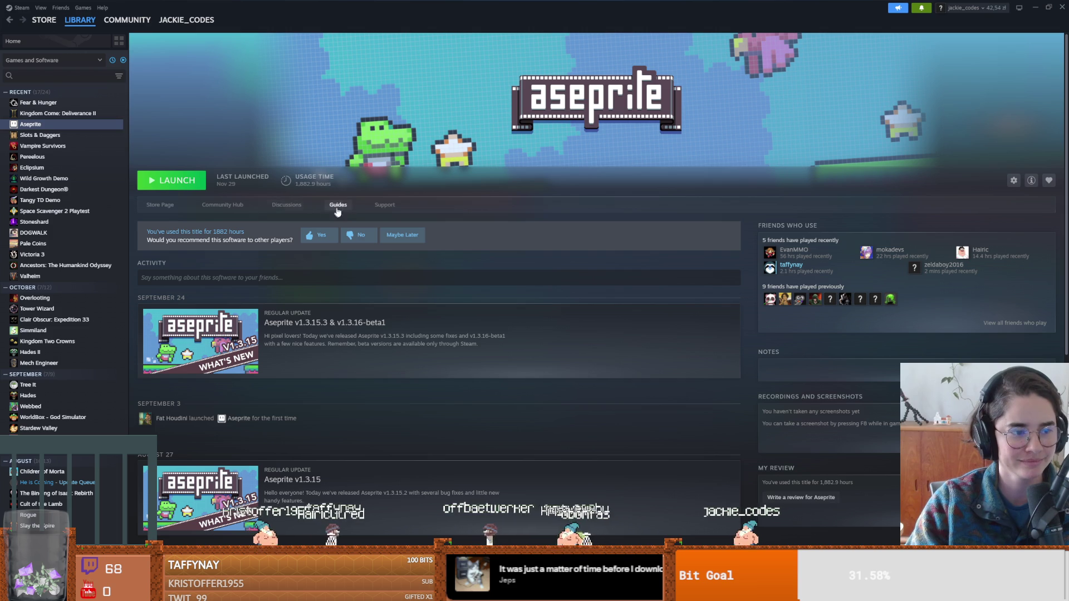
# Flip between the Fear & Hunger and Aseprite library pages, then return to Aseprite.
pyautogui.click(38, 103)
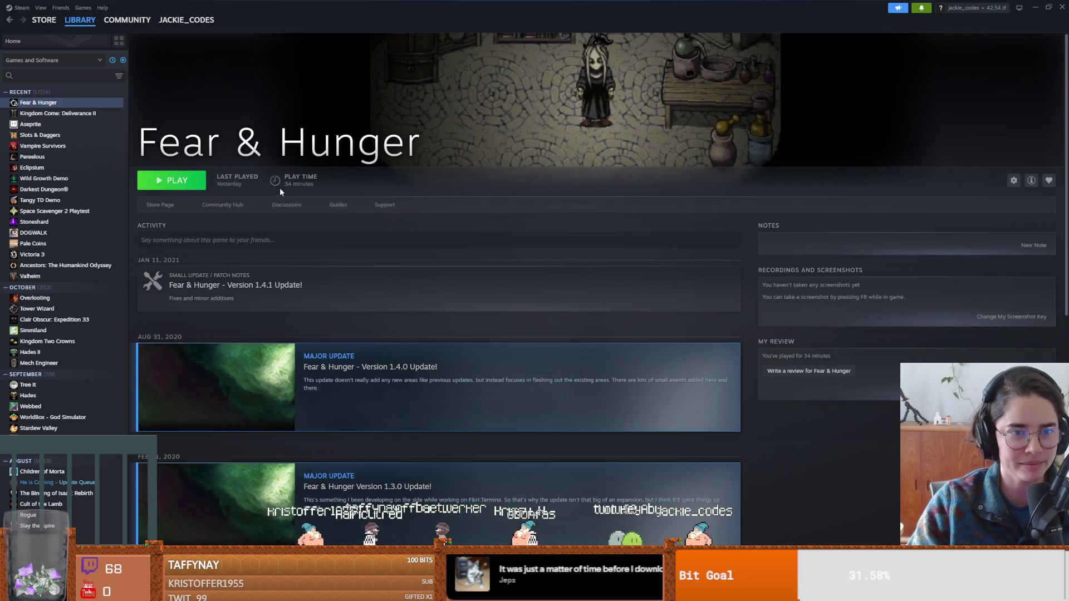
pyautogui.click(34, 124)
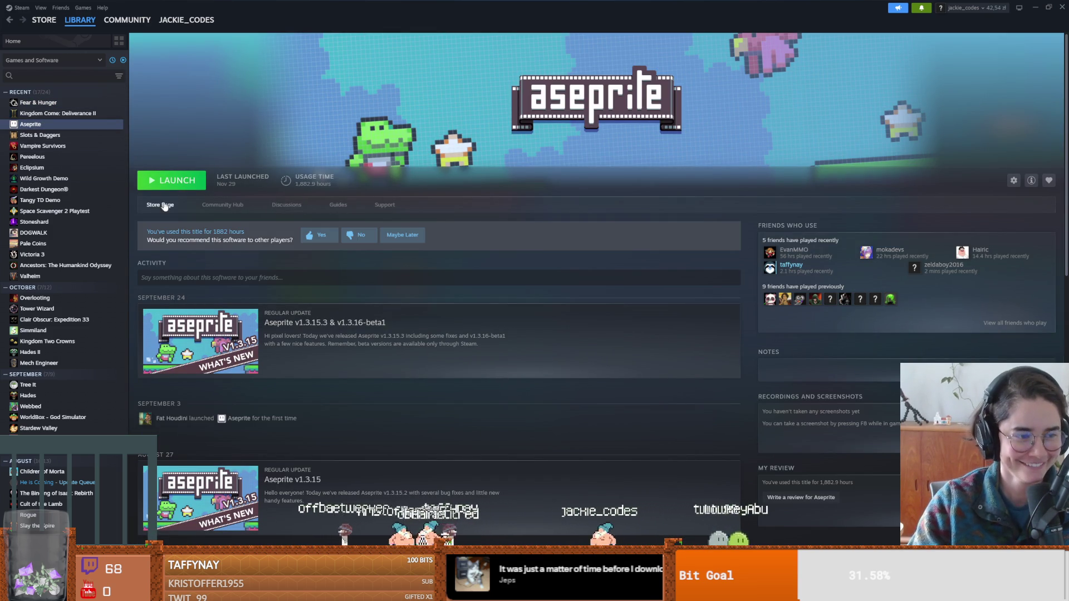
pyautogui.press('Up')
pyautogui.press('Up')
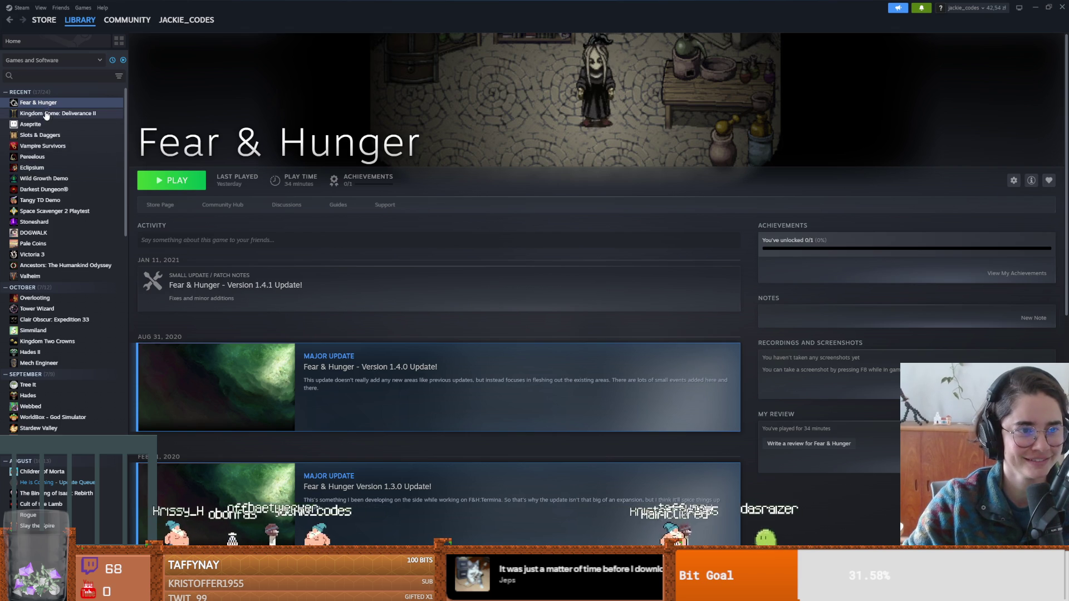
pyautogui.click(35, 124)
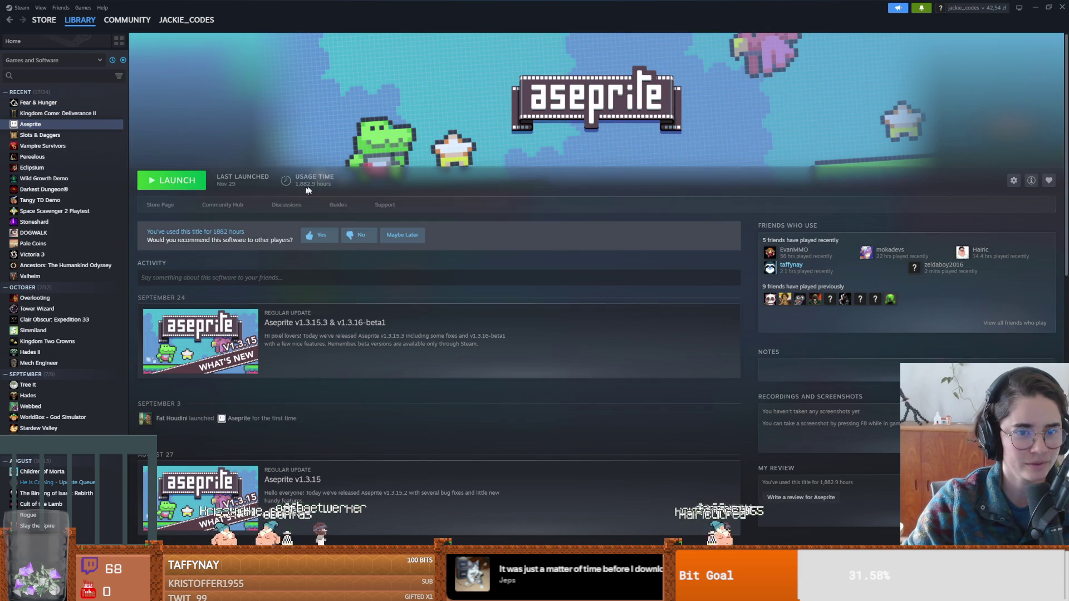
pyautogui.hotkey('alt', 'Tab')
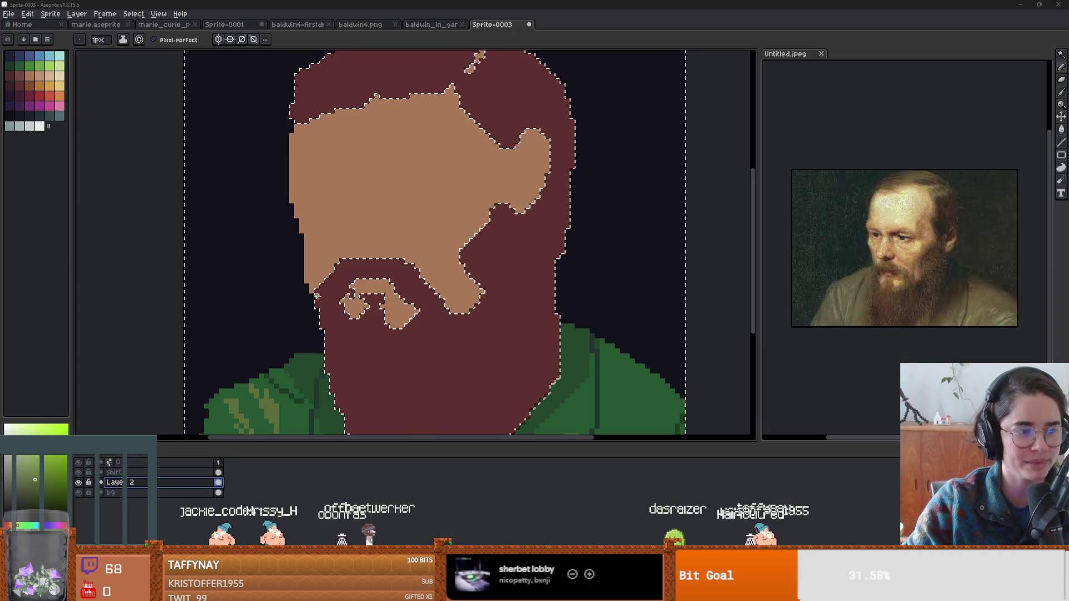
# Recentre the portrait and rename Layer 2 to 'face' in its layer properties.
pyautogui.scroll(2, 311, 297)
pyautogui.scroll(-2, 323, 251)
pyautogui.moveTo(369, 267)
pyautogui.mouseDown()
pyautogui.moveTo(276, 278)
pyautogui.moveTo(340, 304)
pyautogui.moveTo(390, 385)
pyautogui.mouseUp()
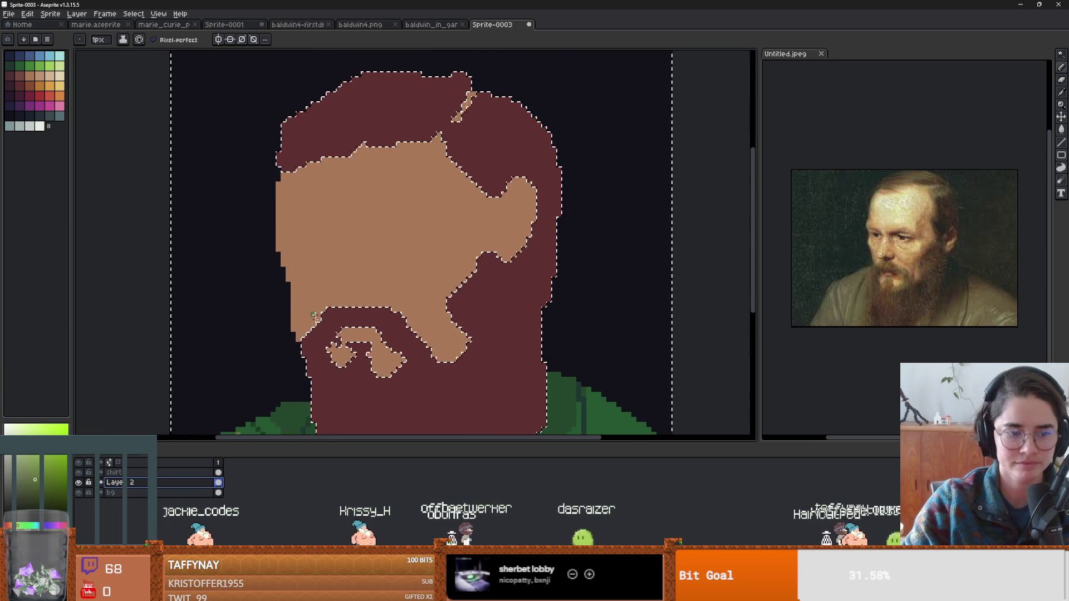
pyautogui.doubleClick(131, 483)
pyautogui.write('face')
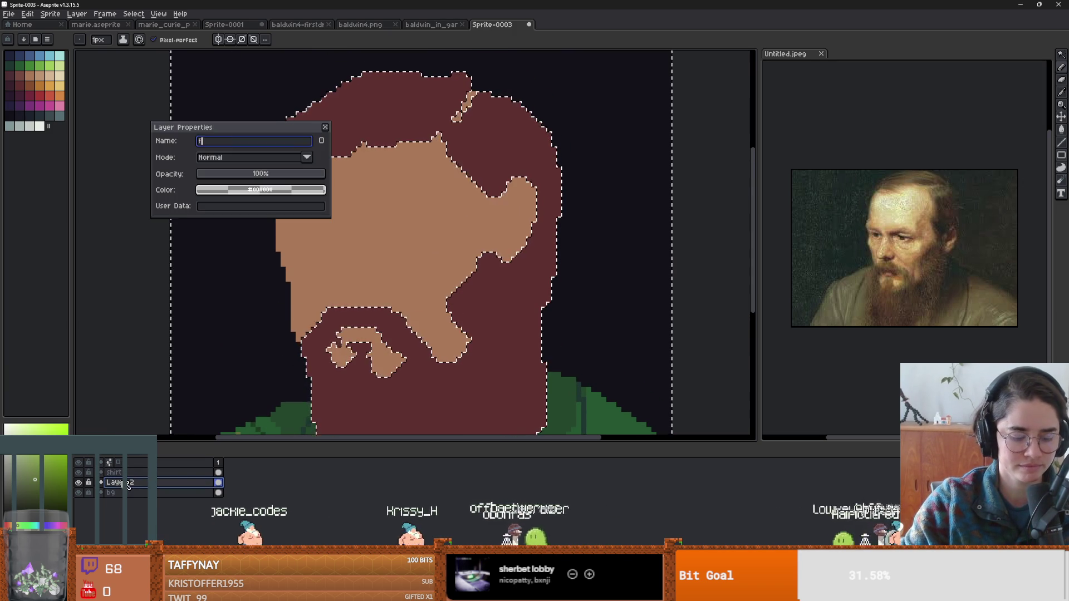
pyautogui.press('Return')
pyautogui.moveTo(405, 374); pyautogui.dragTo(382, 296)
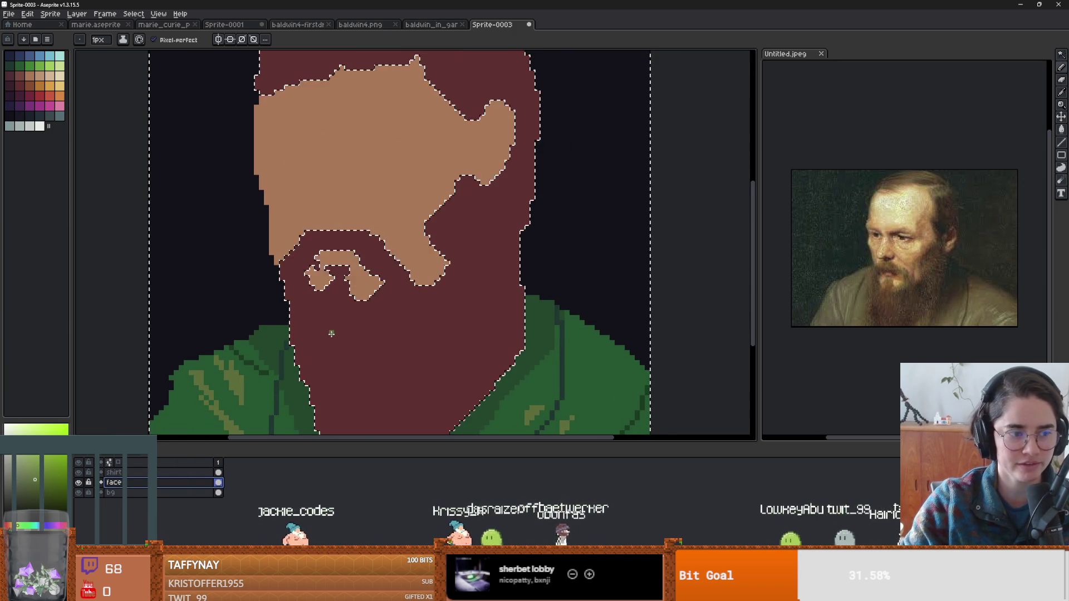
pyautogui.scroll(-1, 337, 333)
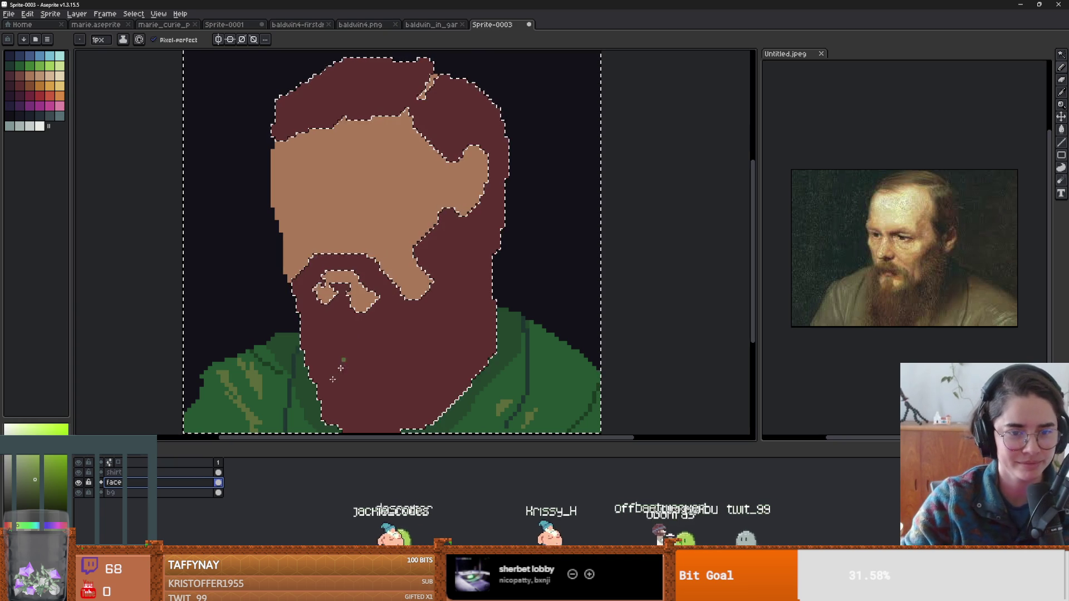
# Magic-wand the maroon hair and beard, cut them, and paste them onto a new layer.
pyautogui.press('w')
pyautogui.click(439, 322)
pyautogui.press('Delete')
pyautogui.hotkey('ctrl', 'd')
pyautogui.hotkey('shift', 'n')
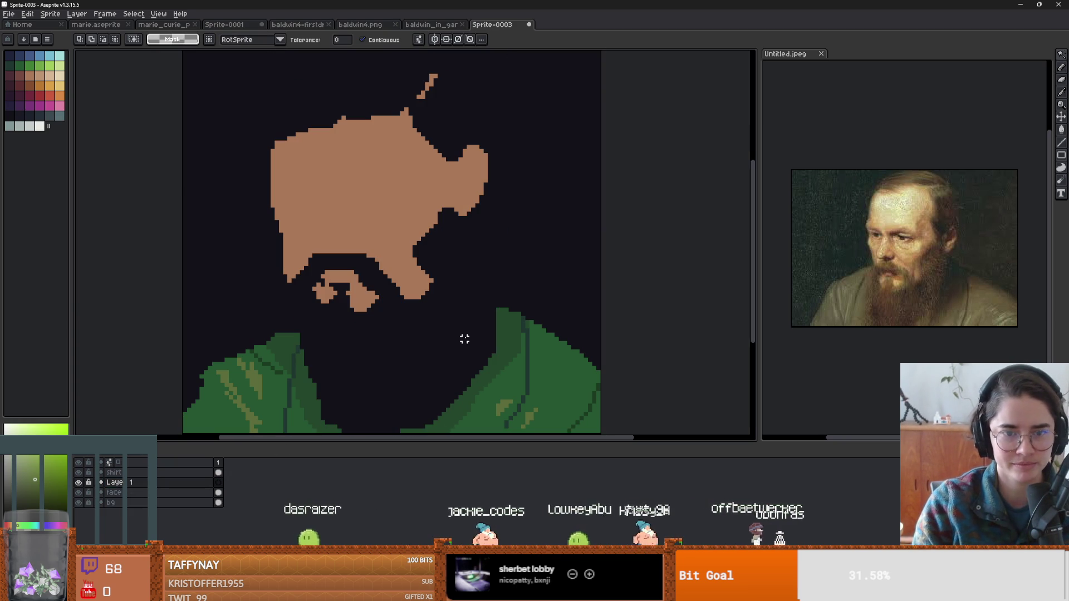
pyautogui.hotkey('ctrl', 'v')
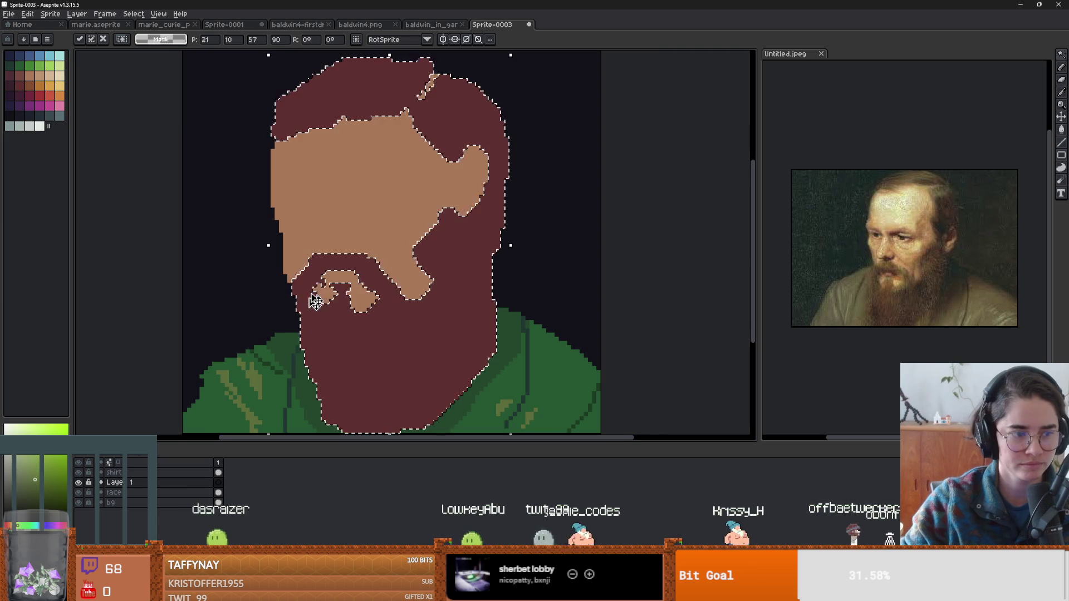
# Commit the pasted hair and beard and rename the new layer to 'hair'.
pyautogui.scroll(1, 294, 322)
pyautogui.click(118, 492)
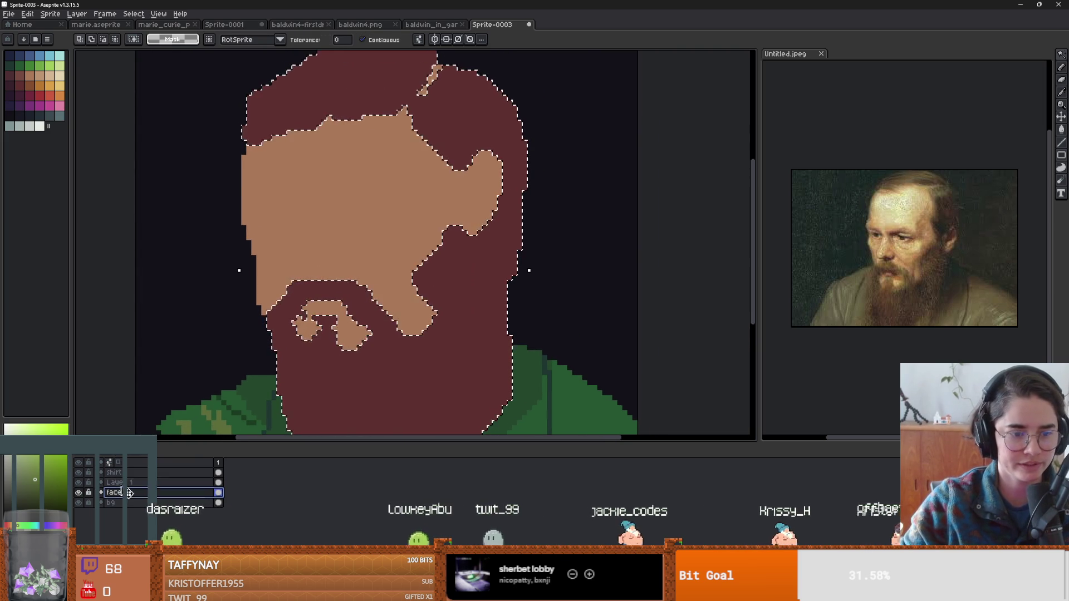
pyautogui.doubleClick(114, 482)
pyautogui.write('hair')
pyautogui.press('Return')
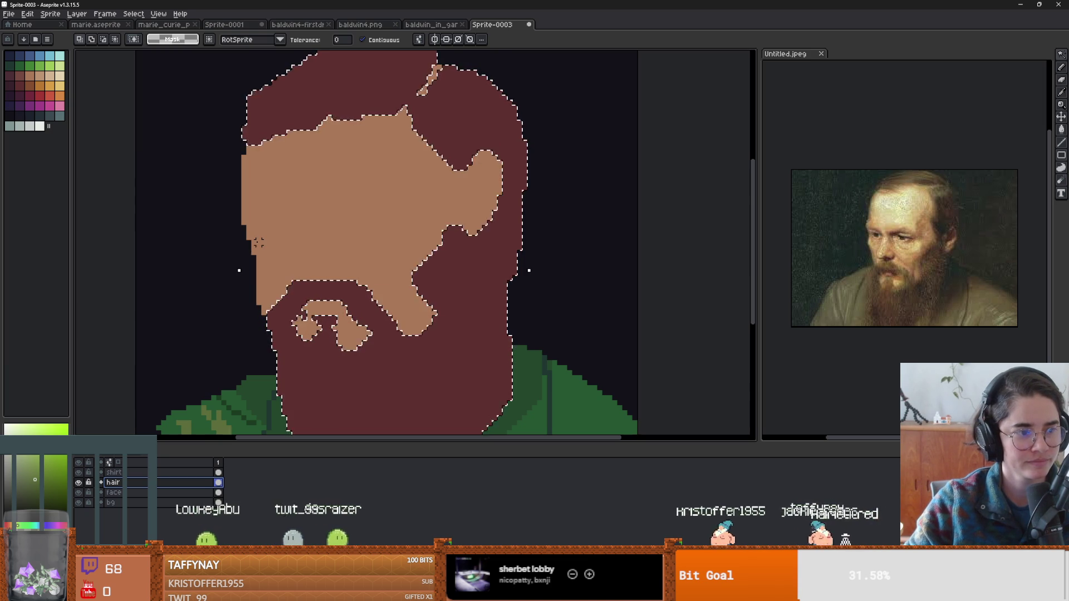
pyautogui.scroll(1, 258, 243)
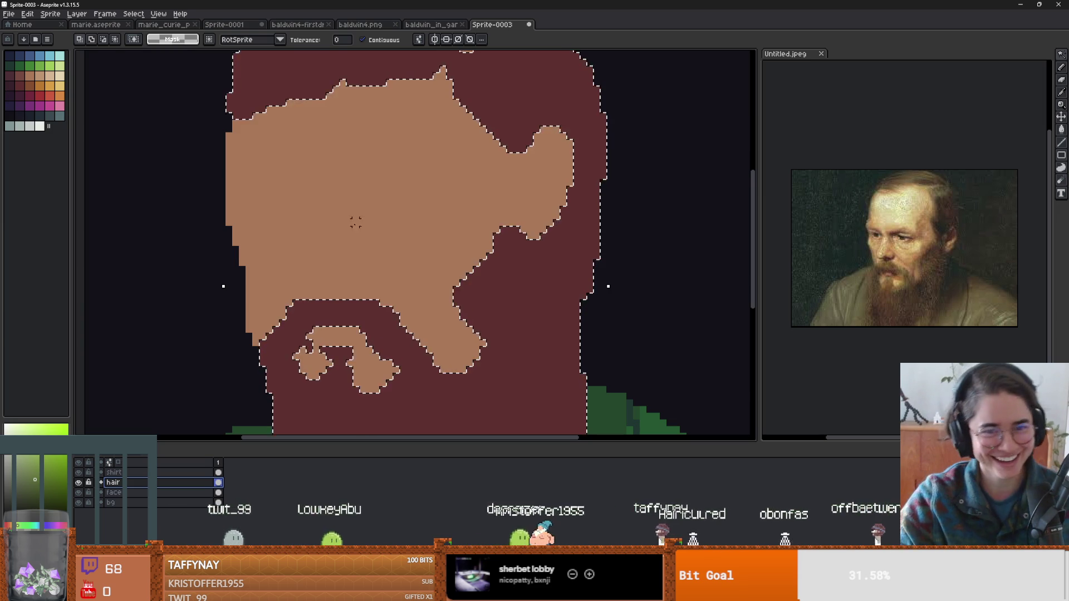
# Switch to the pencil, shrink the brush to 4px and target the hair layer.
pyautogui.scroll(-2, 395, 237)
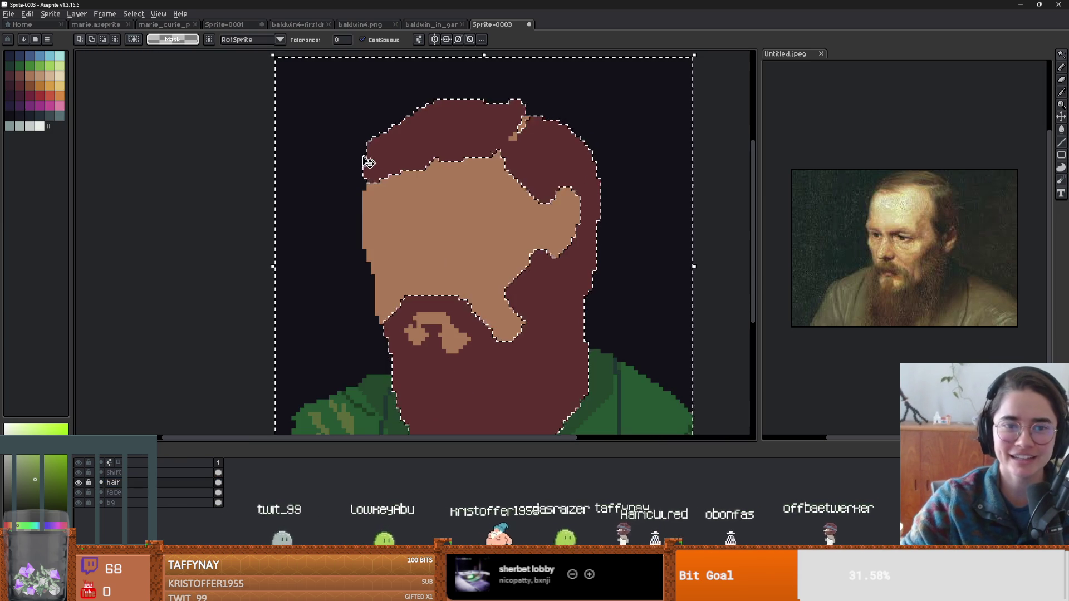
pyautogui.scroll(2, 359, 192)
pyautogui.press('b')
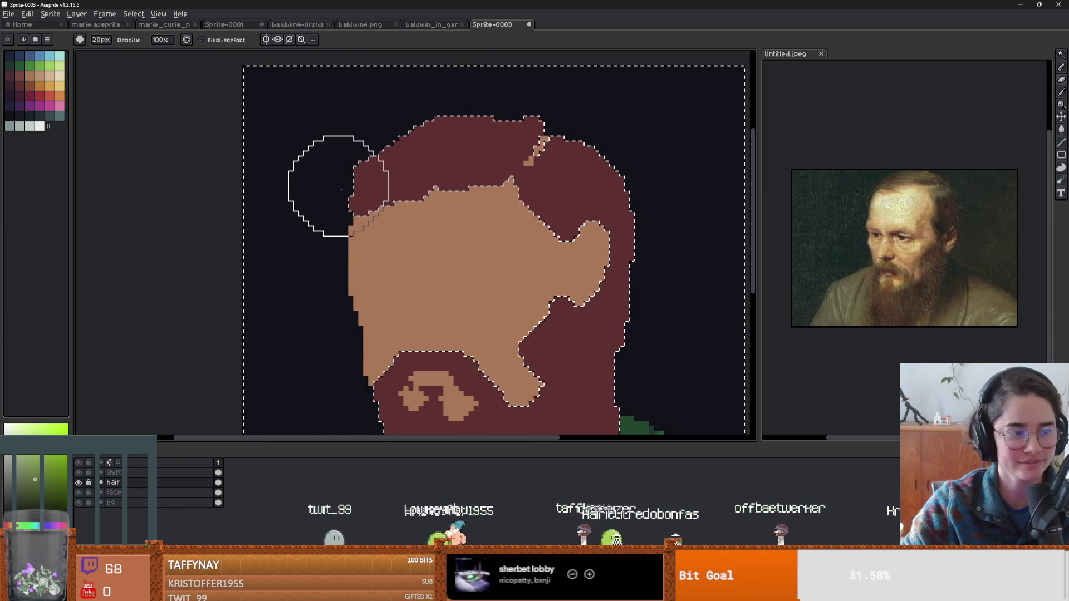
pyautogui.press('-')
pyautogui.press('-')
pyautogui.press('-')
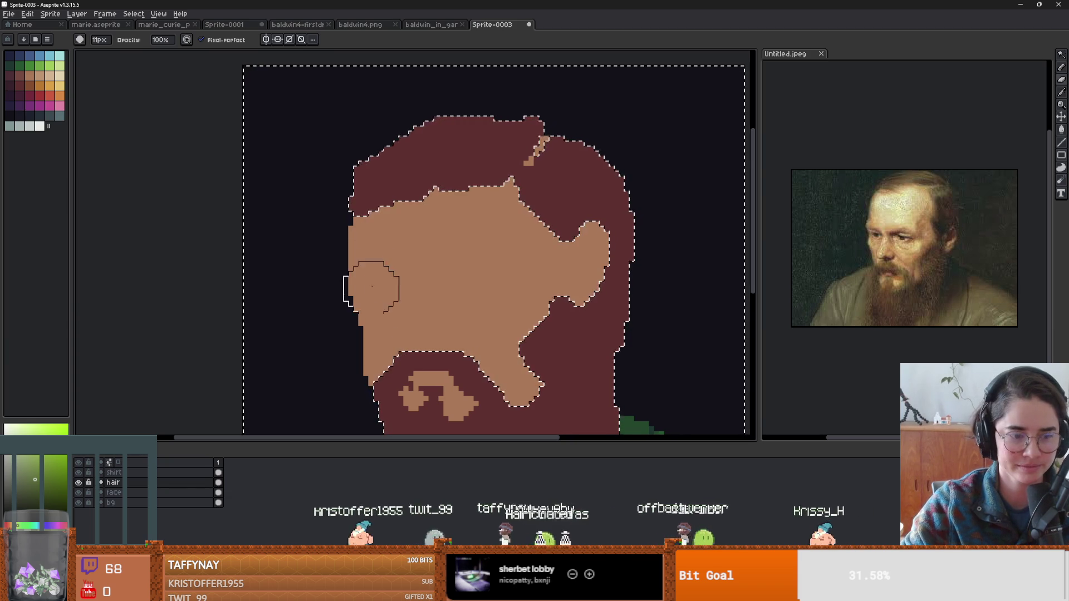
pyautogui.click(193, 482)
pyautogui.press('-')
pyautogui.press('-')
pyautogui.press('-')
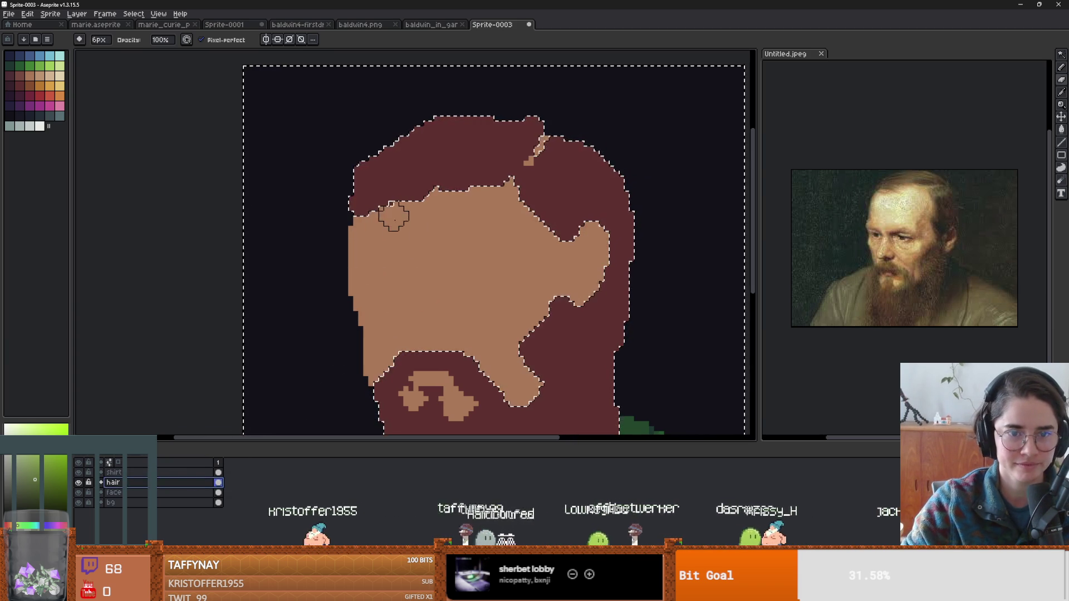
pyautogui.scroll(1, 403, 239)
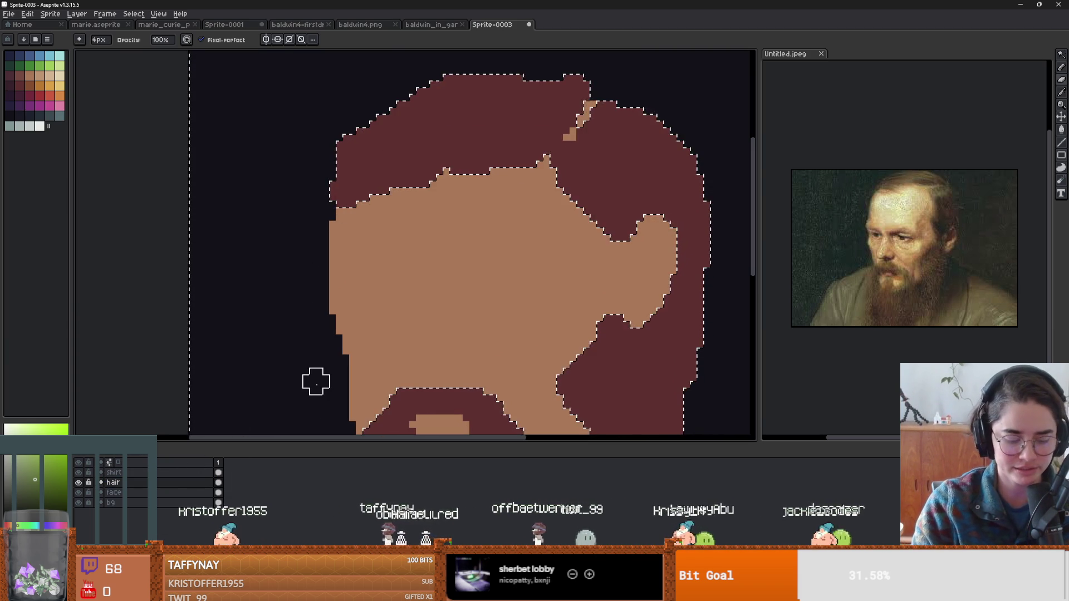
# Clear the selection, pick the peach skin tone and paint pixels along the left hairline.
pyautogui.hotkey('shift', 'u')
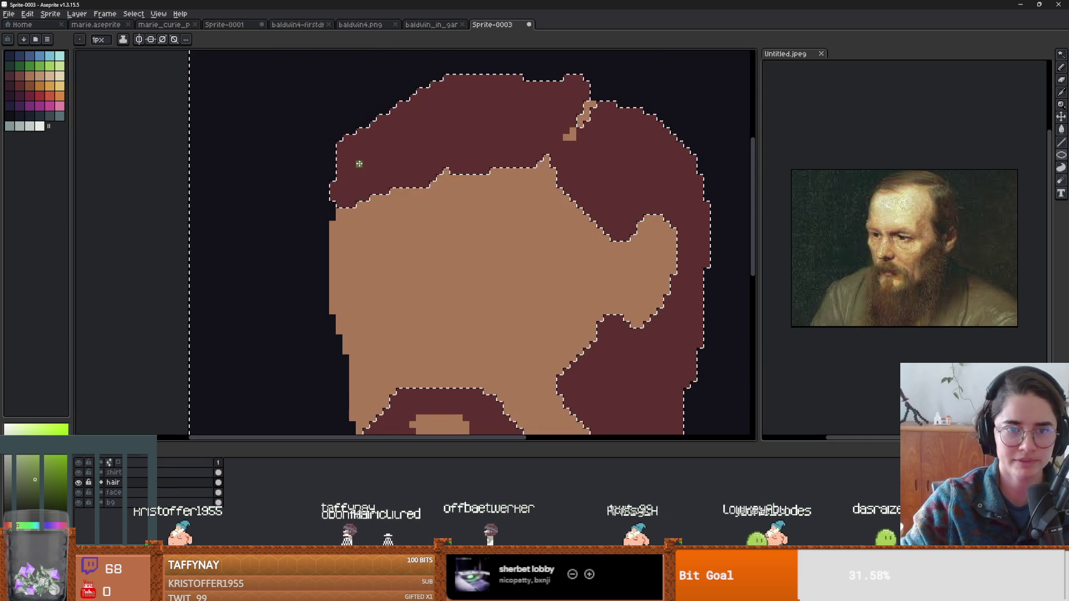
pyautogui.press('b')
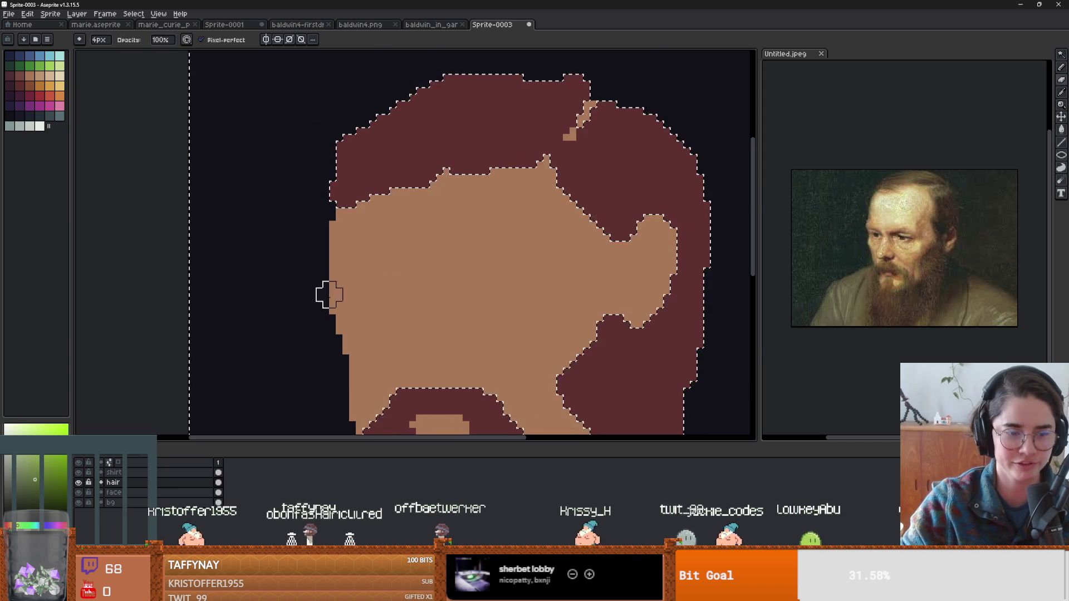
pyautogui.press('m')
pyautogui.hotkey('ctrl', 'd')
pyautogui.press('w')
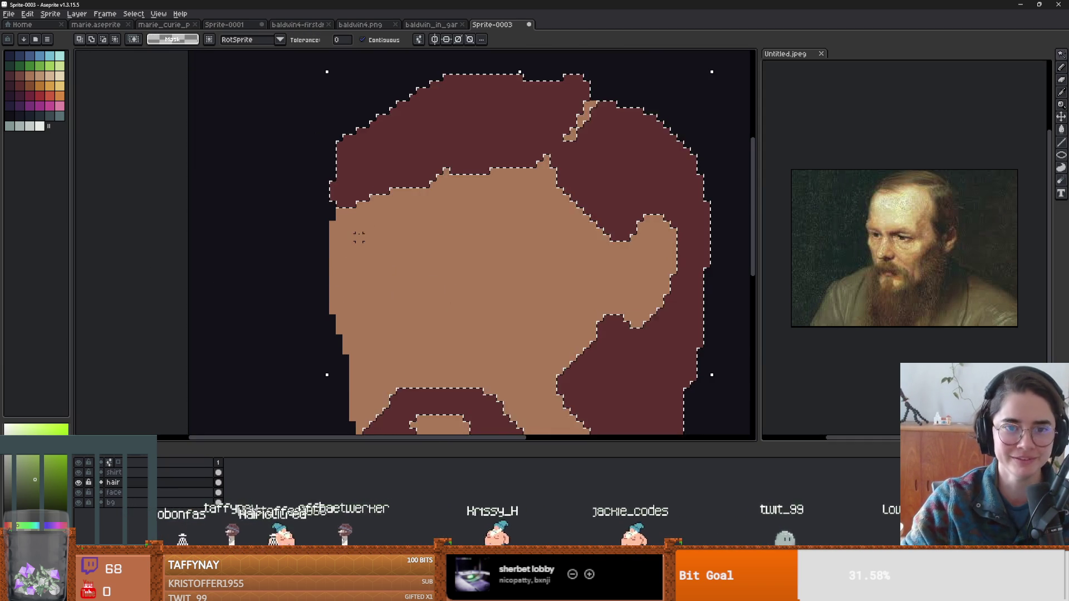
pyautogui.press('b')
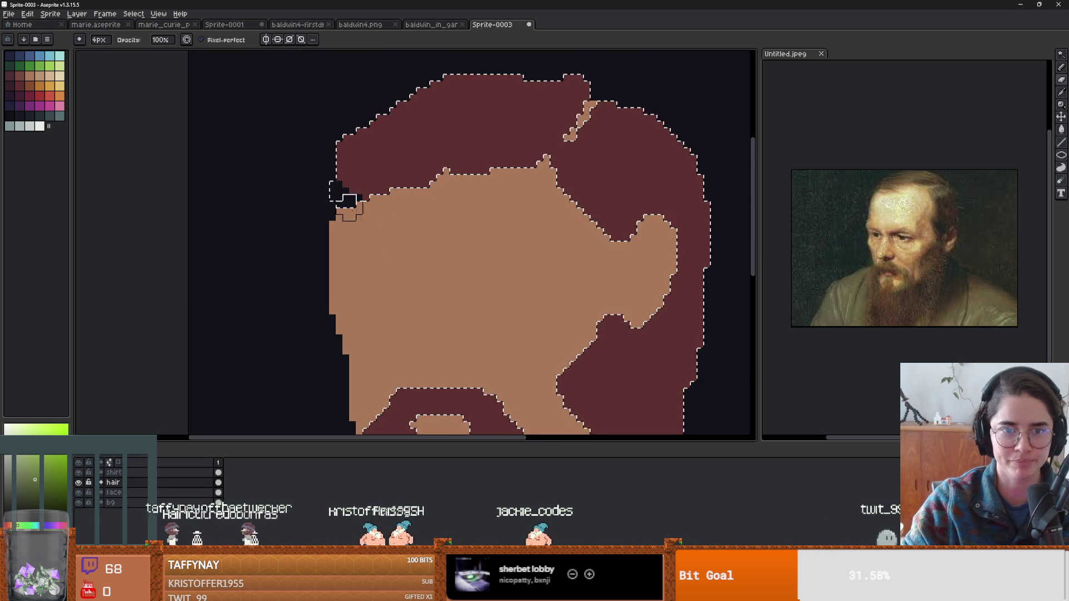
pyautogui.keyDown('alt'); pyautogui.click(362, 210); pyautogui.keyUp('alt')
pyautogui.moveTo(347, 204); pyautogui.dragTo(331, 203)
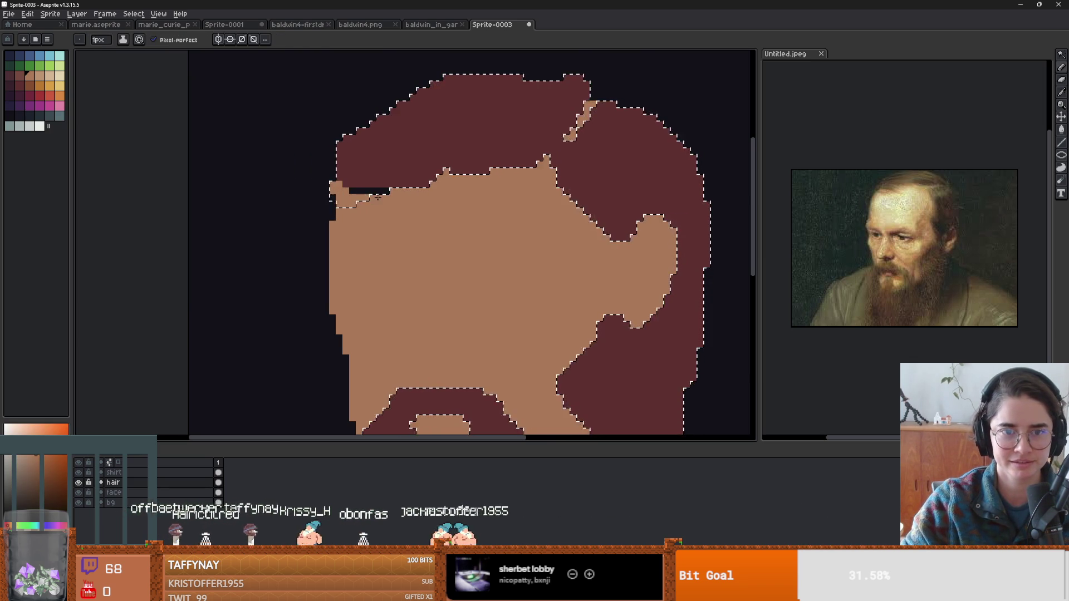
pyautogui.scroll(-2, 519, 288)
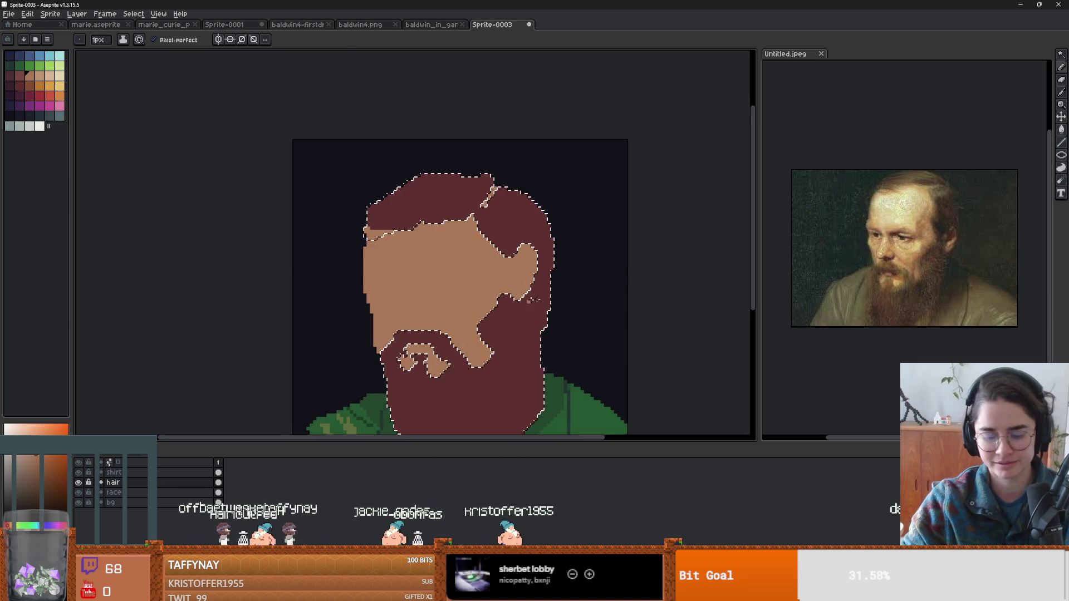
# Clear the selection and paint skin tone into the lower hairline to raise the forehead.
pyautogui.press('m')
pyautogui.hotkey('ctrl', 'd')
pyautogui.scroll(-2, 623, 295)
pyautogui.scroll(2, 613, 302)
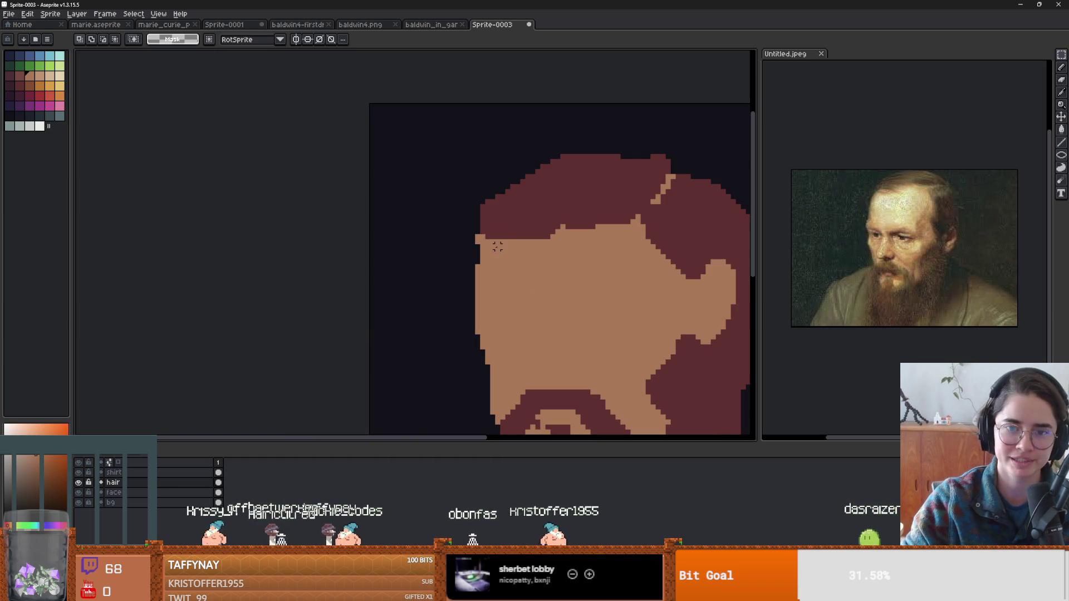
pyautogui.press('alt')
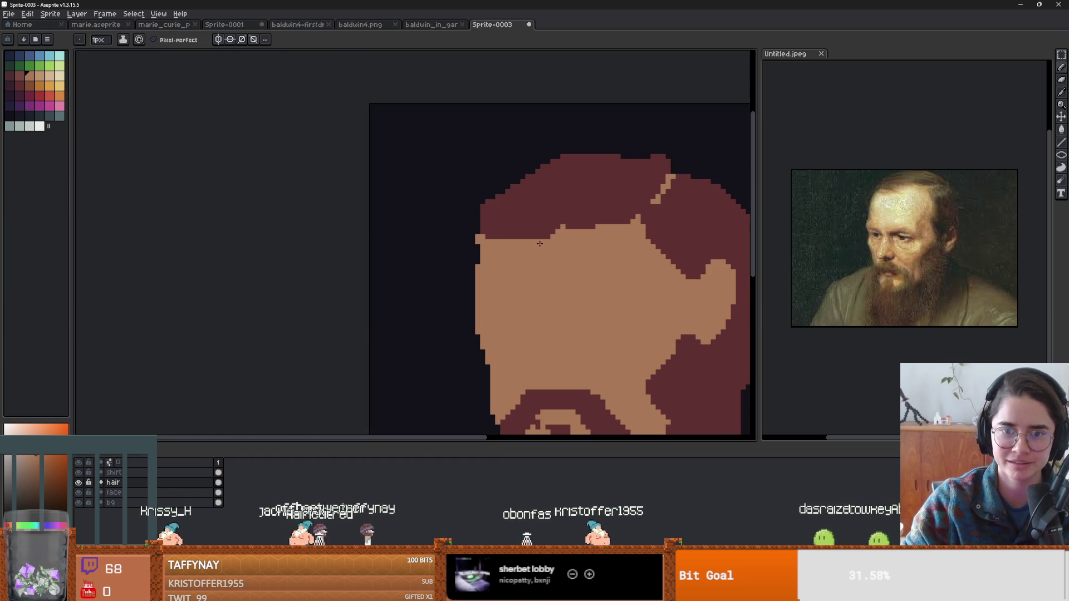
pyautogui.scroll(-2, 493, 230)
pyautogui.scroll(1, 564, 255)
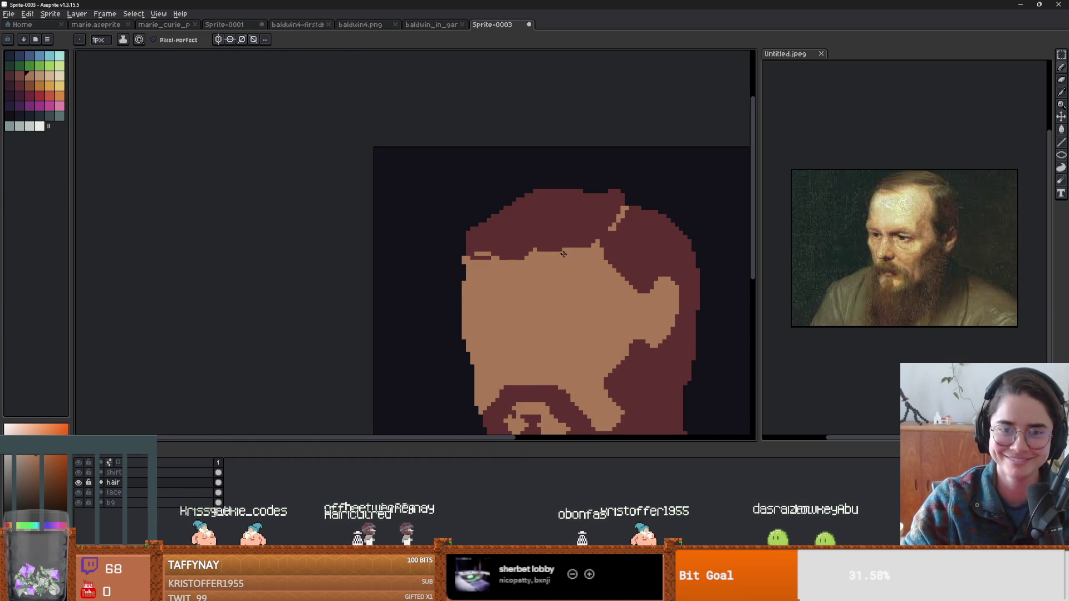
pyautogui.moveTo(548, 248); pyautogui.dragTo(571, 243)
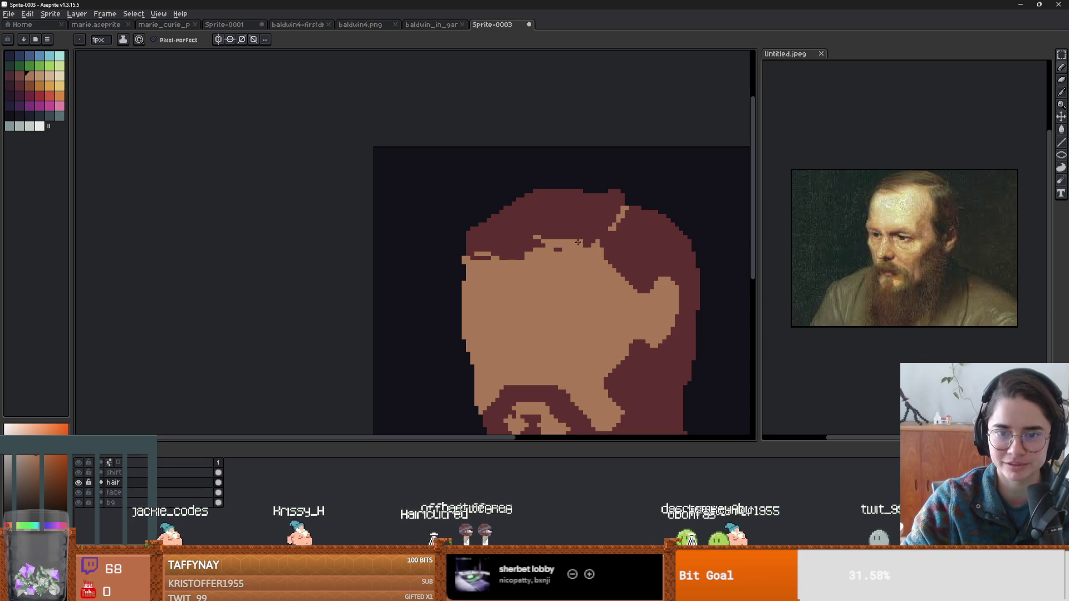
# Eyedrop the dark red hair colour, then the peach skin colour again, and return to the pencil.
pyautogui.scroll(-2, 584, 275)
pyautogui.scroll(2, 541, 268)
pyautogui.scroll(-2, 541, 246)
pyautogui.keyDown('alt'); pyautogui.click(544, 247); pyautogui.keyUp('alt')
pyautogui.scroll(2, 546, 247)
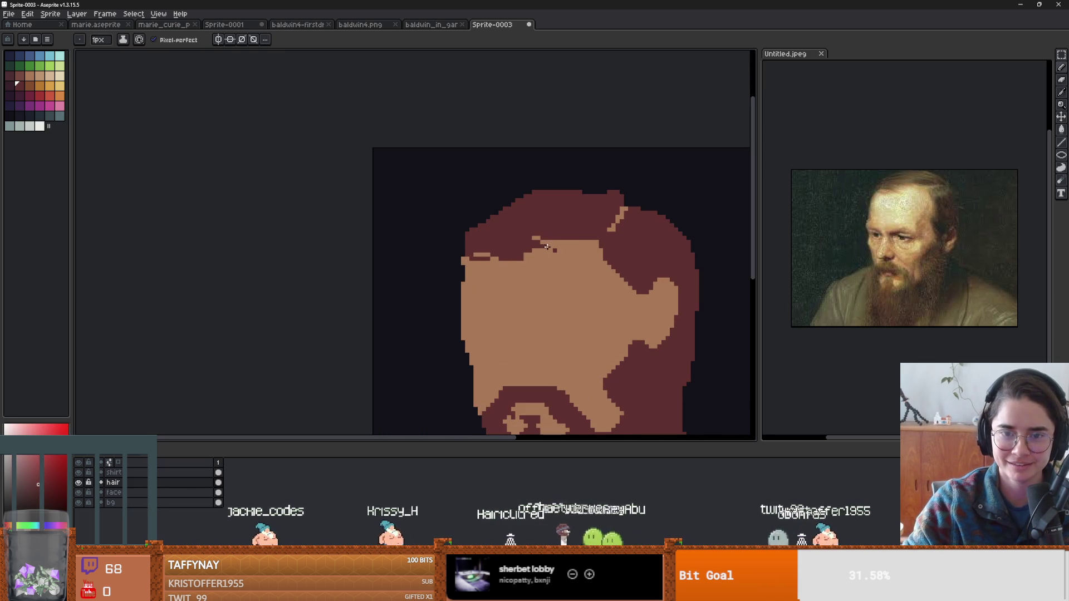
pyautogui.scroll(-2, 552, 249)
pyautogui.scroll(2, 549, 251)
pyautogui.keyDown('alt'); pyautogui.click(511, 255); pyautogui.keyUp('alt')
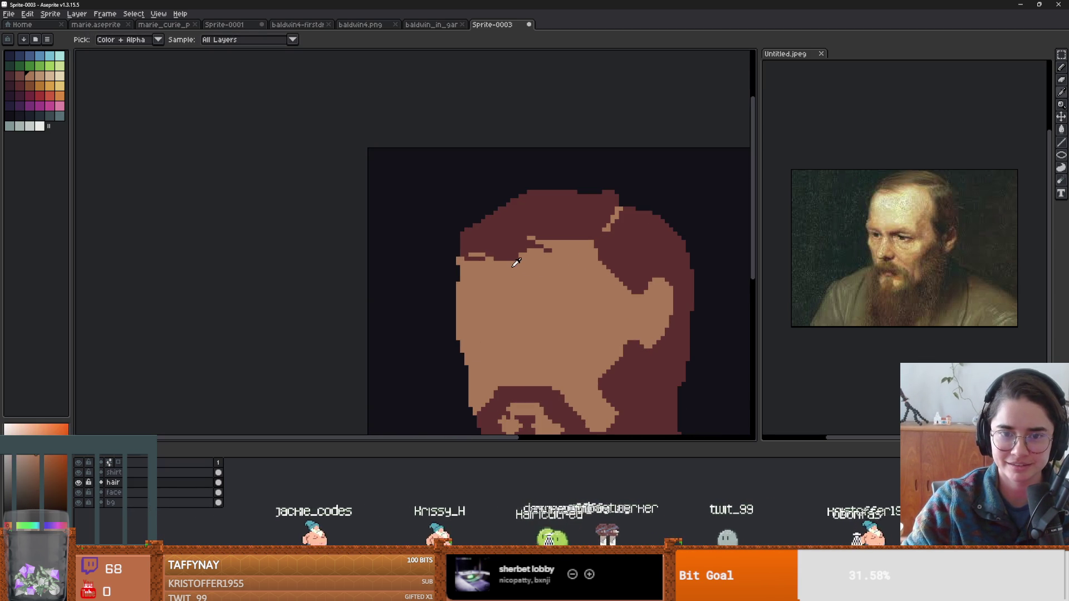
pyautogui.scroll(-2, 595, 295)
pyautogui.scroll(3, 378, 256)
pyautogui.hotkey('alt', 'Down')
# Paint over the light ear with the mid skin tone.
pyautogui.moveTo(447, 223); pyautogui.dragTo(449, 215)
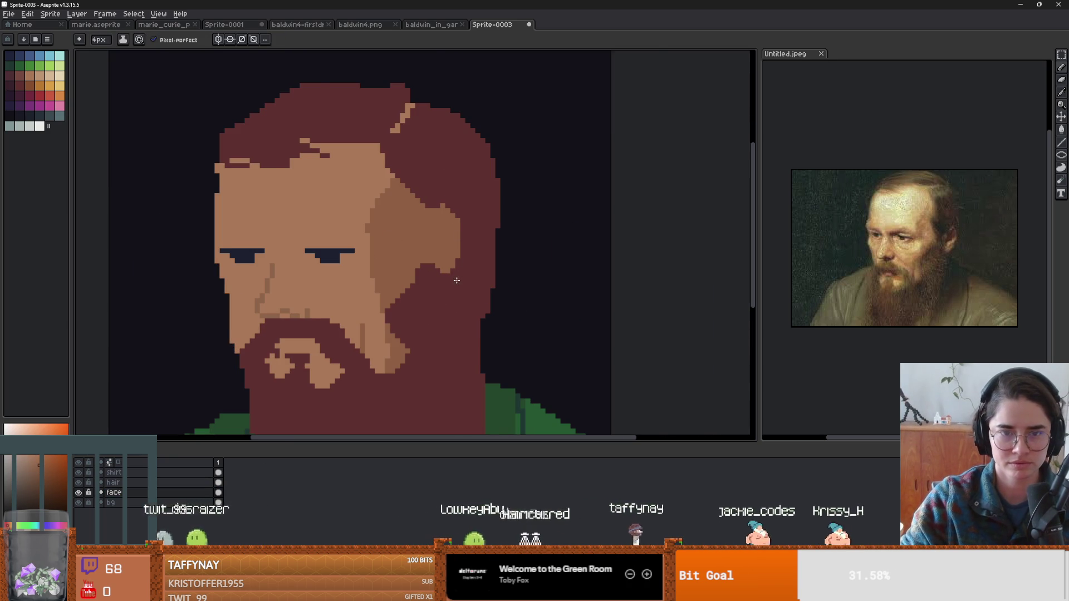
pyautogui.scroll(1, 450, 257)
pyautogui.scroll(-5, 473, 290)
pyautogui.scroll(2, 499, 321)
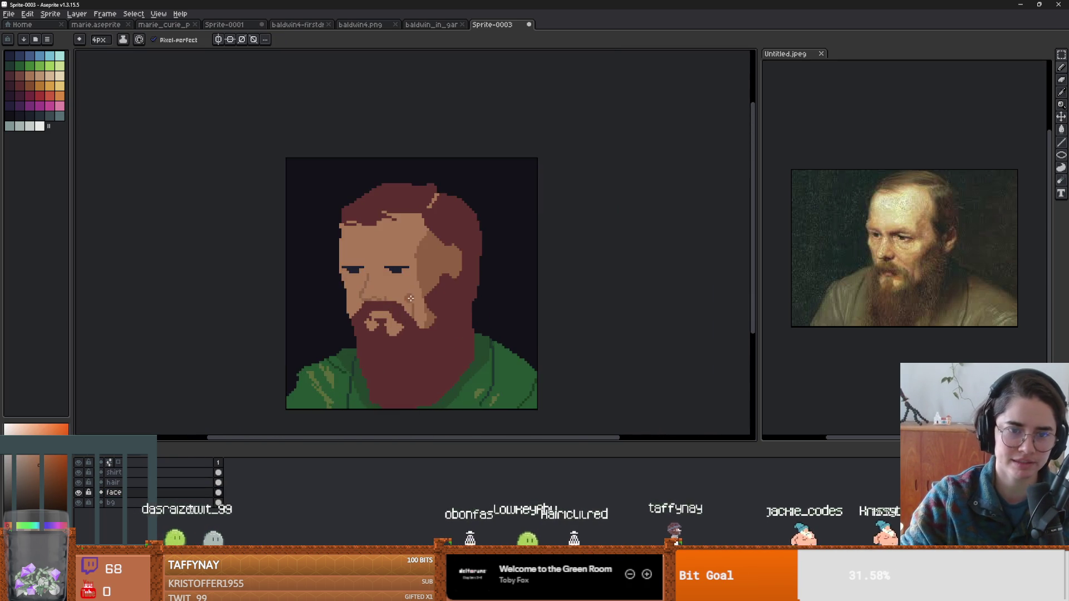
pyautogui.scroll(-2, 490, 278)
pyautogui.scroll(3, 505, 223)
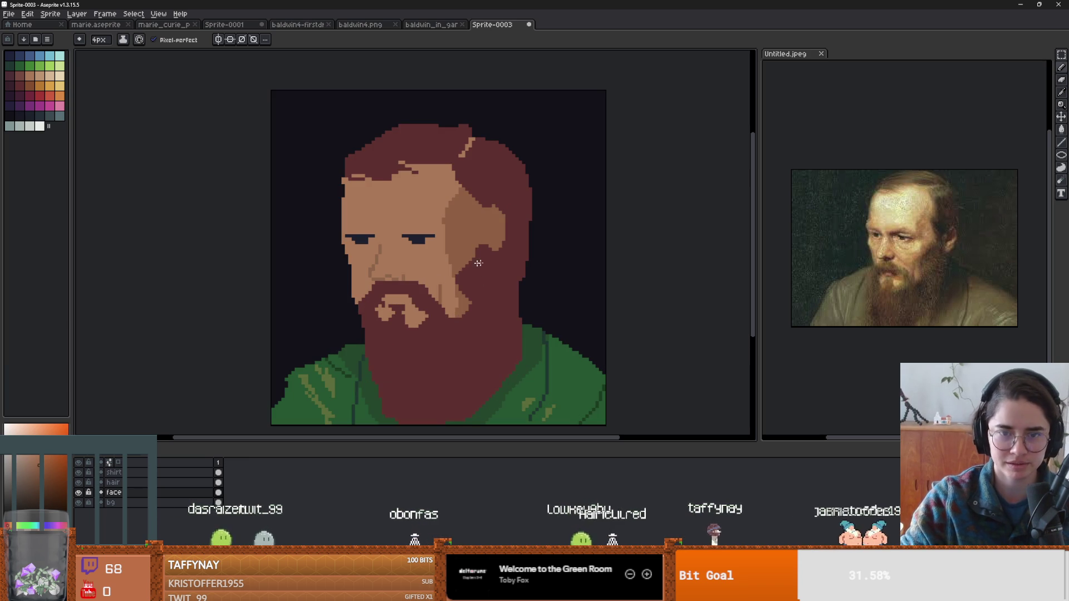
# On the hair layer, marquee-select and move the hair block beside the right cheek.
pyautogui.click(167, 482)
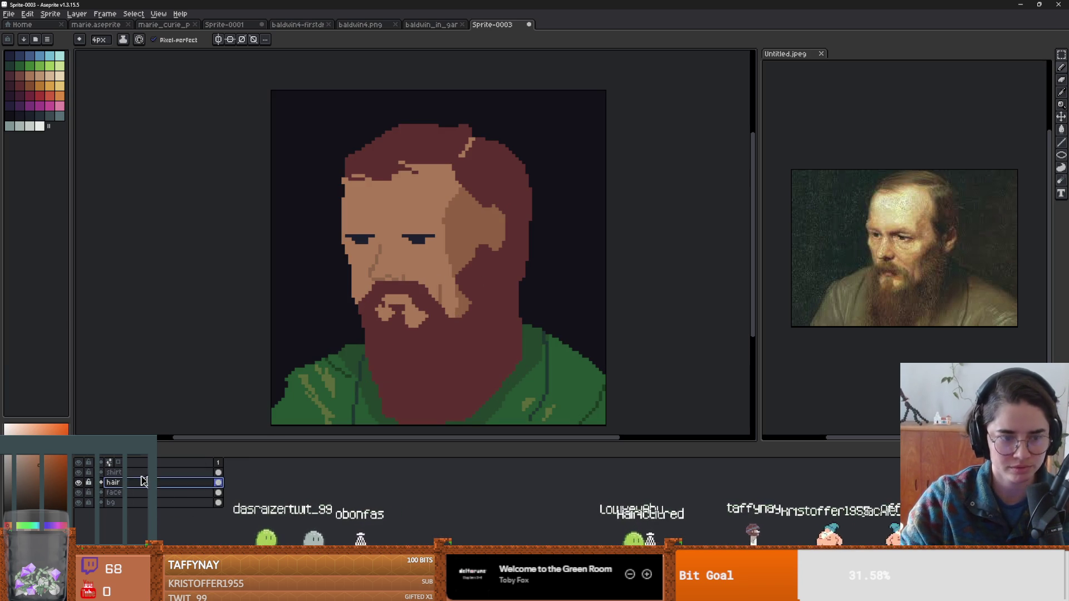
pyautogui.press('m')
pyautogui.moveTo(466, 192)
pyautogui.mouseDown()
pyautogui.moveTo(517, 276)
pyautogui.moveTo(495, 257)
pyautogui.moveTo(506, 261)
pyautogui.mouseUp()
pyautogui.press('Return')
pyautogui.scroll(1, 476, 256)
# Sample the dark hair red and paint over the dark patch beside the ear.
pyautogui.press('i')
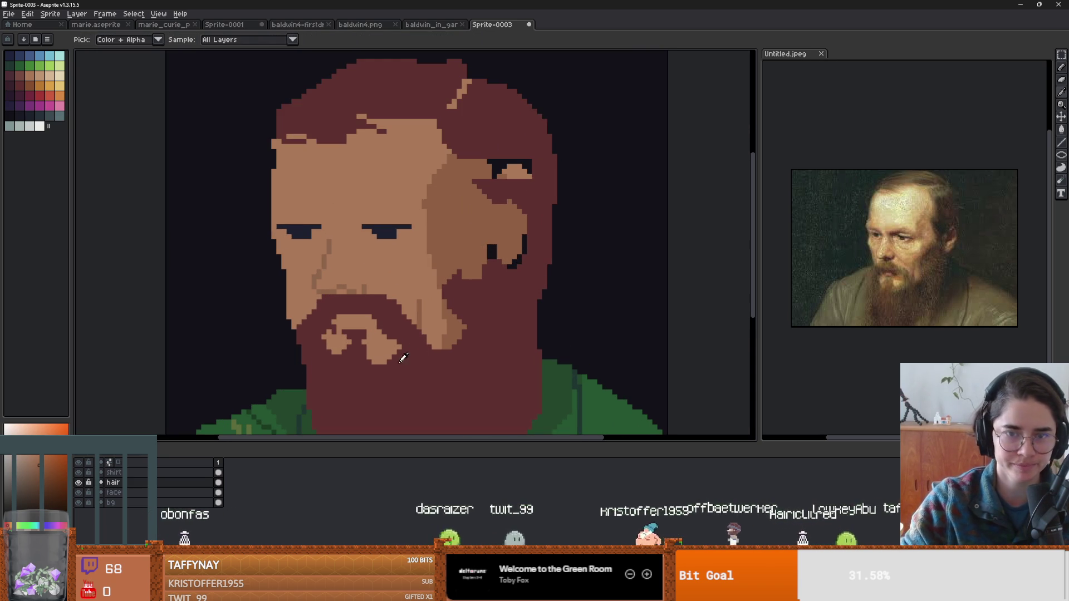
pyautogui.keyDown('alt'); pyautogui.click(506, 187); pyautogui.keyUp('alt')
pyautogui.moveTo(490, 170); pyautogui.dragTo(528, 167)
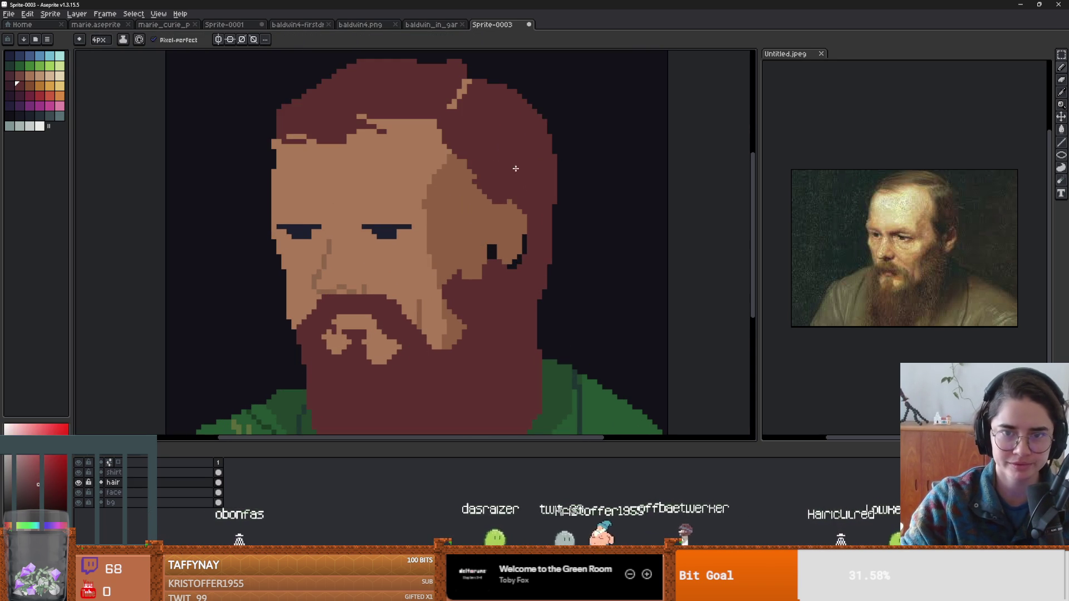
pyautogui.scroll(-3, 446, 271)
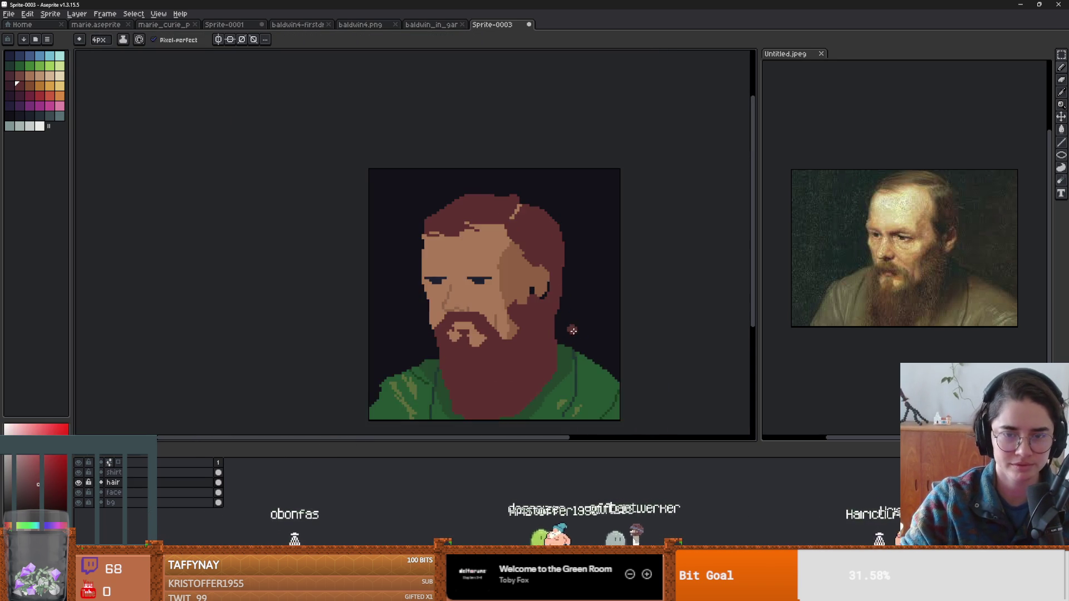
pyautogui.scroll(2, 462, 250)
# On the face layer, sample cheek skin and paint over the stray dark pixel by the ear.
pyautogui.click(162, 493)
pyautogui.press('i')
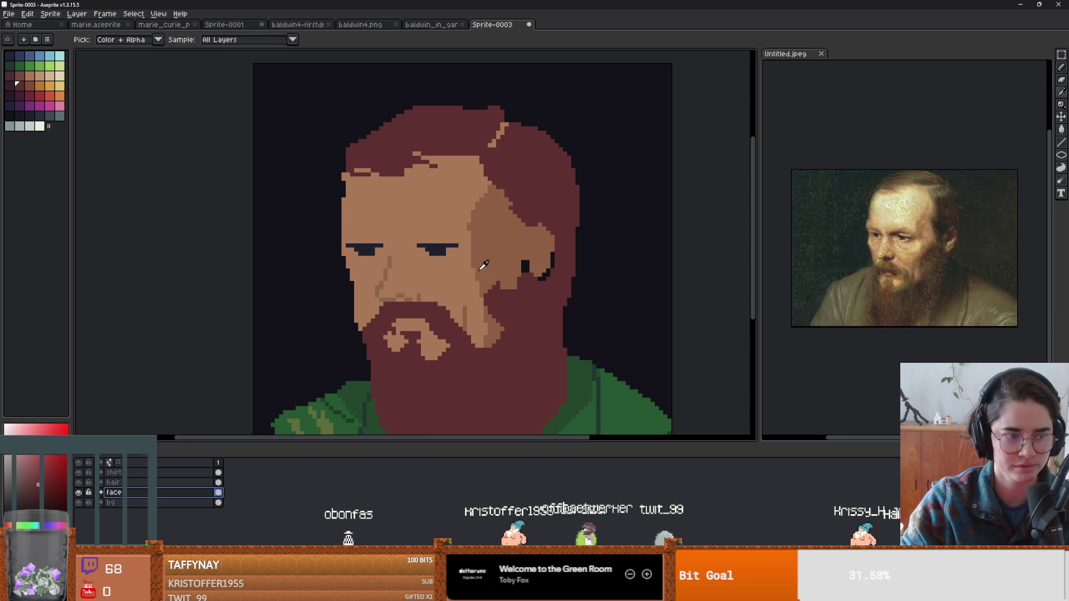
pyautogui.keyDown('alt'); pyautogui.click(465, 250); pyautogui.keyUp('alt')
pyautogui.moveTo(525, 270); pyautogui.dragTo(533, 257)
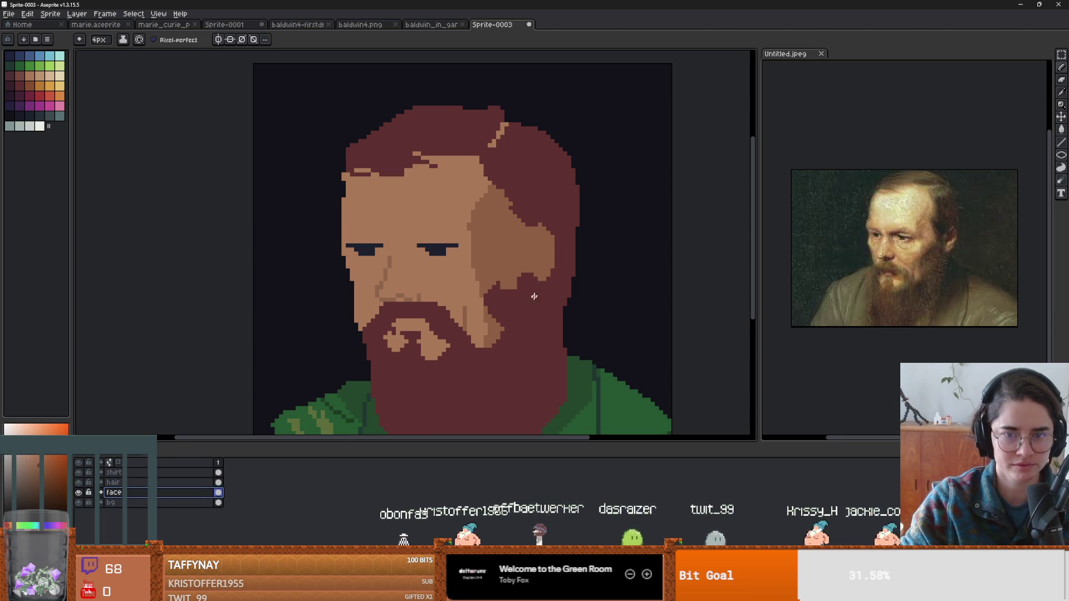
pyautogui.scroll(-3, 541, 280)
pyautogui.scroll(3, 541, 280)
pyautogui.scroll(-1, 541, 280)
pyautogui.moveTo(501, 292)
pyautogui.mouseDown()
pyautogui.moveTo(425, 183)
pyautogui.moveTo(442, 186)
pyautogui.moveTo(453, 217)
pyautogui.moveTo(463, 214)
pyautogui.mouseUp()
pyautogui.scroll(-1, 425, 183)
pyautogui.scroll(1, 433, 205)
# Eyedrop a mid-brown skin shade, then the dark beard red, from the portrait.
pyautogui.press('i')
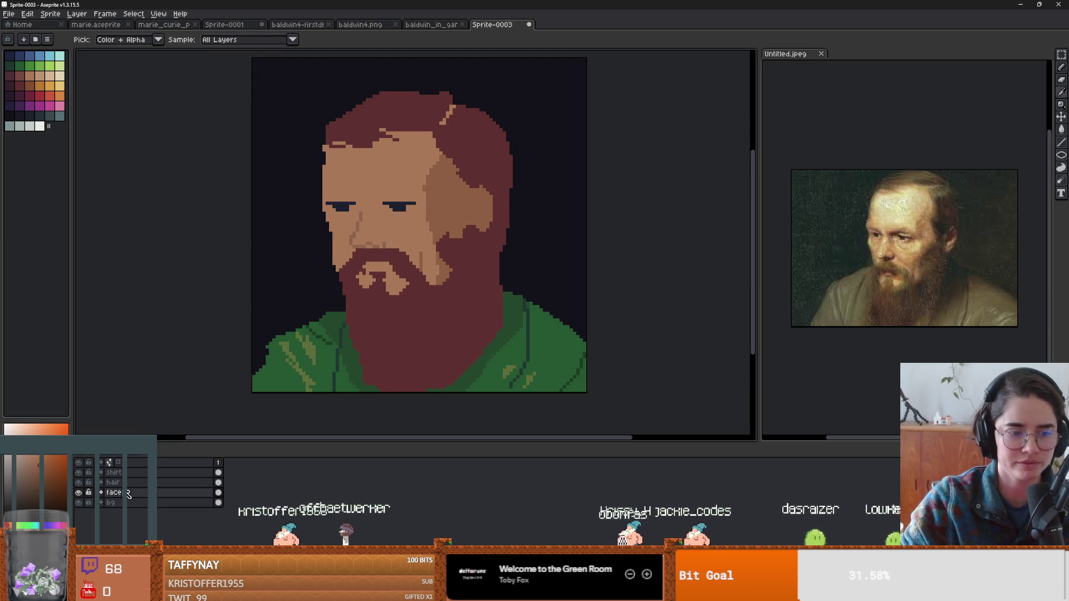
pyautogui.keyDown('alt'); pyautogui.click(447, 166); pyautogui.keyUp('alt')
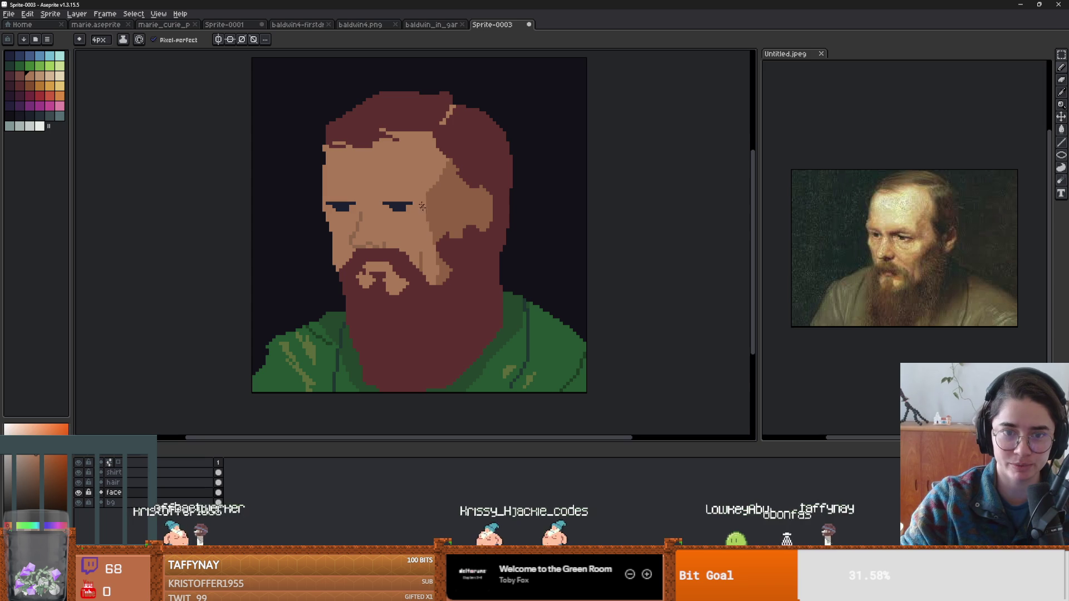
pyautogui.scroll(-2, 531, 266)
pyautogui.scroll(4, 531, 266)
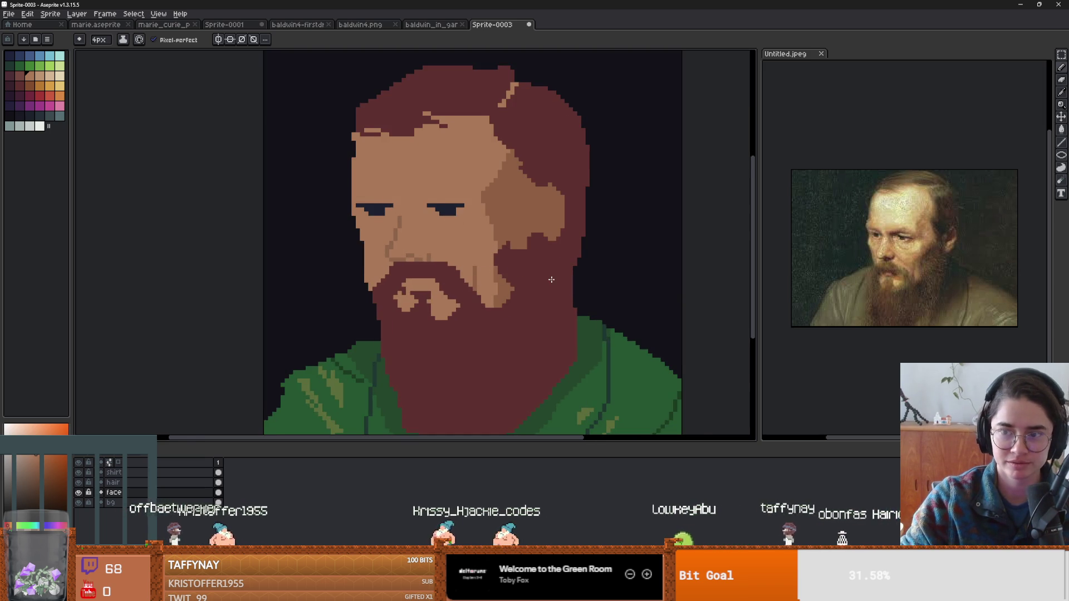
pyautogui.keyDown('alt'); pyautogui.click(519, 240); pyautogui.keyUp('alt')
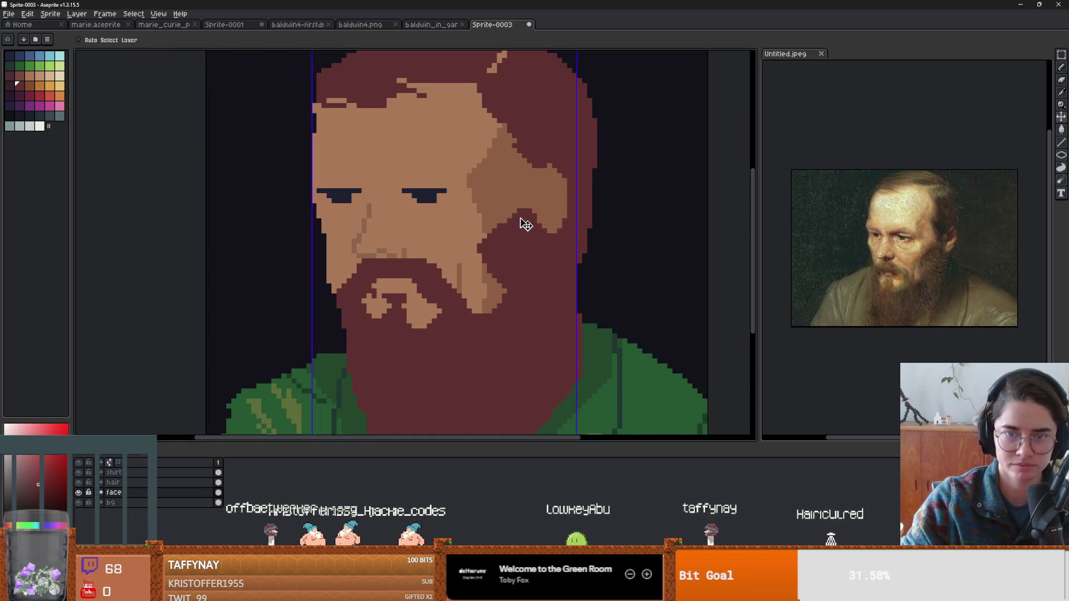
# Toggle the face and dark background layers on and off to inspect the hair and beard.
pyautogui.press('b')
pyautogui.press('v')
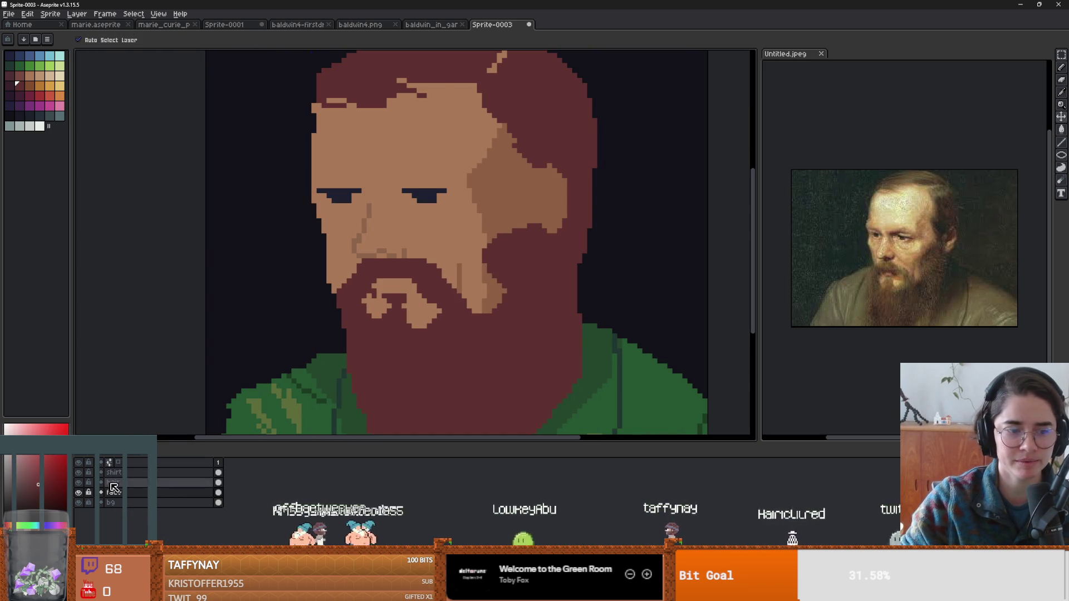
pyautogui.click(80, 493)
pyautogui.click(79, 492)
pyautogui.click(79, 493)
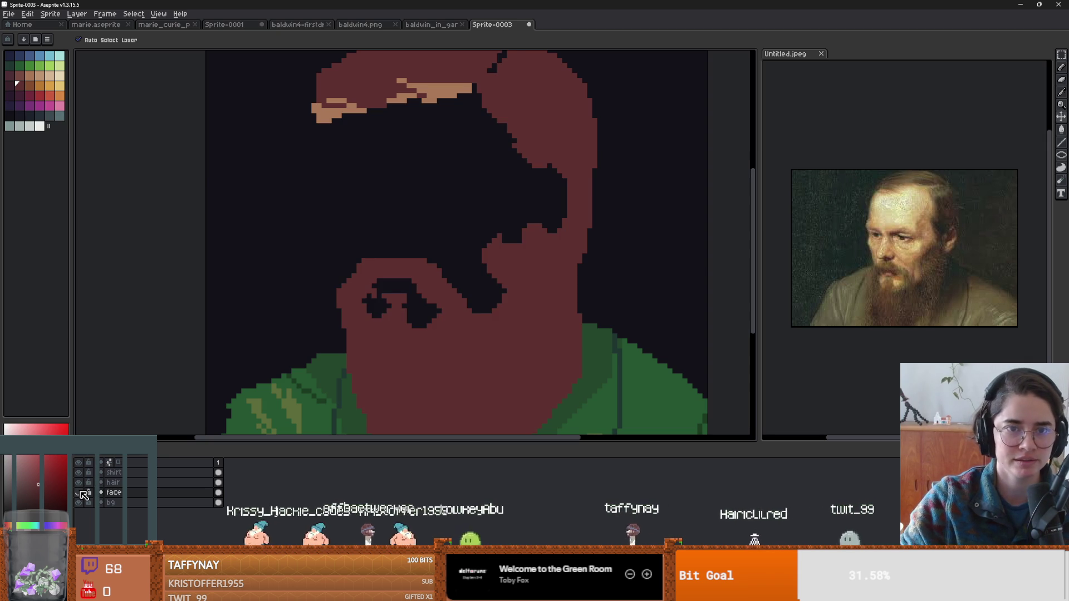
pyautogui.click(79, 493)
pyautogui.click(80, 494)
pyautogui.press('b')
pyautogui.press('w')
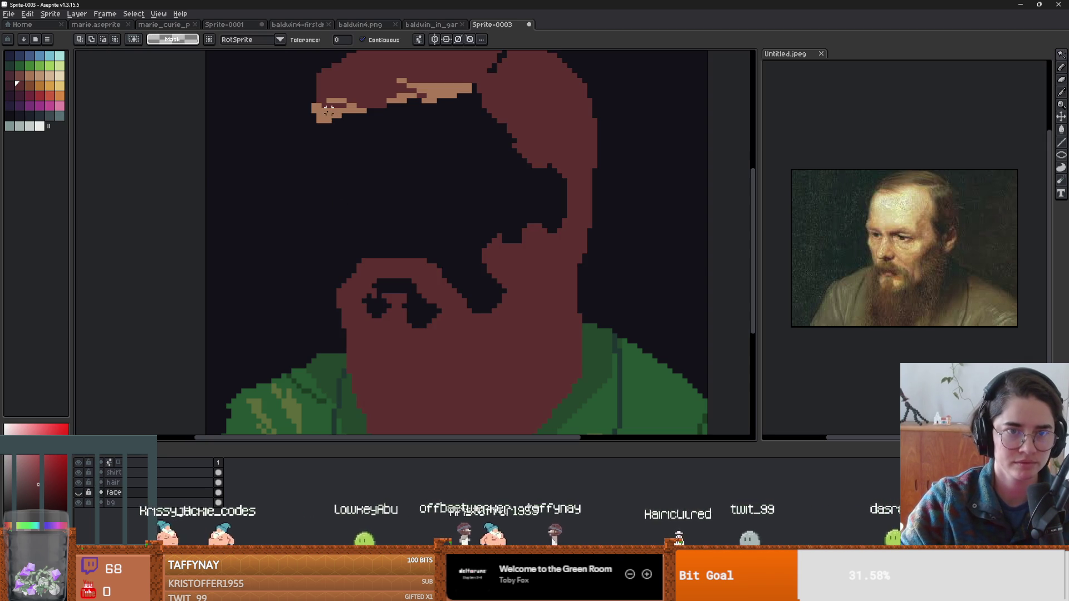
pyautogui.click(80, 501)
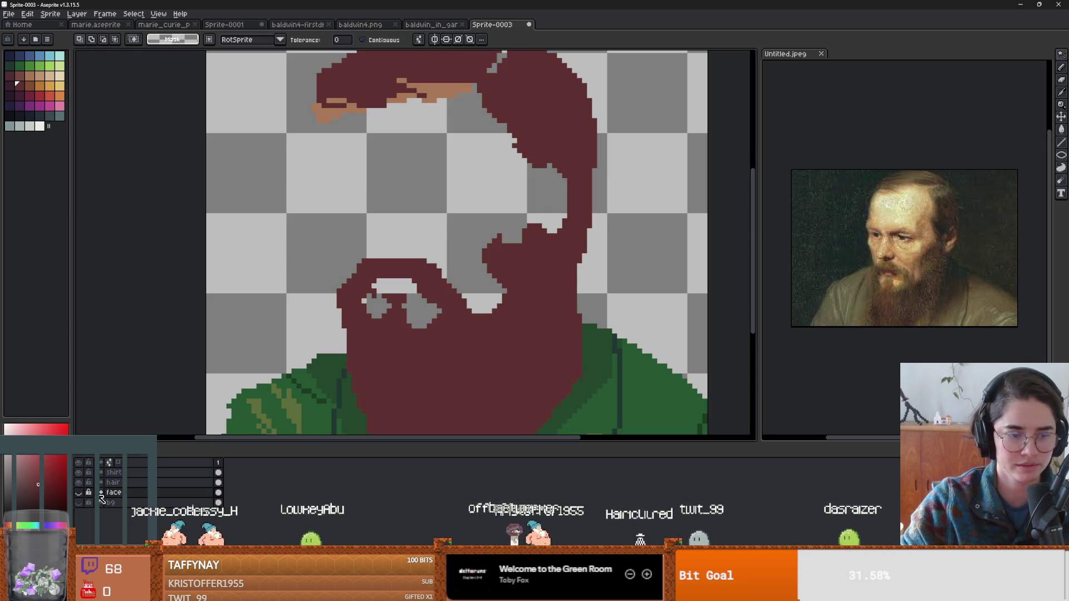
pyautogui.click(78, 493)
pyautogui.click(79, 503)
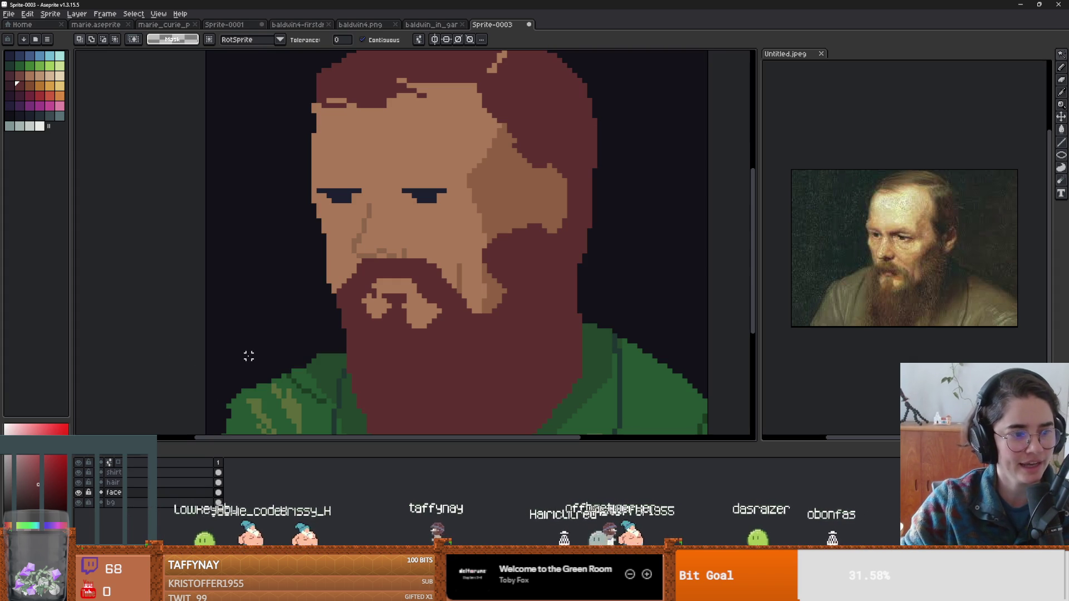
pyautogui.scroll(1, 473, 281)
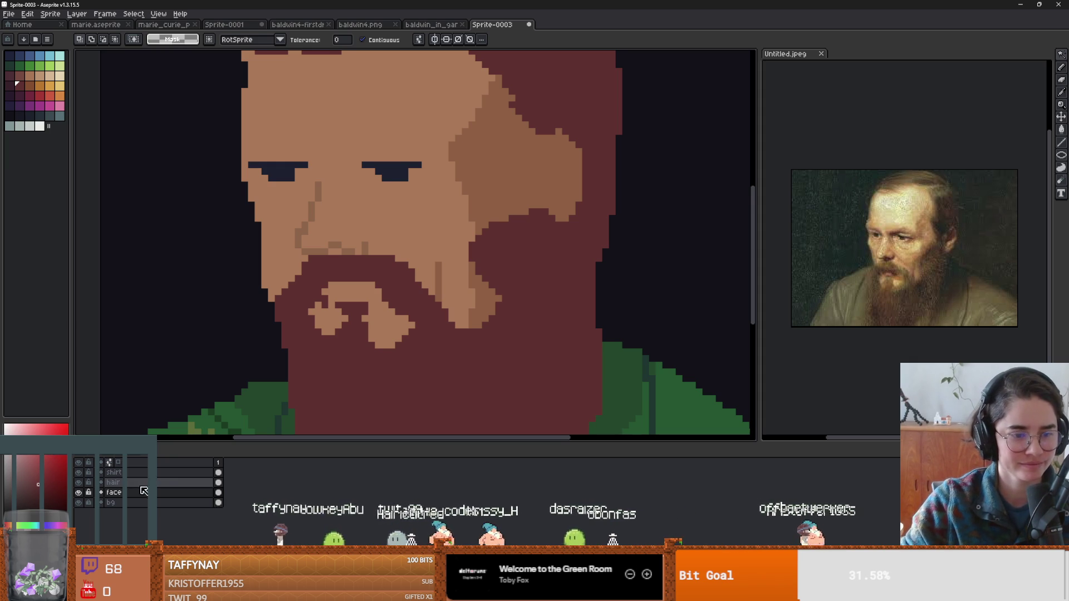
# Hide the hair layer, then Magic Wand and delete the dark-red patch on the face layer's cheek.
pyautogui.press('b')
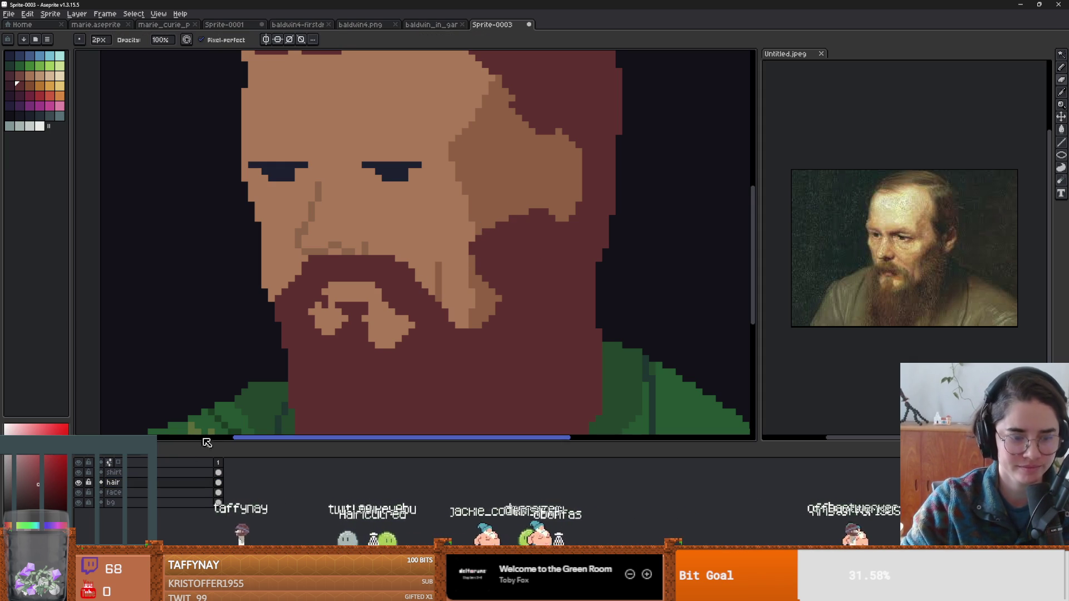
pyautogui.click(78, 493)
pyautogui.click(78, 492)
pyautogui.click(78, 493)
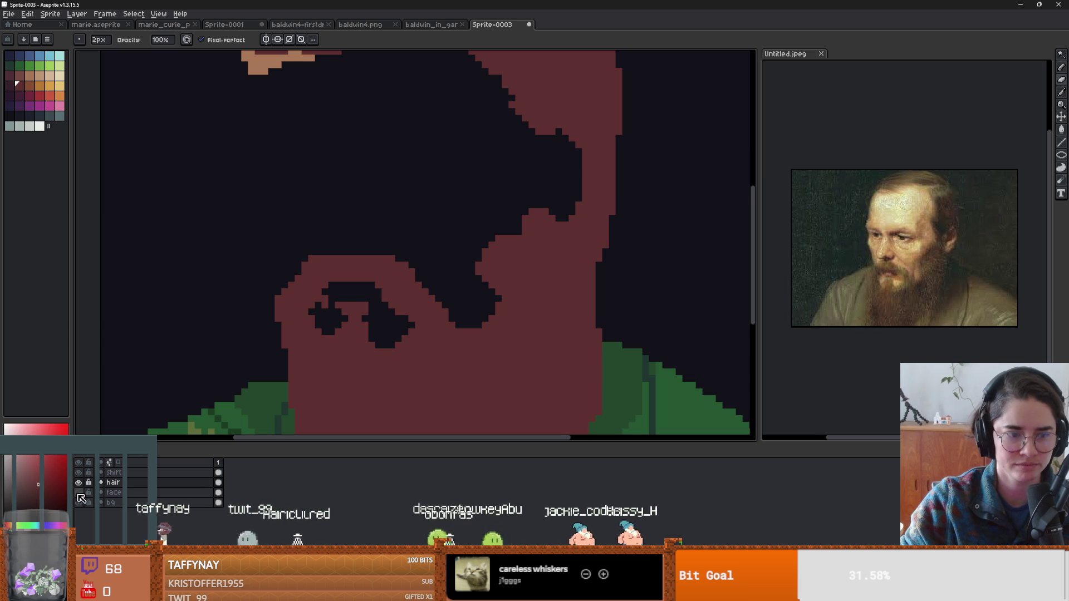
pyautogui.click(80, 498)
pyautogui.click(81, 497)
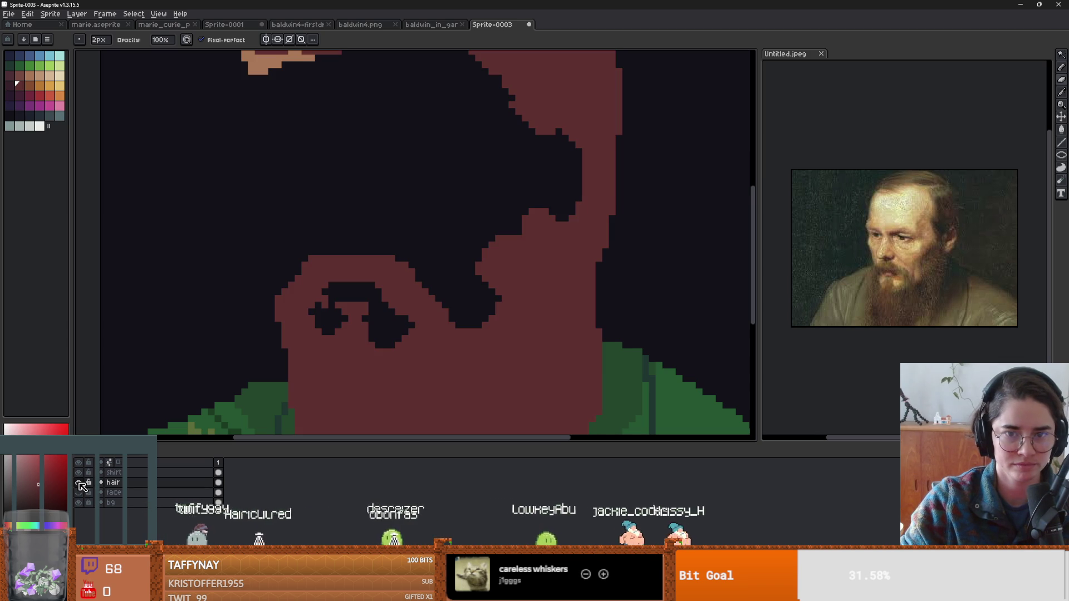
pyautogui.click(78, 492)
pyautogui.click(79, 482)
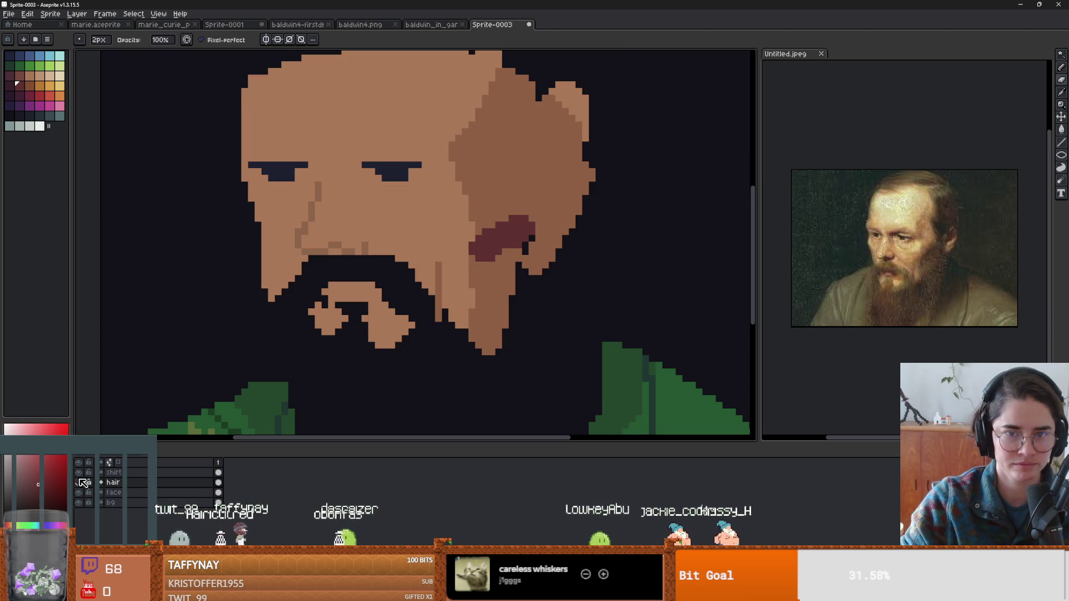
pyautogui.press('Down')
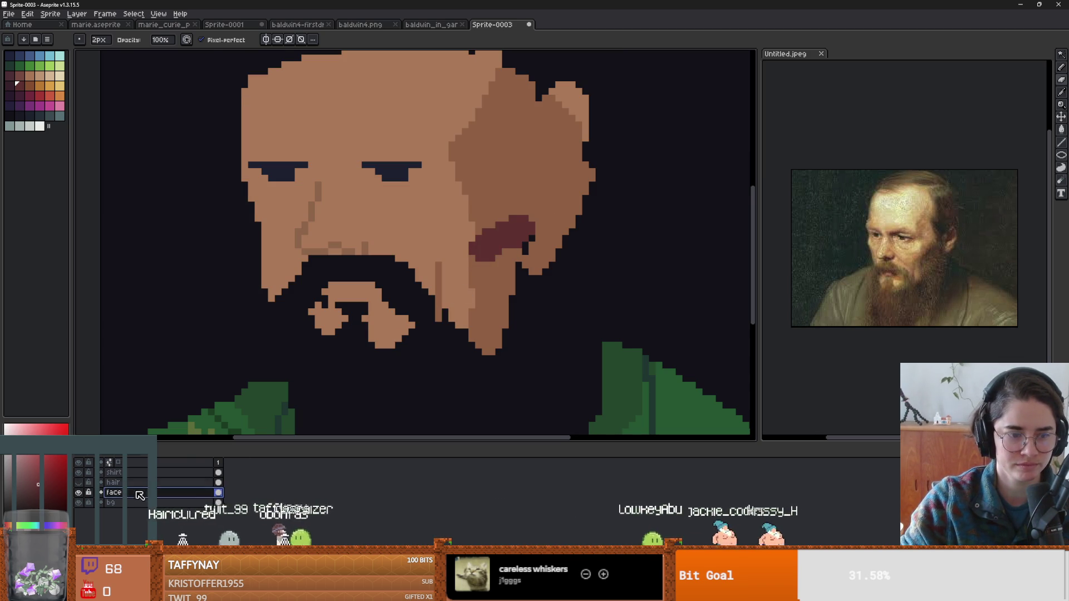
pyautogui.press('w')
pyautogui.click(517, 245)
pyautogui.press('Delete')
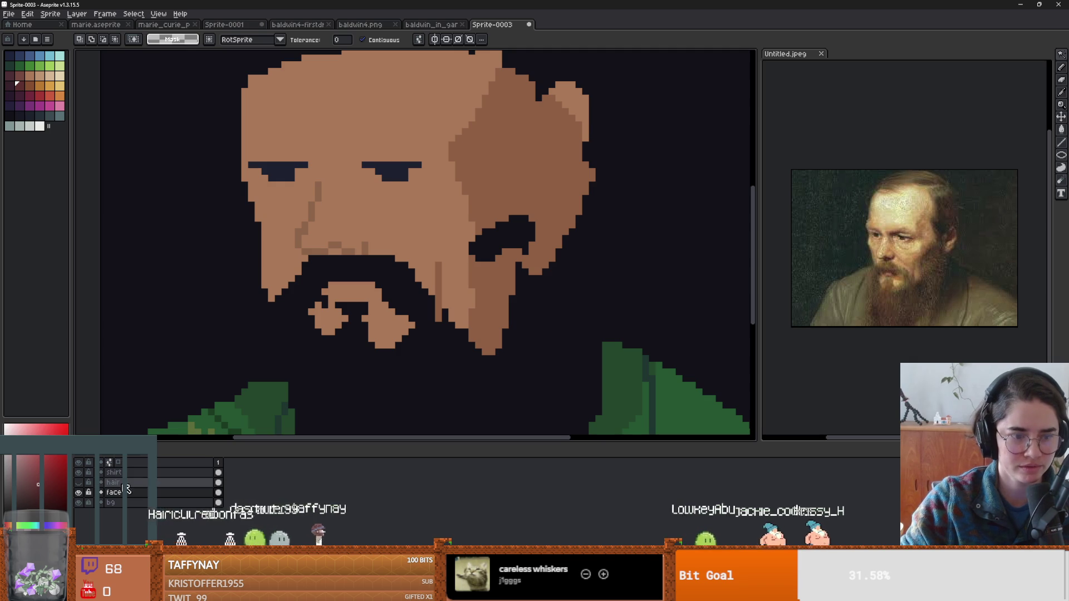
# On the hair layer, select and adjust the stray beard patch on the cheek, then deselect.
pyautogui.click(78, 482)
pyautogui.click(113, 482)
pyautogui.click(532, 301)
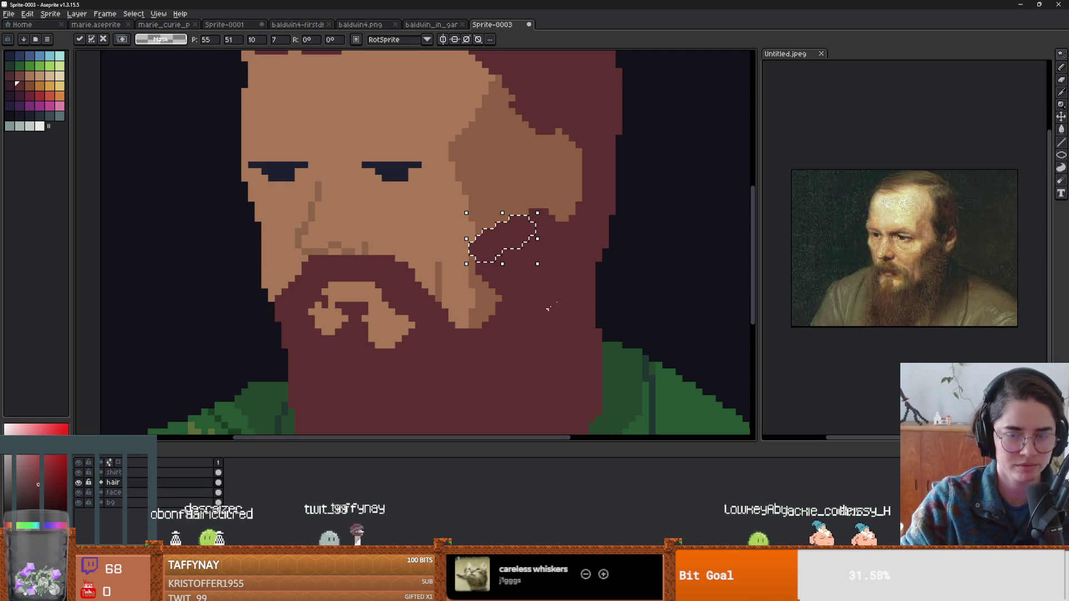
pyautogui.click(596, 238)
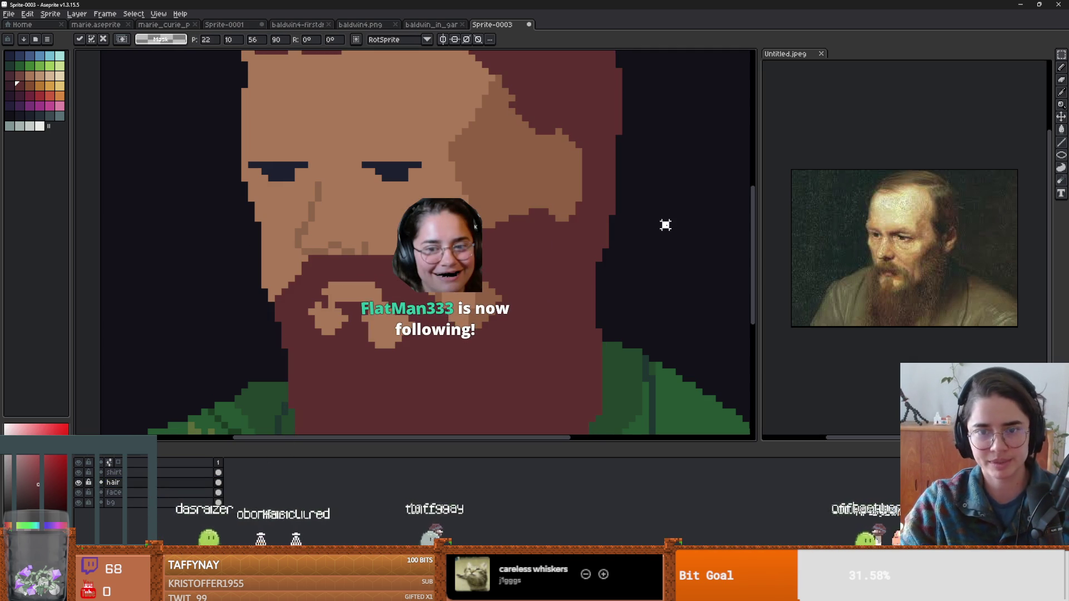
pyautogui.press('m')
pyautogui.hotkey('ctrl', 'd')
# Pencil a dark line along the cheek edge and paint skin colour over the thick stroke.
pyautogui.press('b')
pyautogui.moveTo(511, 218)
pyautogui.mouseDown()
pyautogui.moveTo(474, 254)
pyautogui.moveTo(501, 227)
pyautogui.mouseUp()
pyautogui.click(177, 492)
pyautogui.keyDown('alt'); pyautogui.click(509, 195); pyautogui.keyUp('alt')
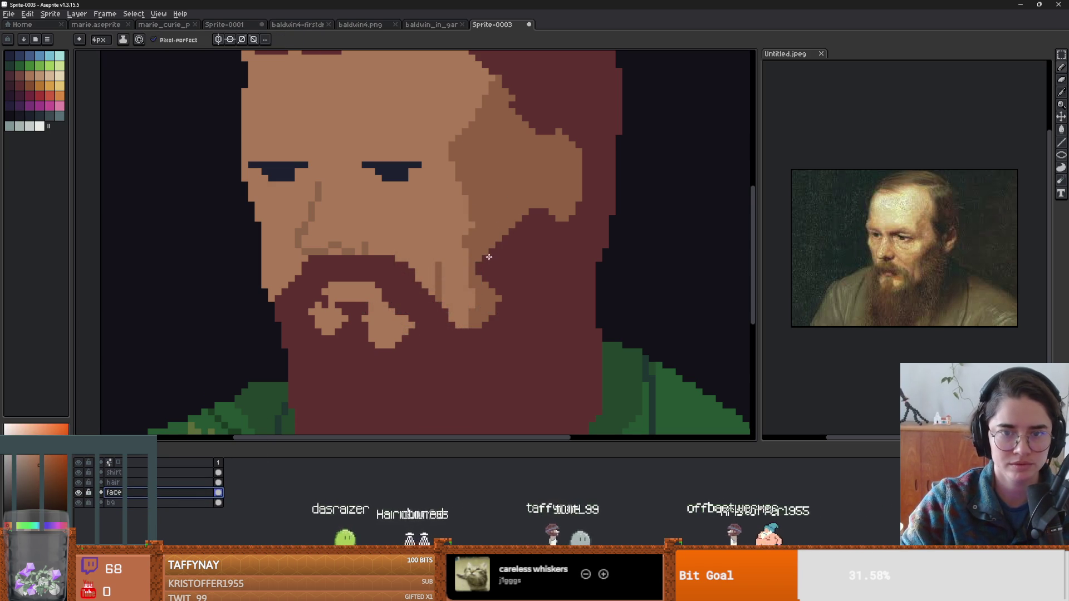
pyautogui.scroll(-3, 488, 258)
pyautogui.scroll(2, 596, 296)
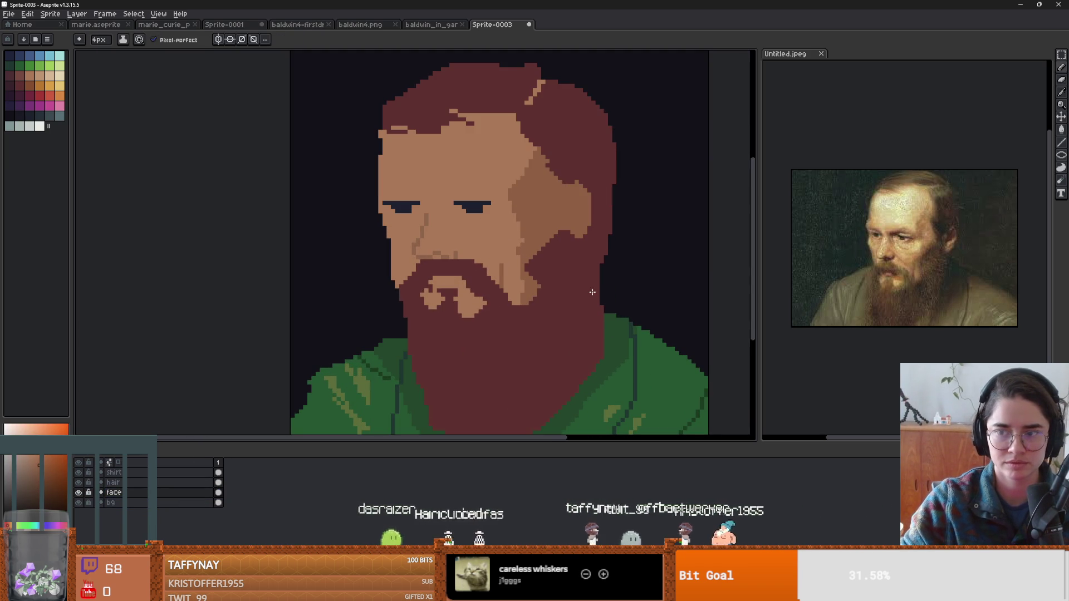
pyautogui.scroll(-1, 562, 286)
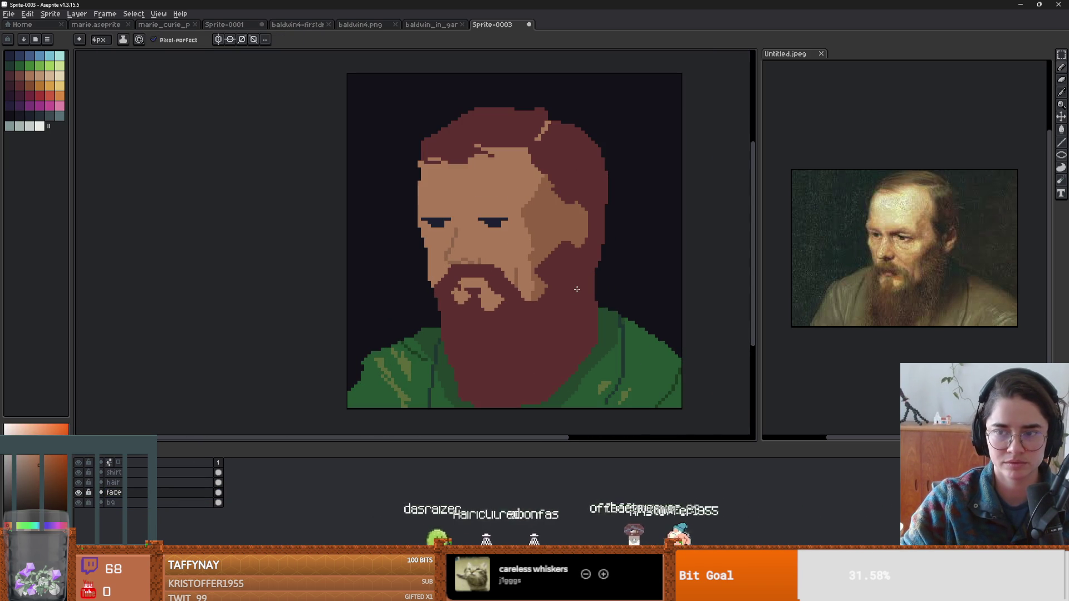
pyautogui.scroll(1, 495, 305)
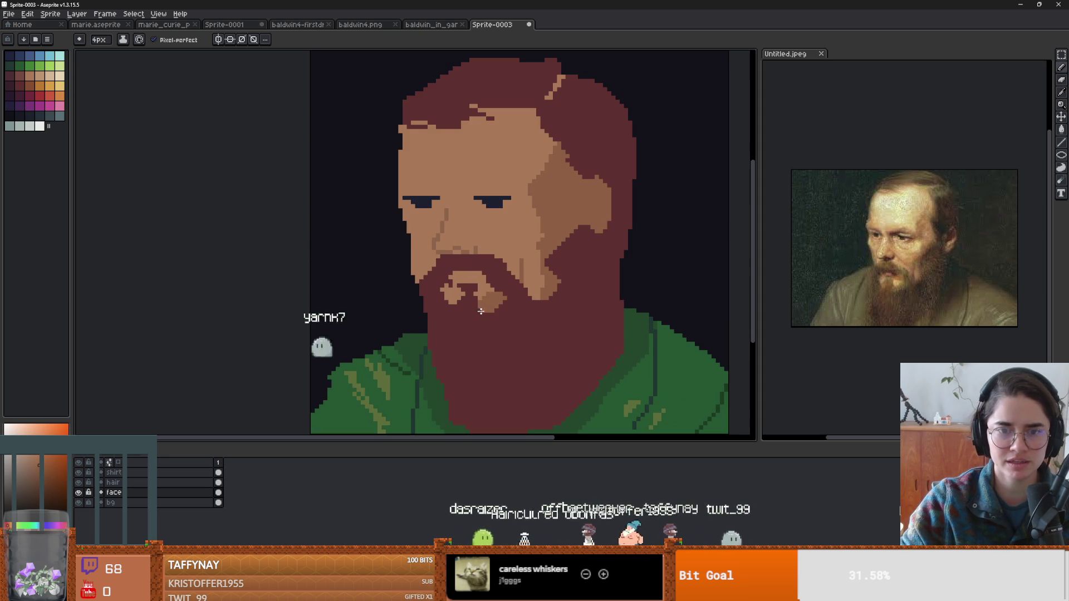
pyautogui.scroll(-4, 501, 311)
pyautogui.scroll(2, 545, 321)
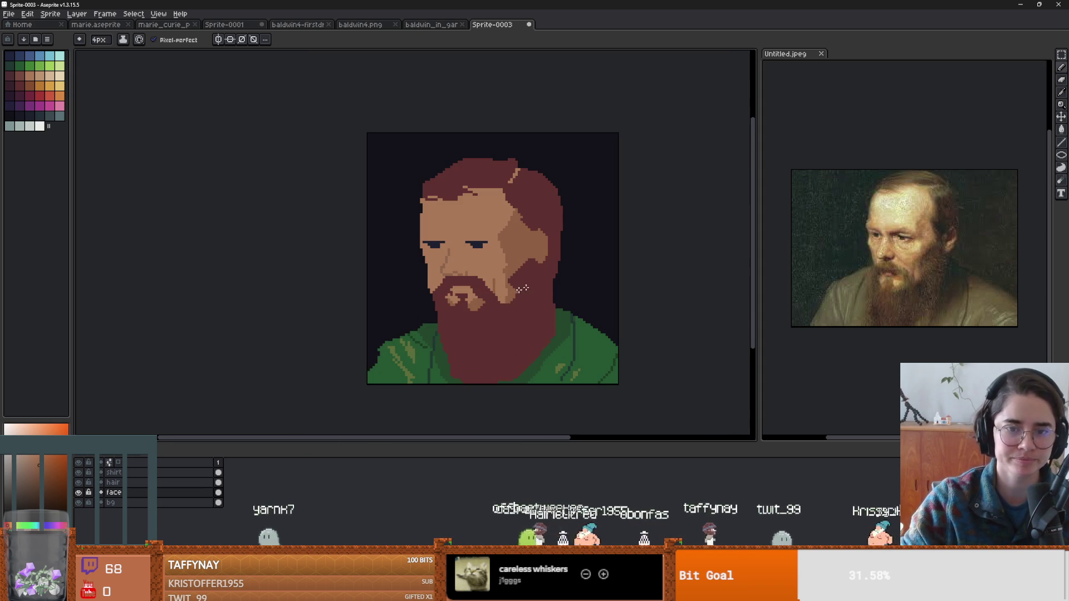
pyautogui.scroll(1, 523, 287)
pyautogui.press('alt')
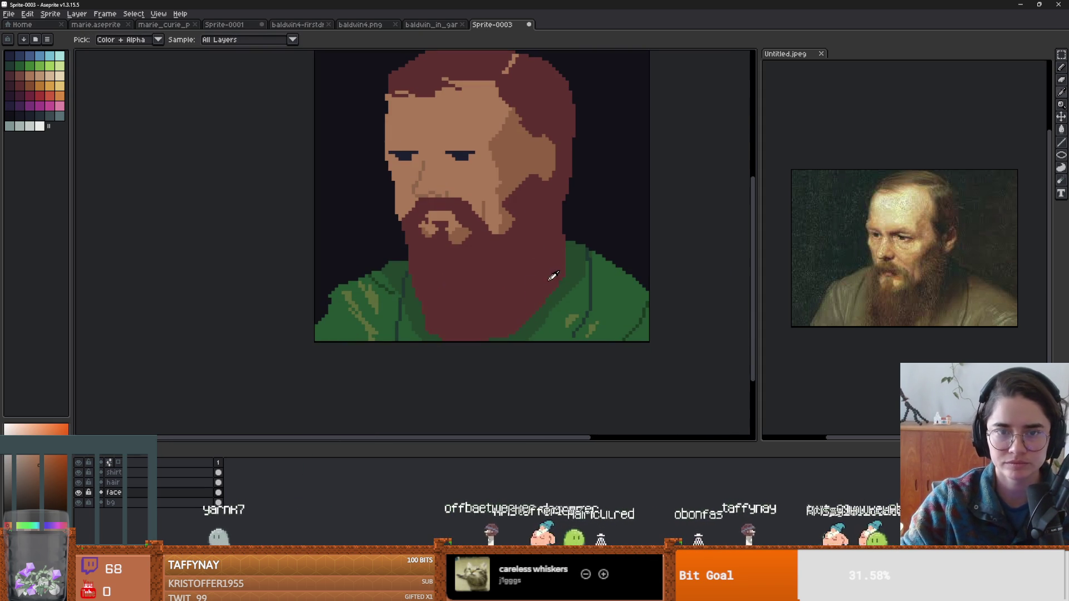
pyautogui.click(9, 14)
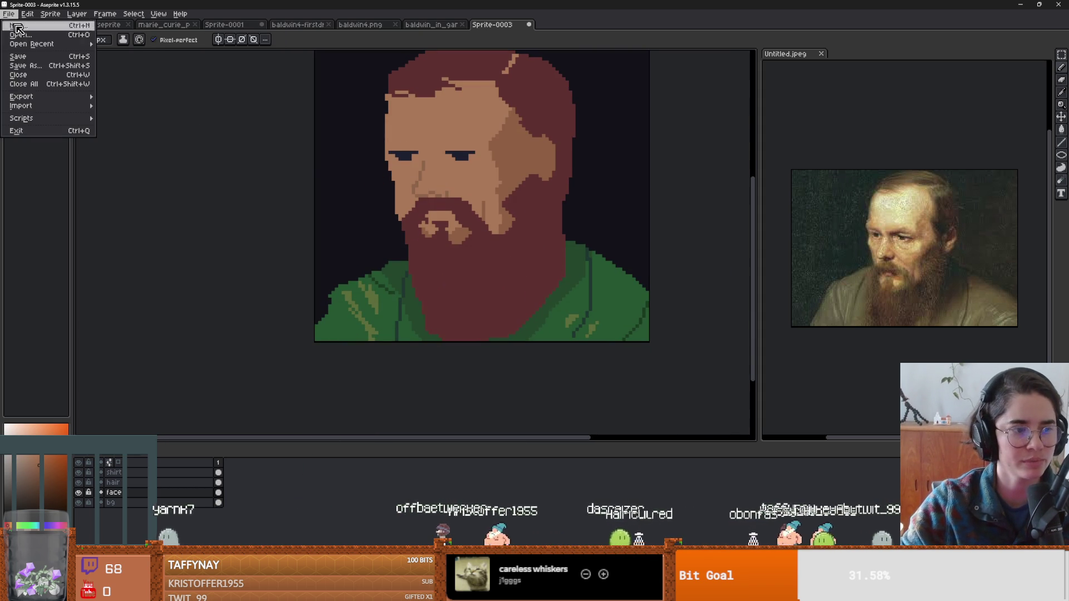
# In Save As, create a new folder named Dostoevsky next to the IconInstantiations folder.
pyautogui.click(25, 65)
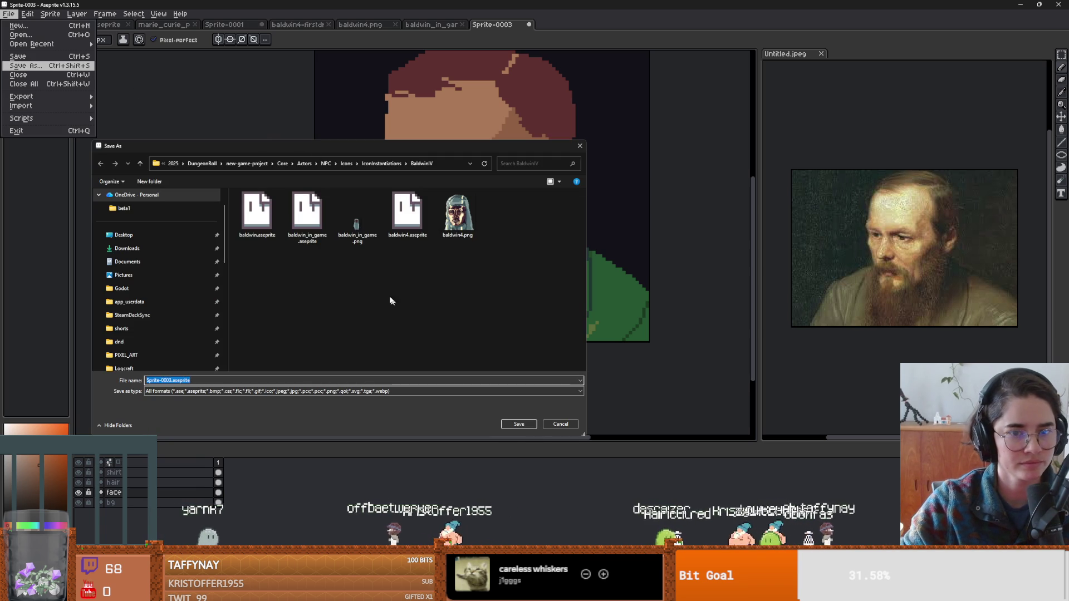
pyautogui.click(381, 163)
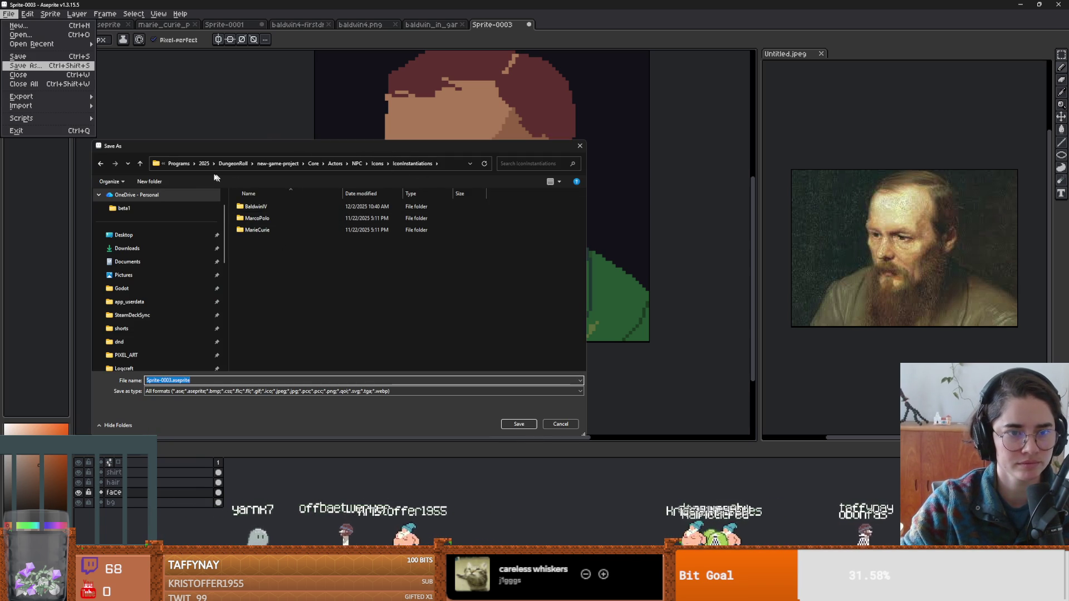
pyautogui.click(156, 181)
pyautogui.write('Dost')
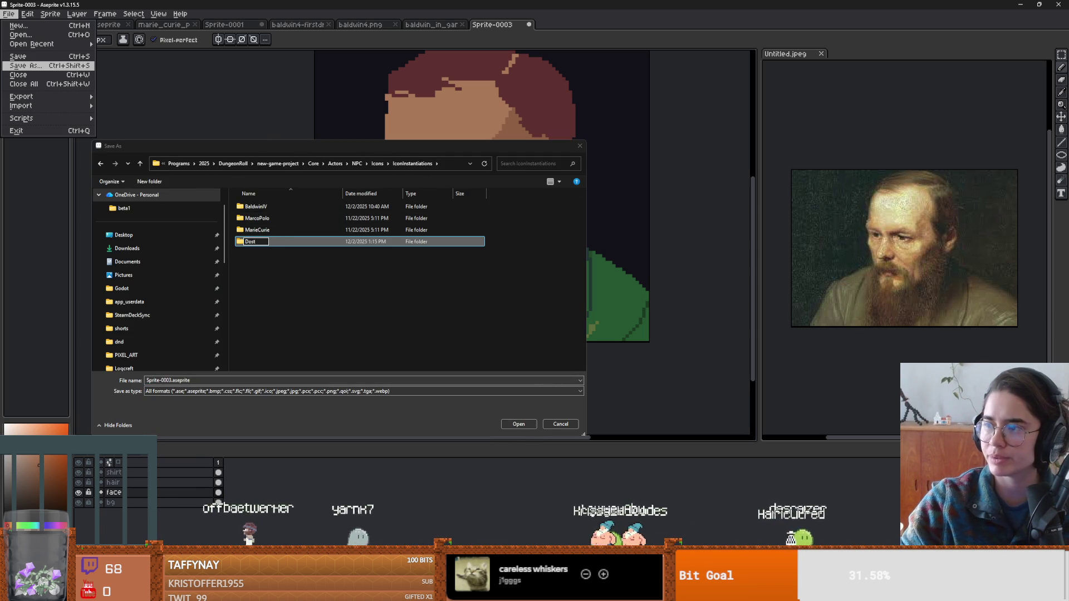
pyautogui.press('Return')
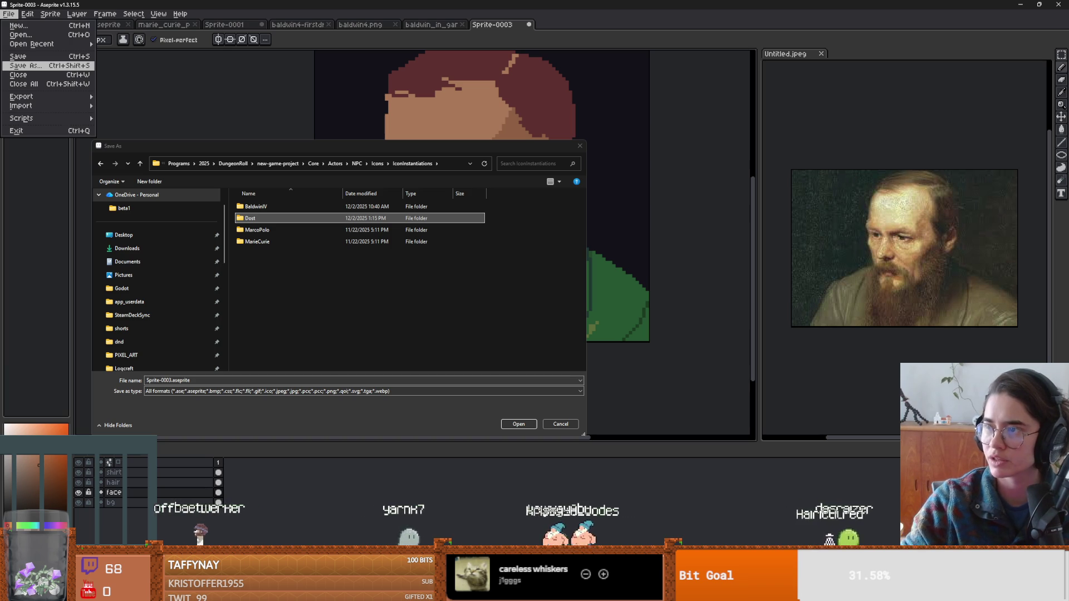
pyautogui.tripleClick(203, 379)
pyautogui.write('D')
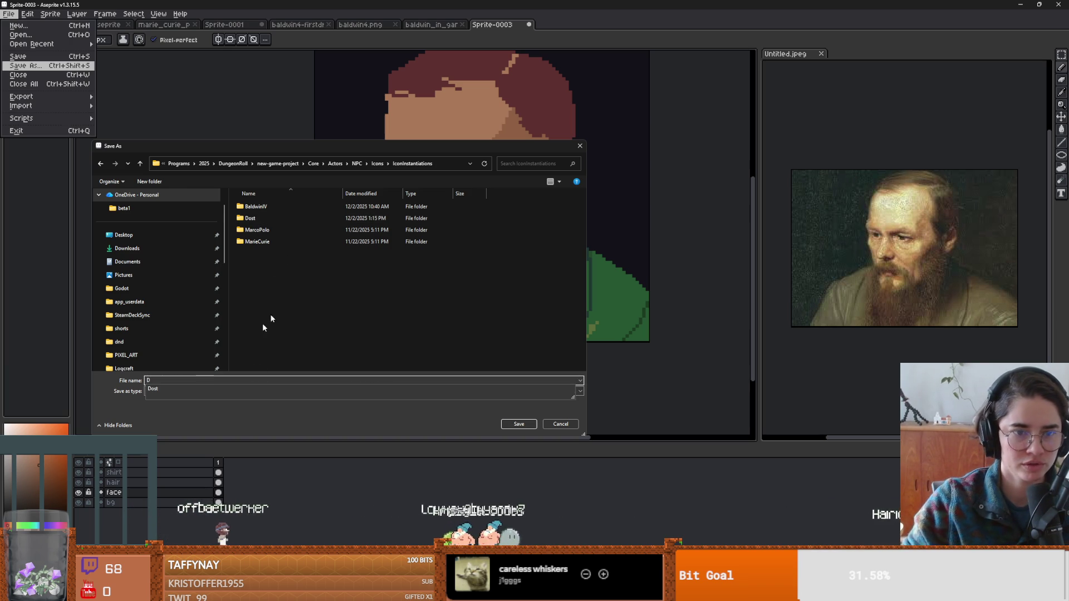
pyautogui.click(251, 218)
pyautogui.click(258, 218)
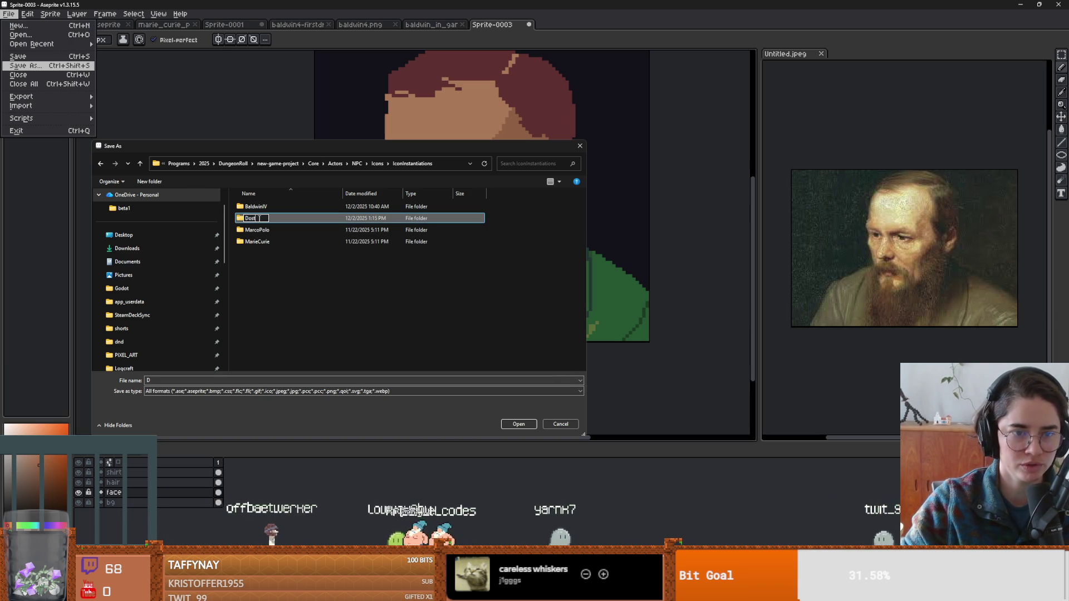
pyautogui.write('oevsky')
pyautogui.press('Return')
# Save the portrait as DostPortrait.aseprite inside the Dostoevsky folder.
pyautogui.doubleClick(253, 218)
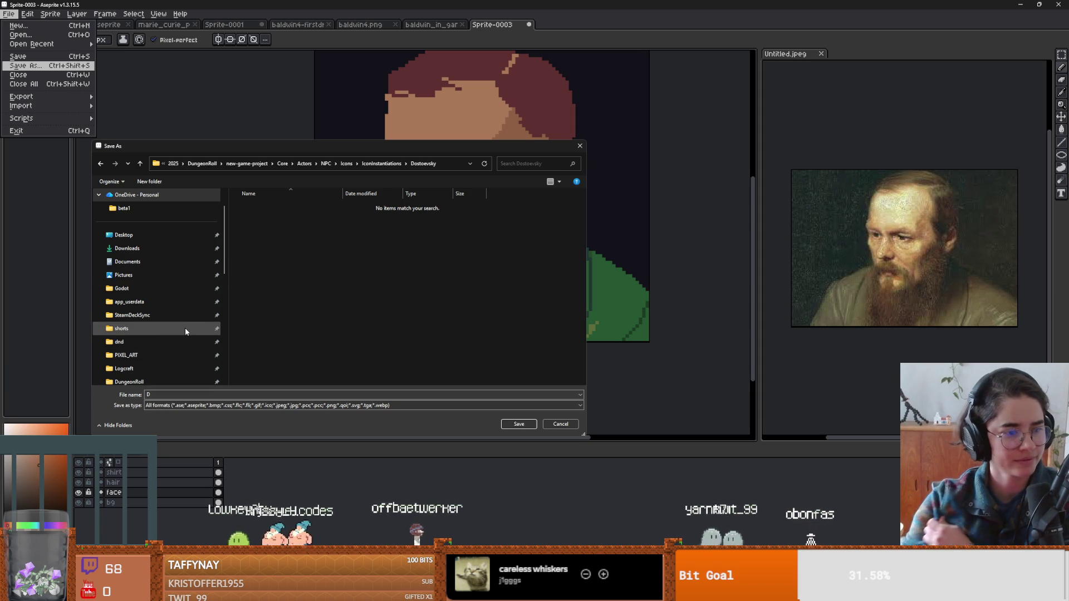
pyautogui.press('BackSpace')
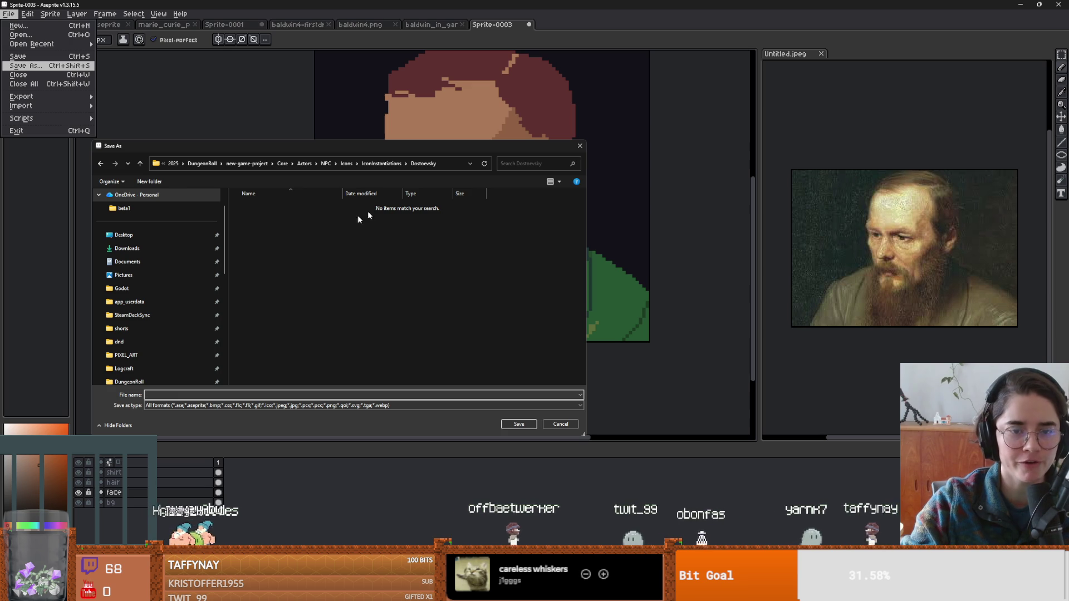
pyautogui.write('DostPortrait')
pyautogui.press('Return')
# Save a png copy of the portrait, accepting the flattened-layers warning.
pyautogui.click(9, 13)
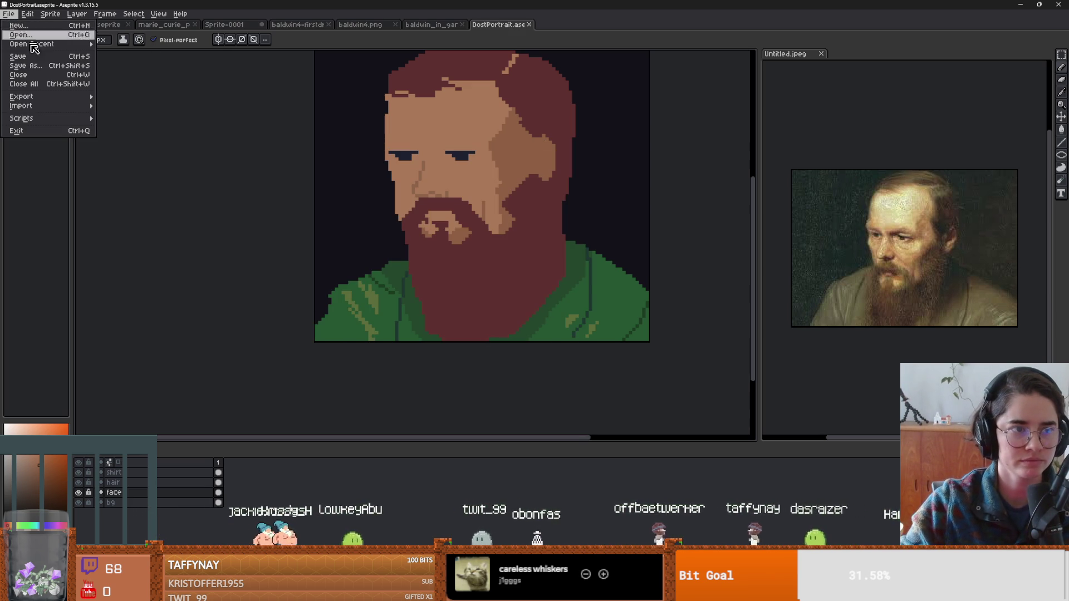
pyautogui.click(25, 65)
pyautogui.click(195, 391)
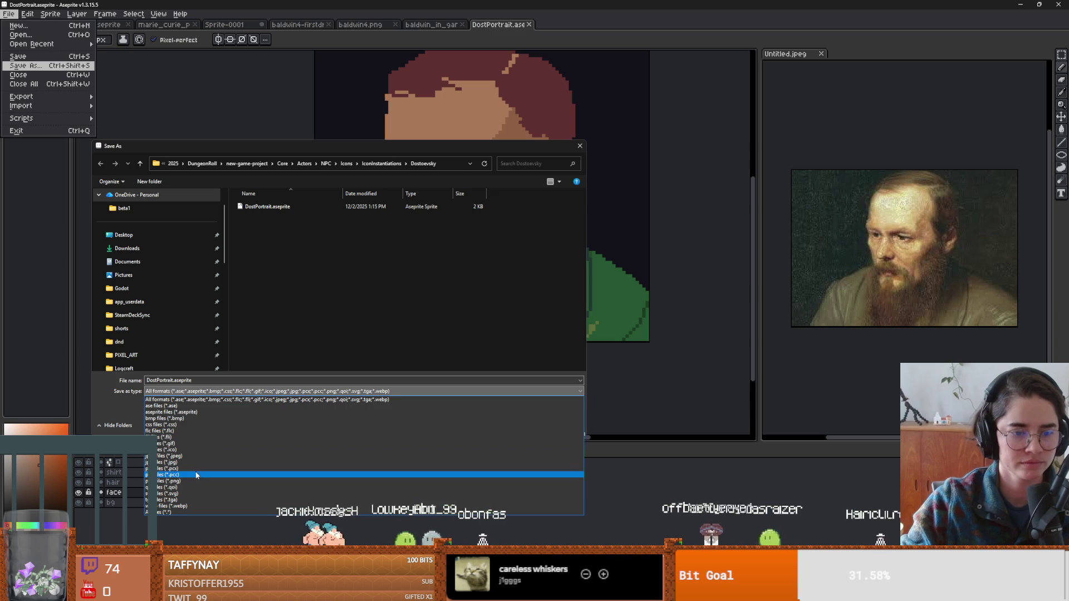
pyautogui.click(185, 481)
pyautogui.click(517, 426)
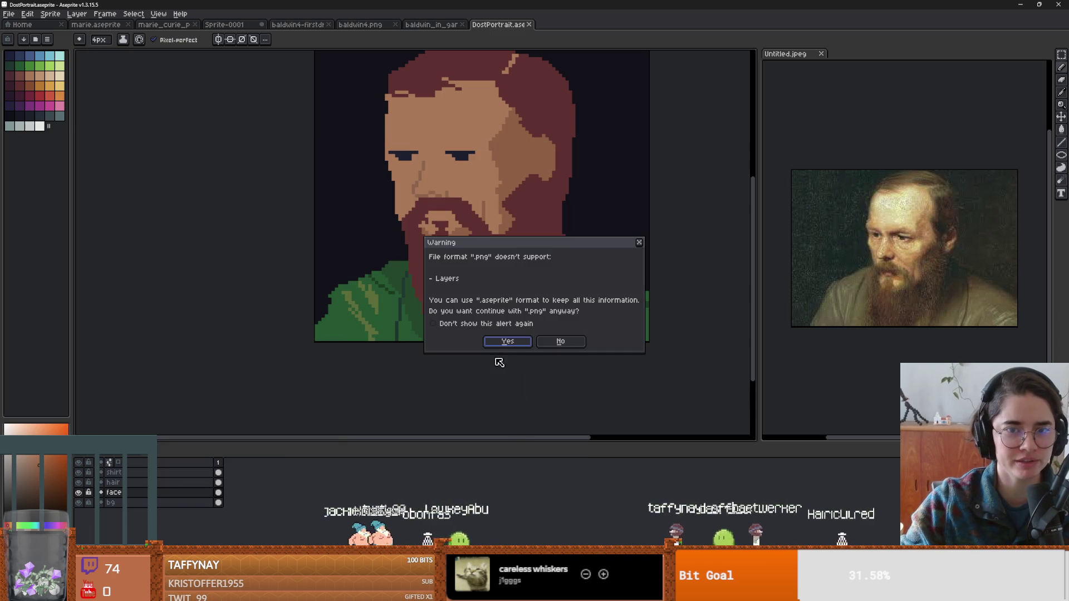
pyautogui.click(506, 341)
pyautogui.scroll(1, 467, 295)
pyautogui.hotkey('ctrl', 's')
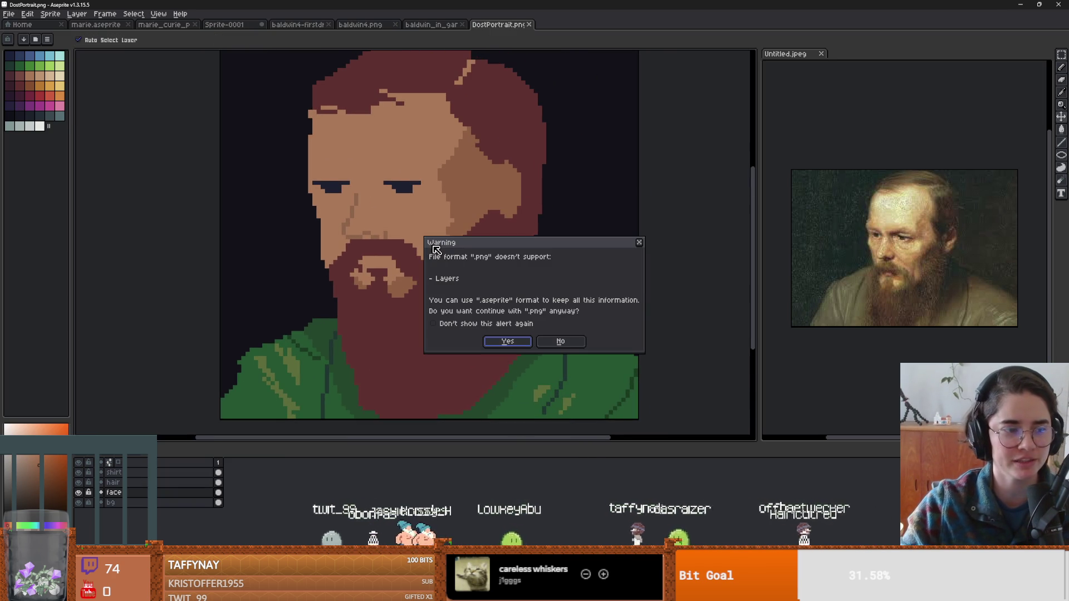
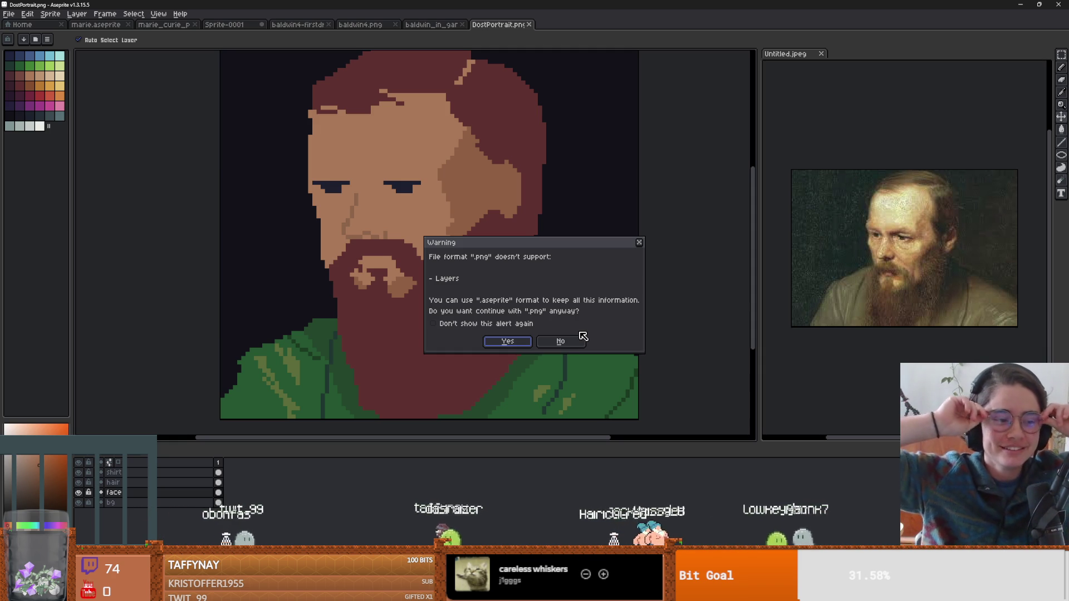
# Finish saving DostPortrait.png as a flat PNG and bring up baldwin_in_game.png.
pyautogui.click(509, 343)
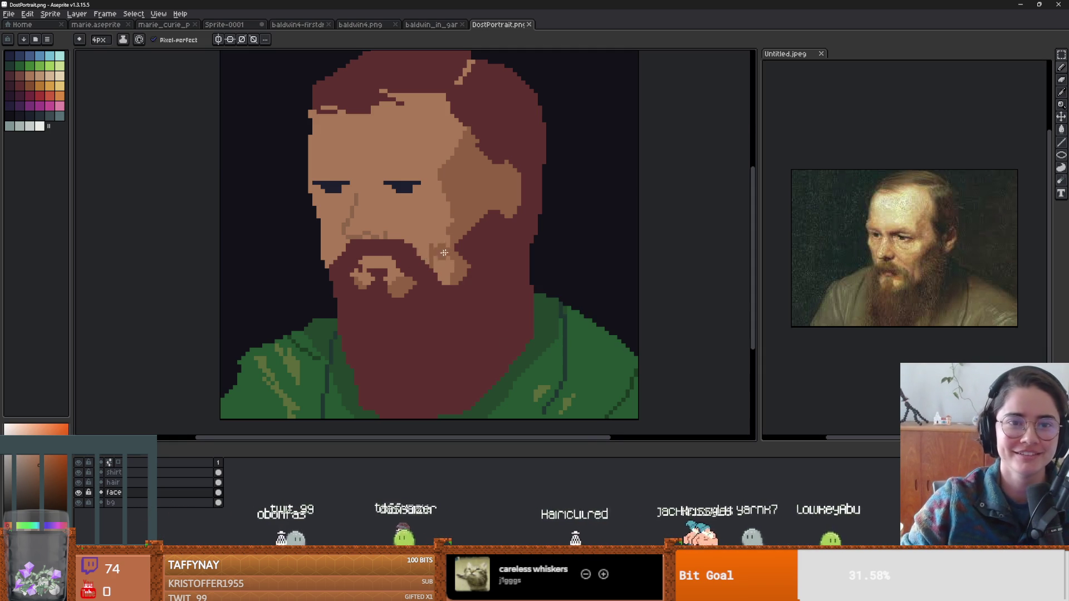
pyautogui.click(425, 26)
pyautogui.hotkey('alt', 'Tab')
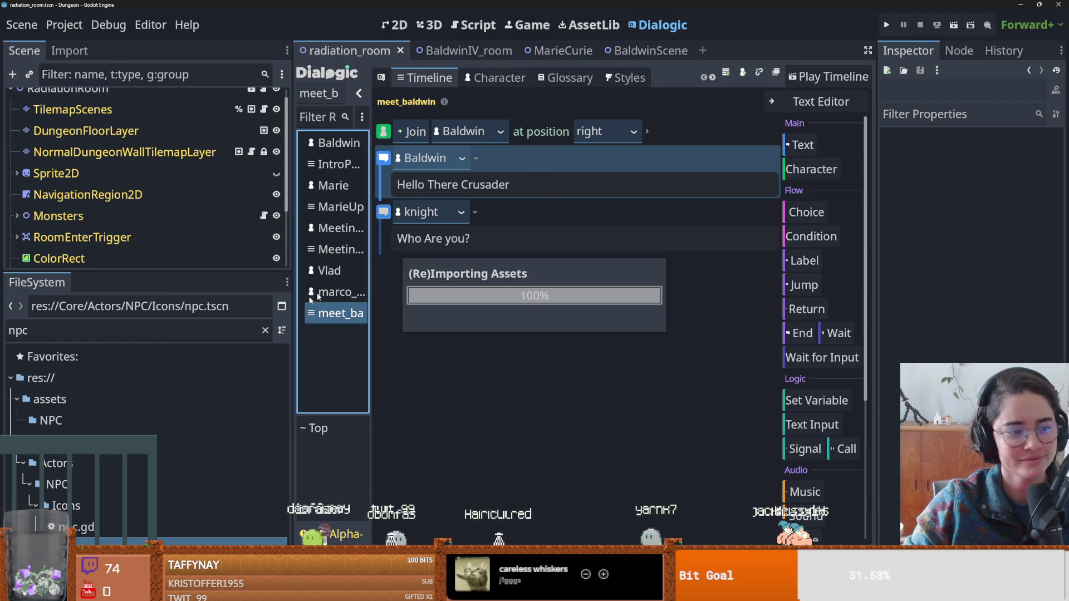
# Create a Dialogic character file Dostoevsky.dch in the IconInstantiations/Dostoevsky folder.
pyautogui.moveTo(205, 273); pyautogui.dragTo(204, 322)
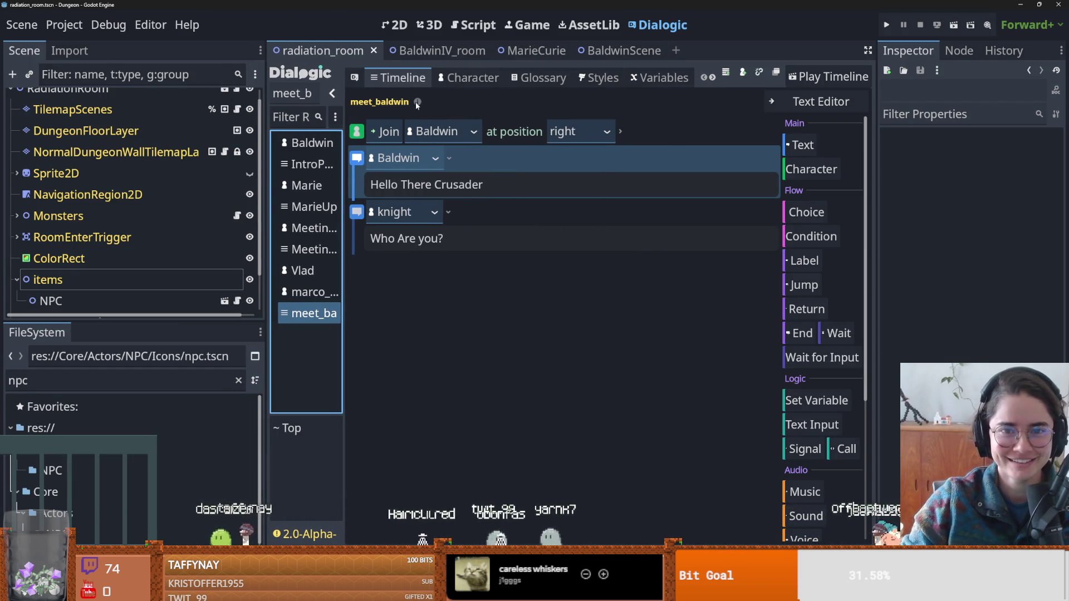
pyautogui.moveTo(341, 235); pyautogui.dragTo(445, 234)
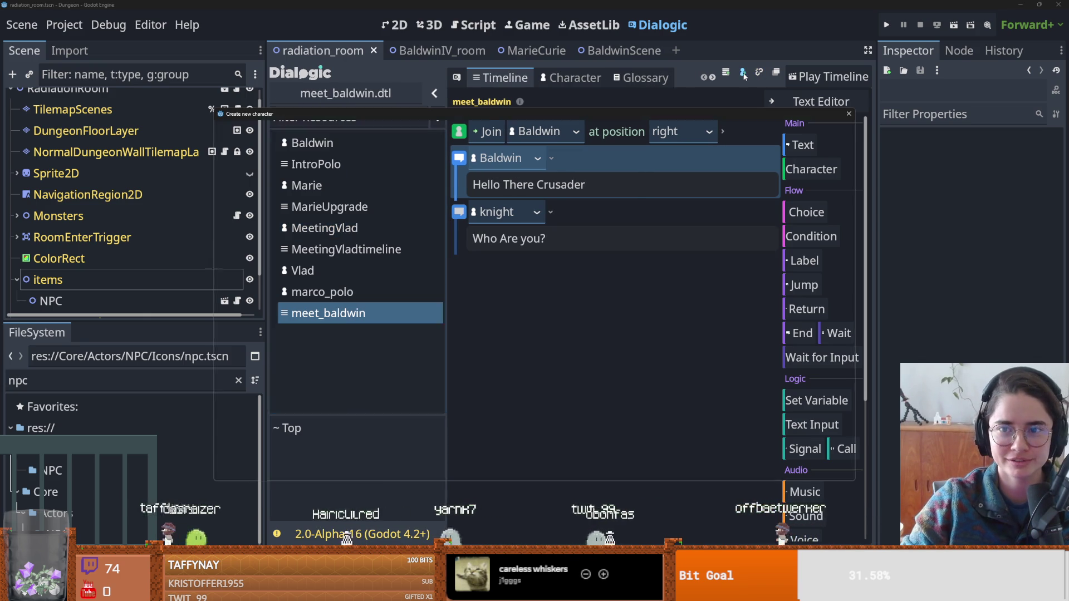
pyautogui.click(743, 72)
pyautogui.click(251, 137)
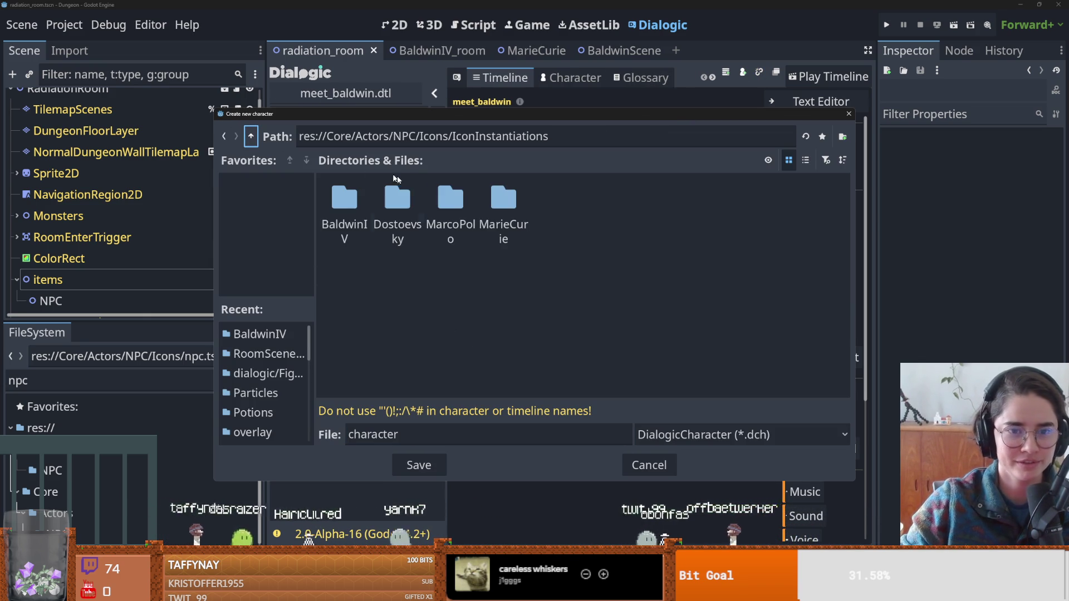
pyautogui.doubleClick(397, 211)
pyautogui.doubleClick(417, 441)
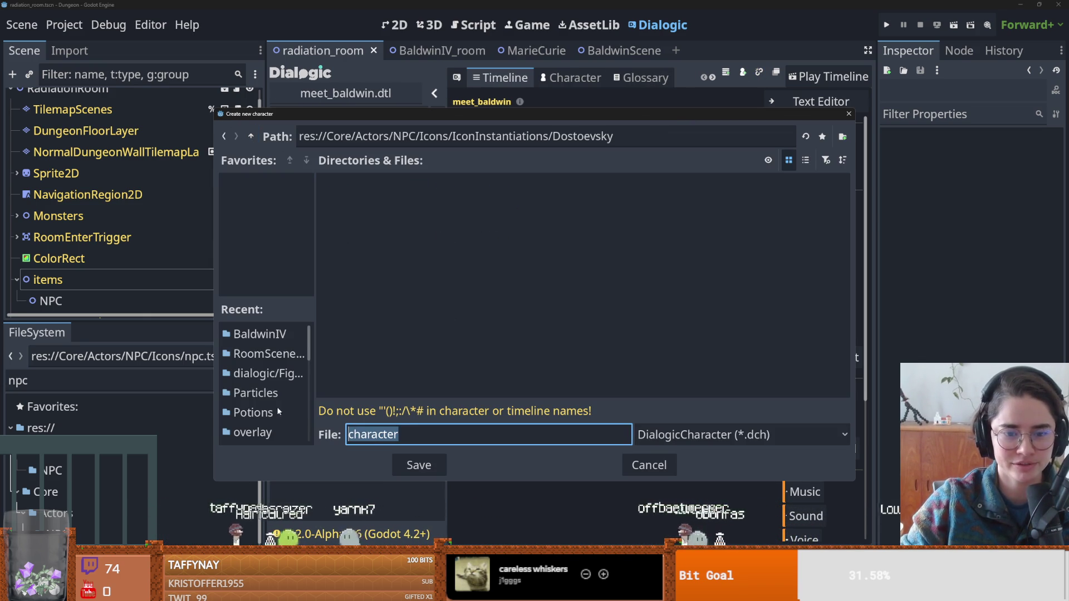
pyautogui.write('Dostoevsky')
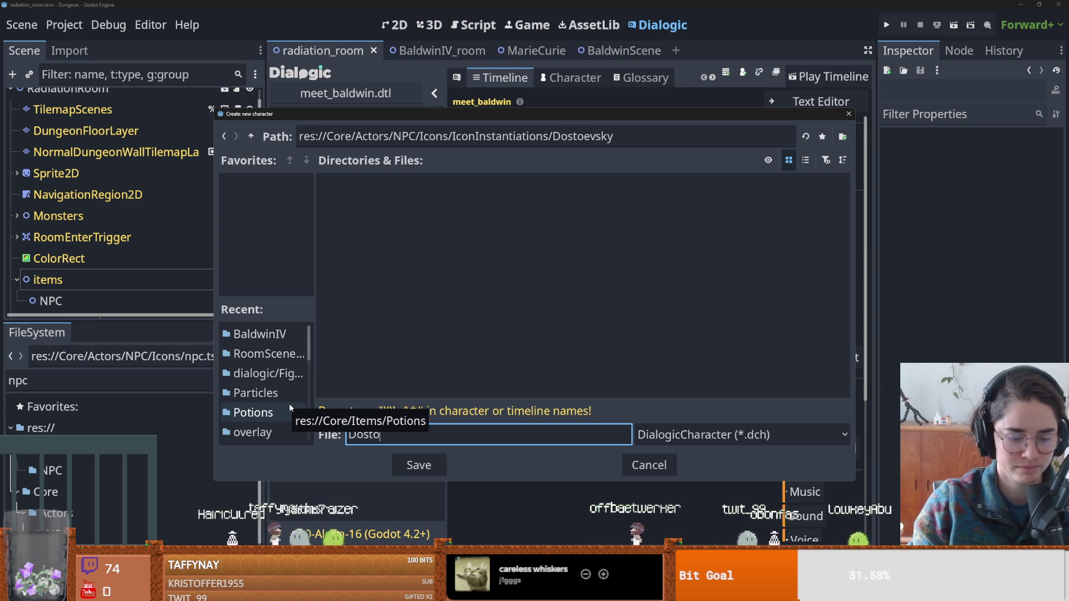
pyautogui.press('Return')
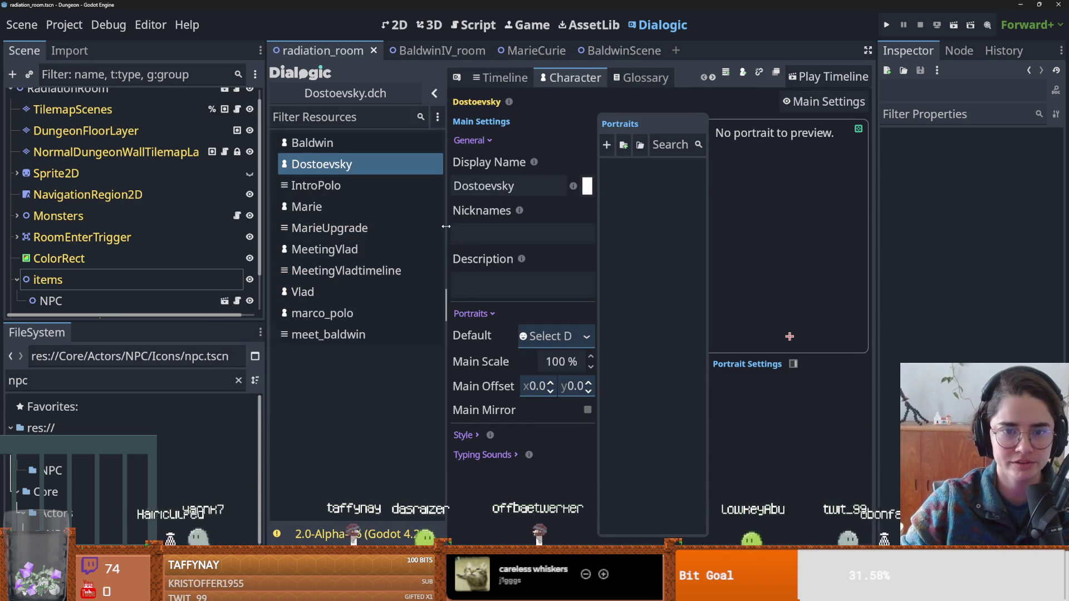
# Add a new portrait named 'default' to the Dostoevsky character.
pyautogui.moveTo(266, 218); pyautogui.dragTo(169, 219)
pyautogui.click(368, 228)
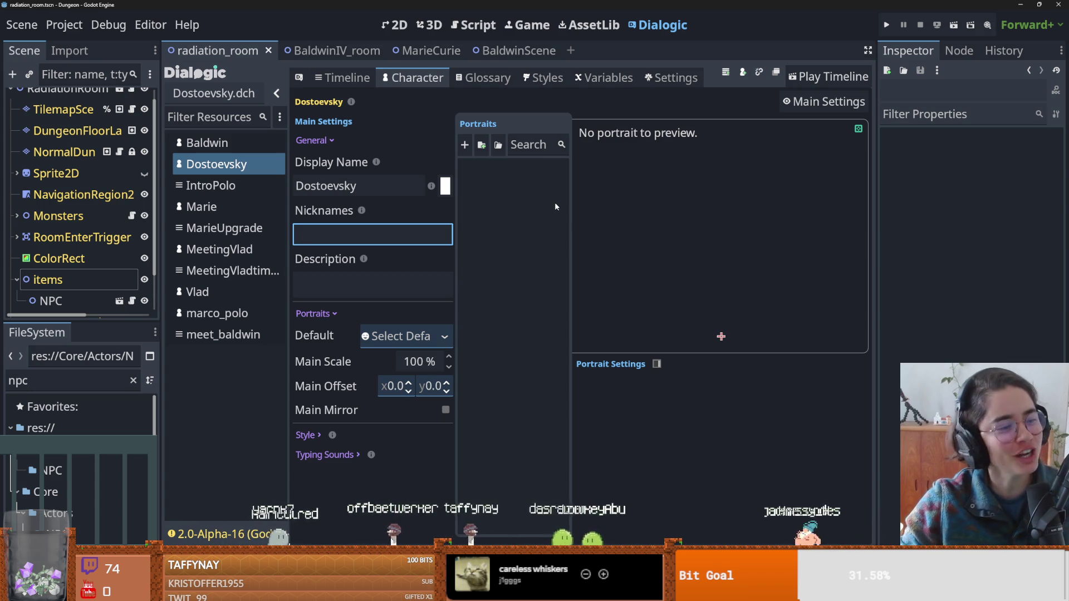
pyautogui.click(506, 246)
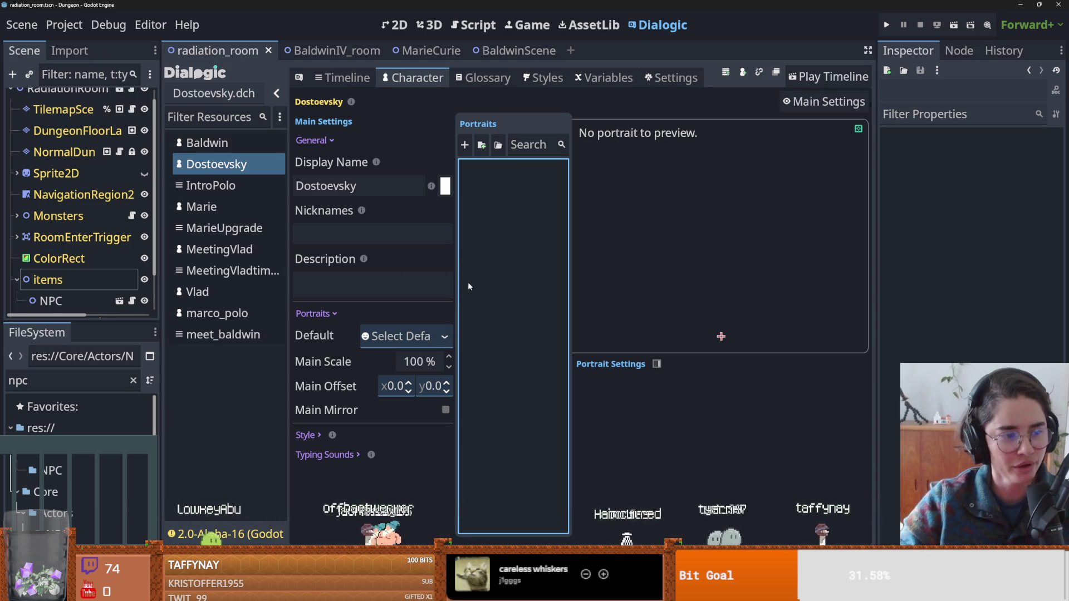
pyautogui.click(464, 145)
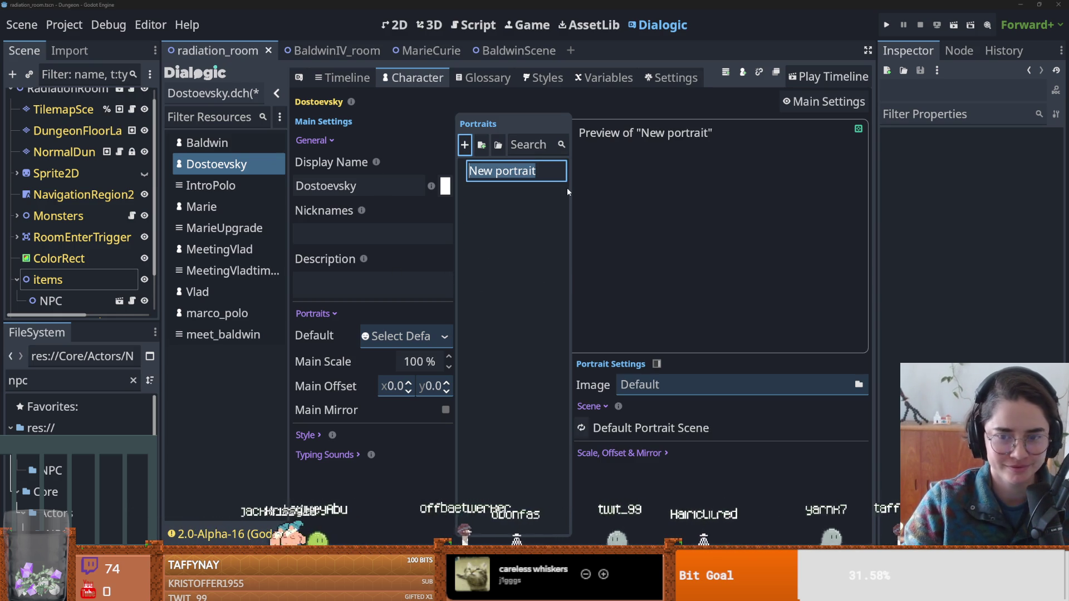
pyautogui.write('default')
pyautogui.press('Return')
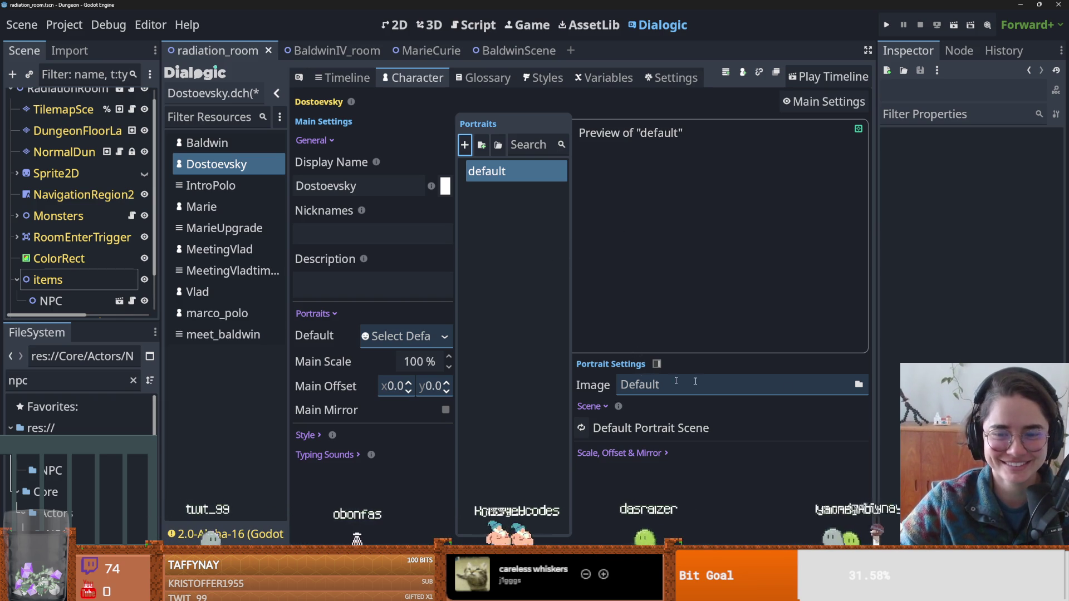
# Browse to DostPortrait.png for the portrait image, then cancel without assigning it.
pyautogui.click(858, 384)
pyautogui.click(509, 206)
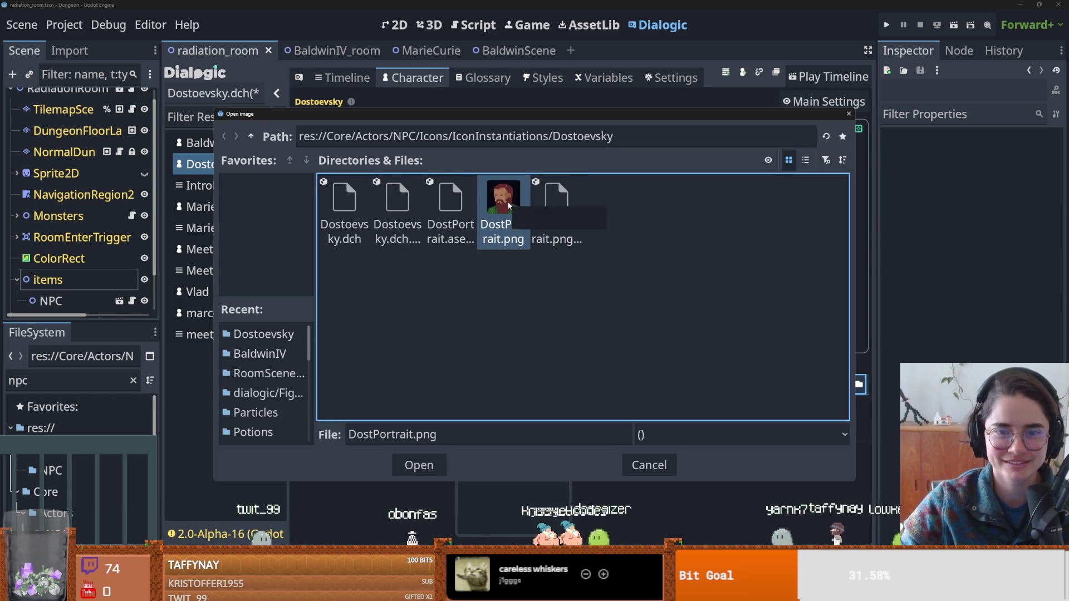
pyautogui.click(660, 469)
# In the maximized Aseprite window, hide the bg layer of the DostPortrait.png portrait.
pyautogui.hotkey('alt', 'Tab')
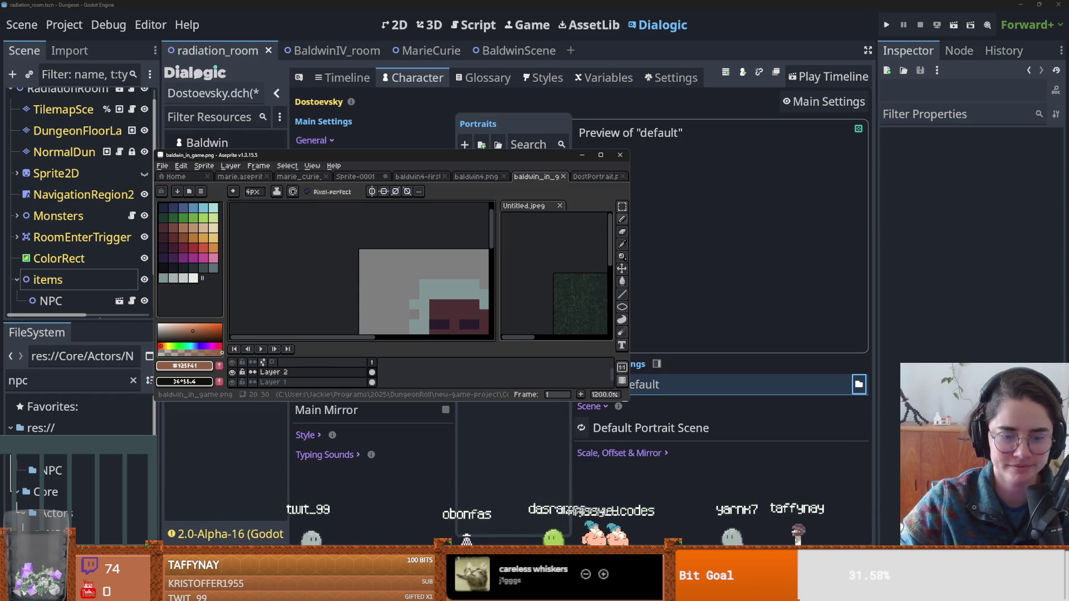
pyautogui.click(600, 155)
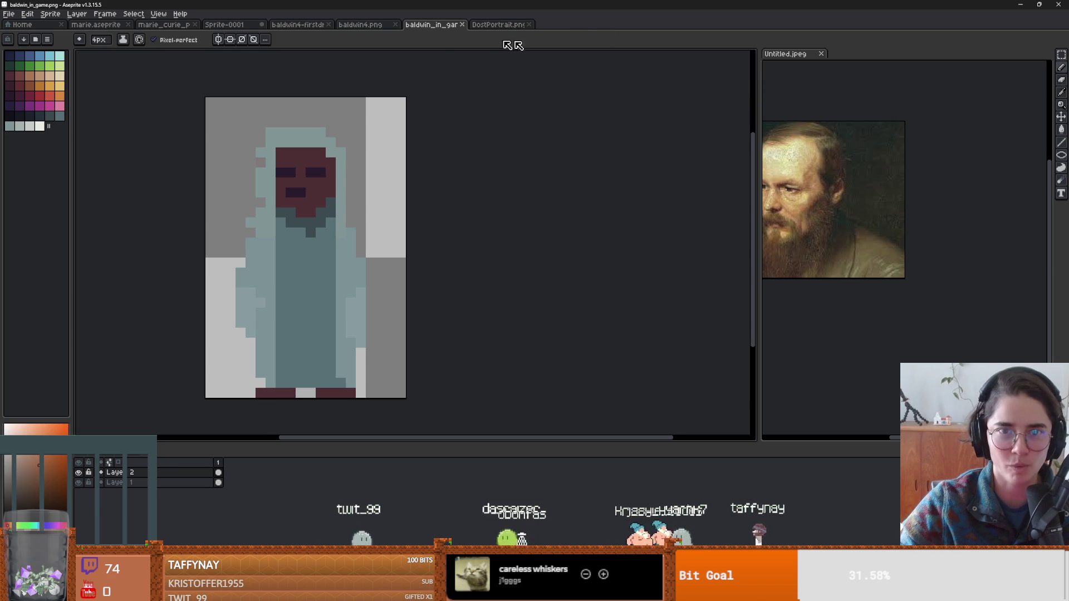
pyautogui.click(497, 25)
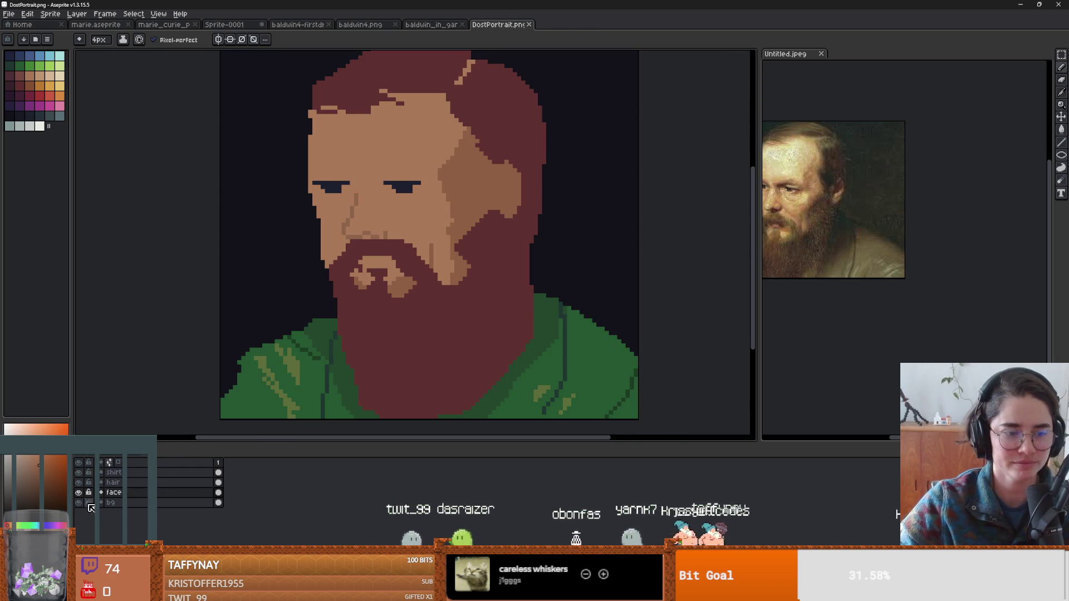
pyautogui.click(79, 502)
pyautogui.scroll(-2, 340, 303)
pyautogui.scroll(2, 340, 303)
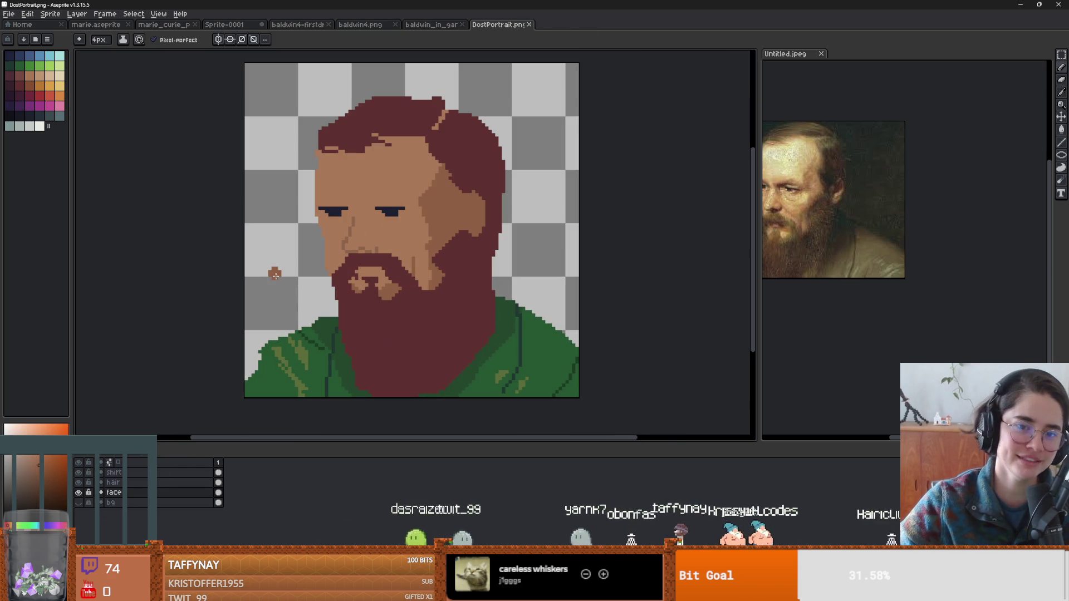
# Save over DostPortrait.png as a flat PNG, confirming the overwrite.
pyautogui.click(9, 13)
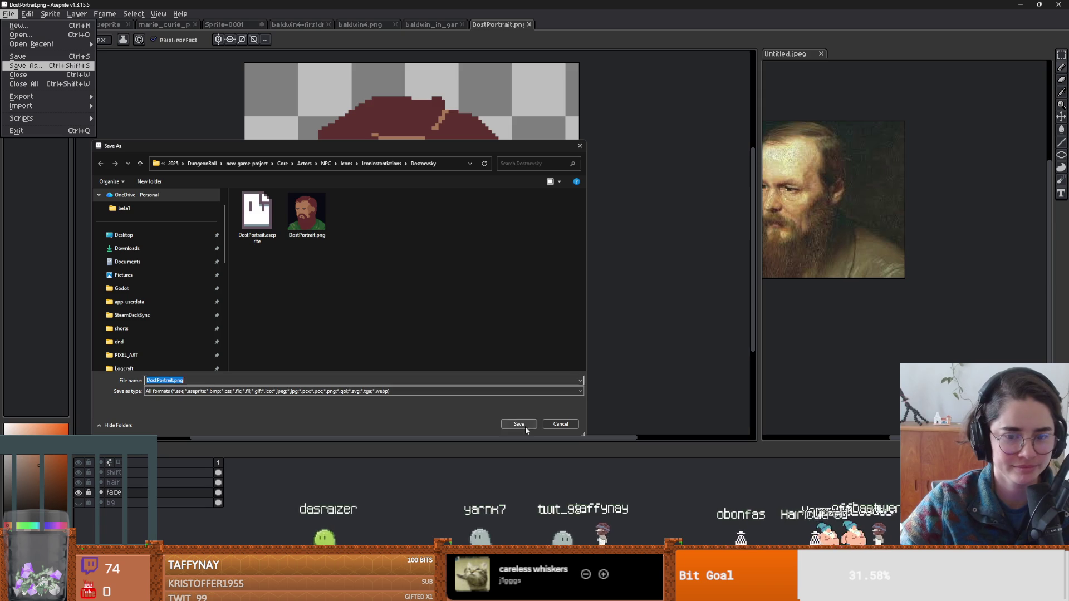
pyautogui.click(518, 424)
pyautogui.click(551, 296)
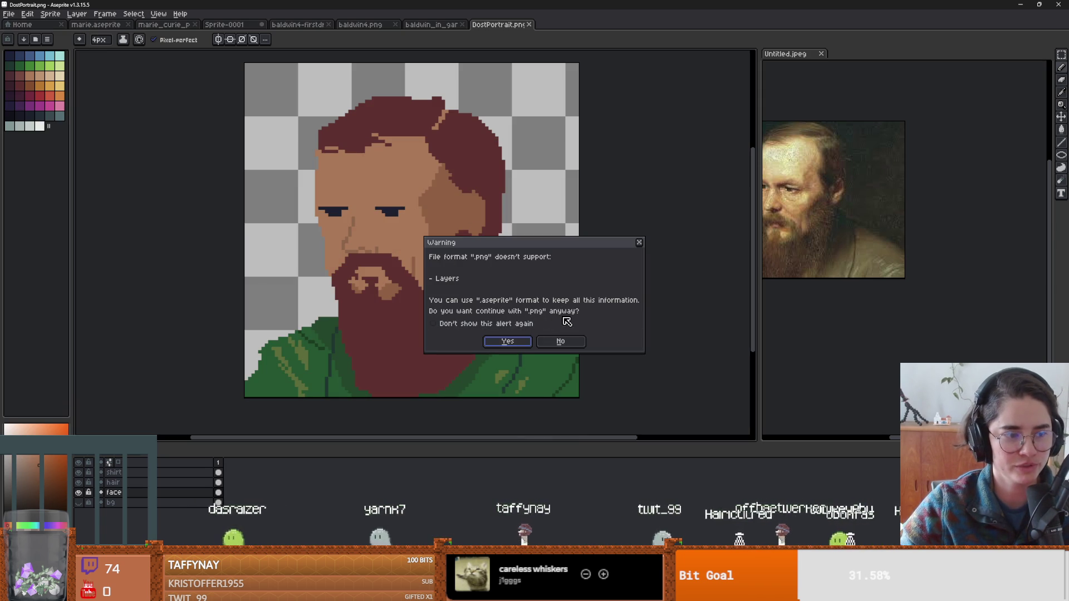
pyautogui.click(507, 341)
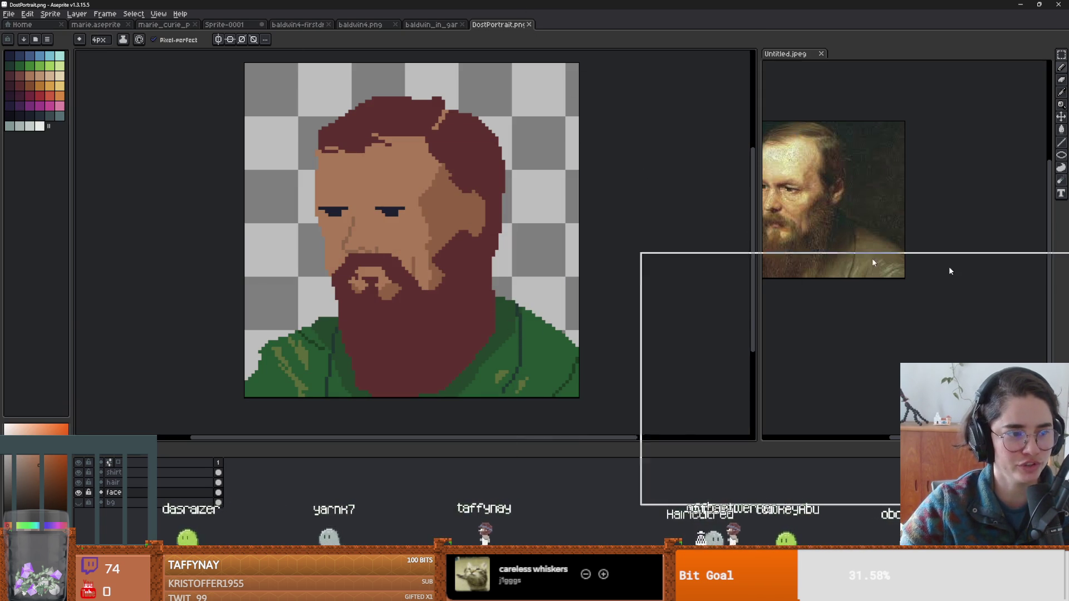
pyautogui.hotkey('alt', 'Tab')
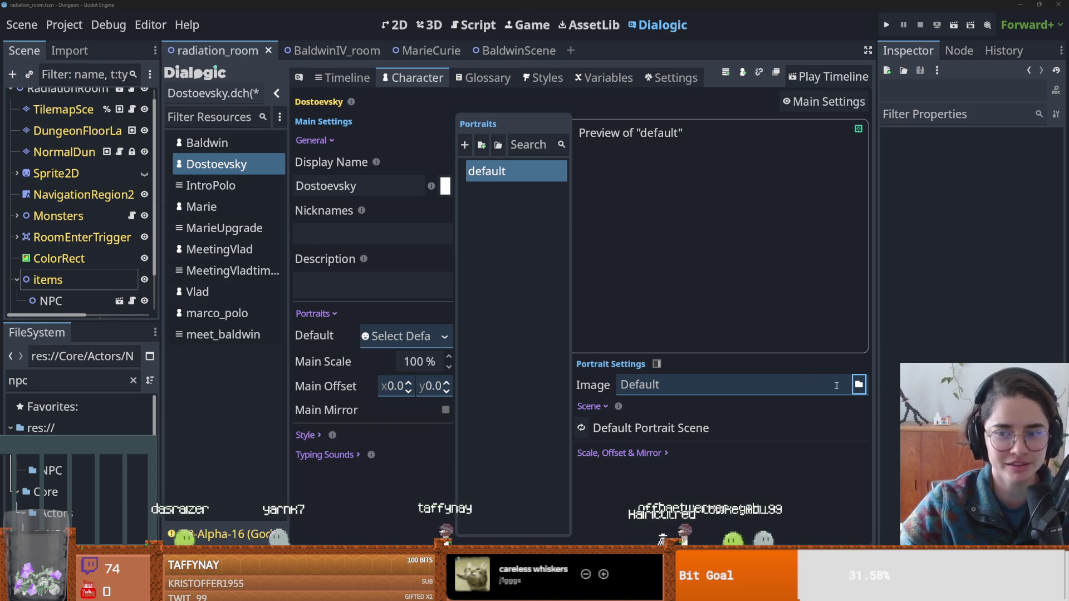
# Load DostPortrait.png as the default portrait image and save.
pyautogui.click(859, 384)
pyautogui.click(503, 205)
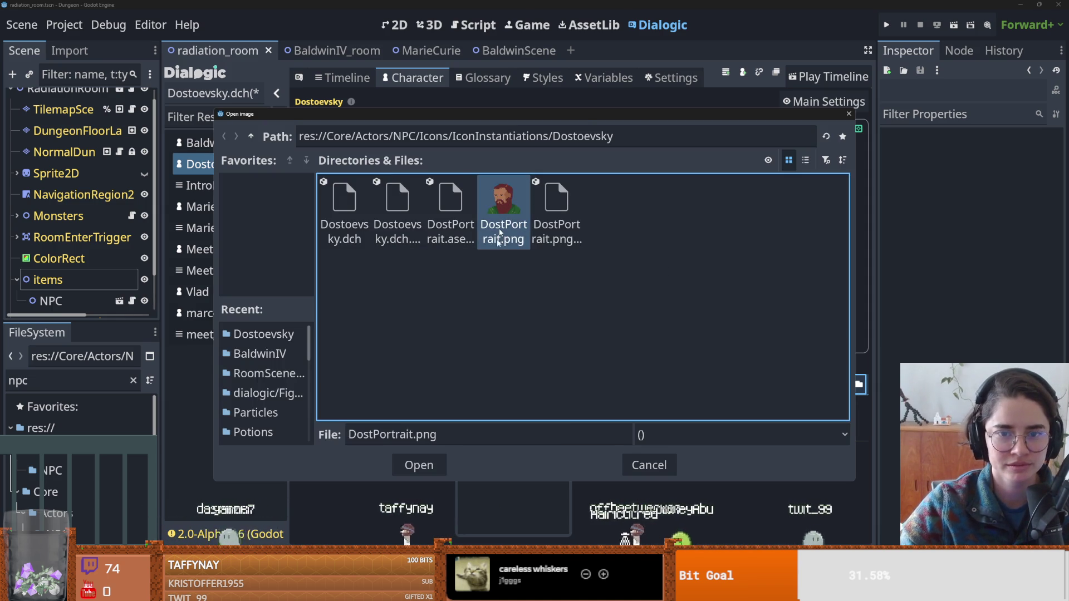
pyautogui.click(418, 465)
pyautogui.hotkey('ctrl', 's')
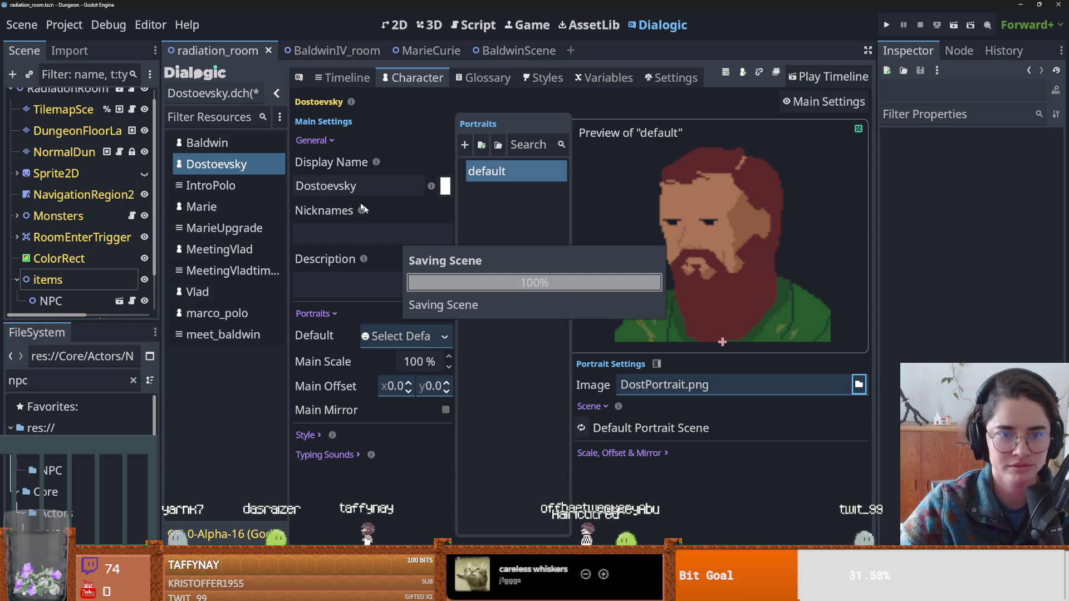
# Referencing Baldwin's offsets, set Dostoevsky's main offset to -40, 165 and save the character.
pyautogui.click(232, 287)
pyautogui.click(226, 144)
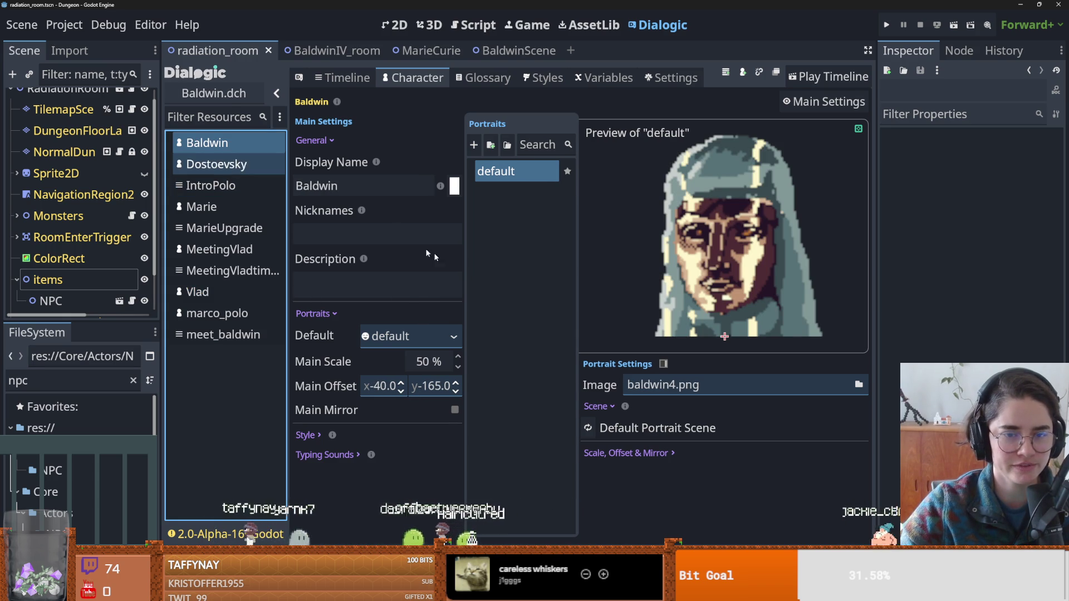
pyautogui.click(217, 164)
pyautogui.write('-40')
pyautogui.press('Tab')
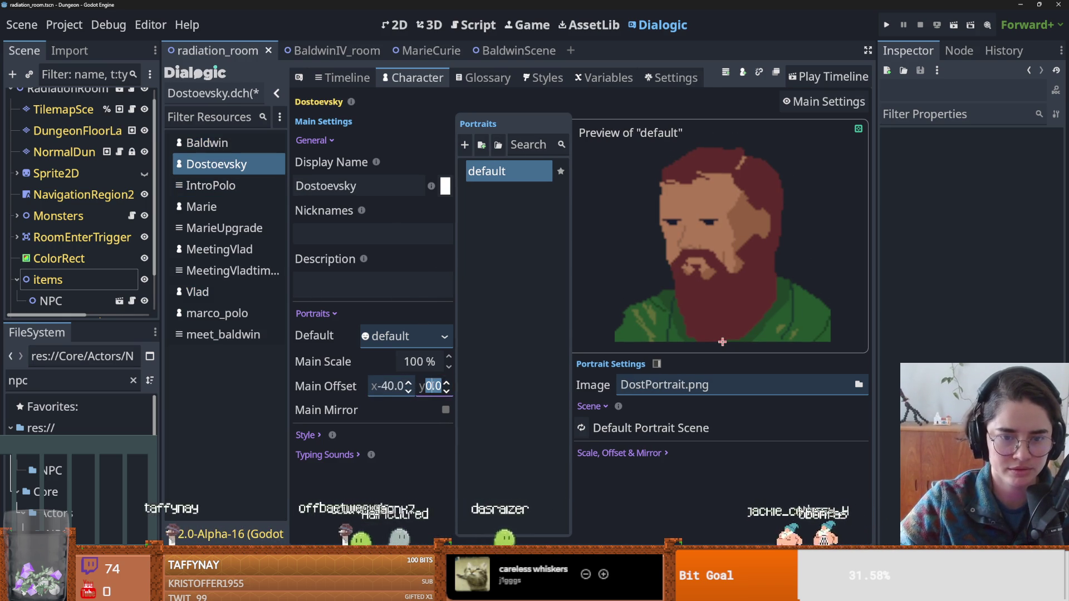
pyautogui.write('165')
pyautogui.press('Return')
pyautogui.hotkey('ctrl', 's')
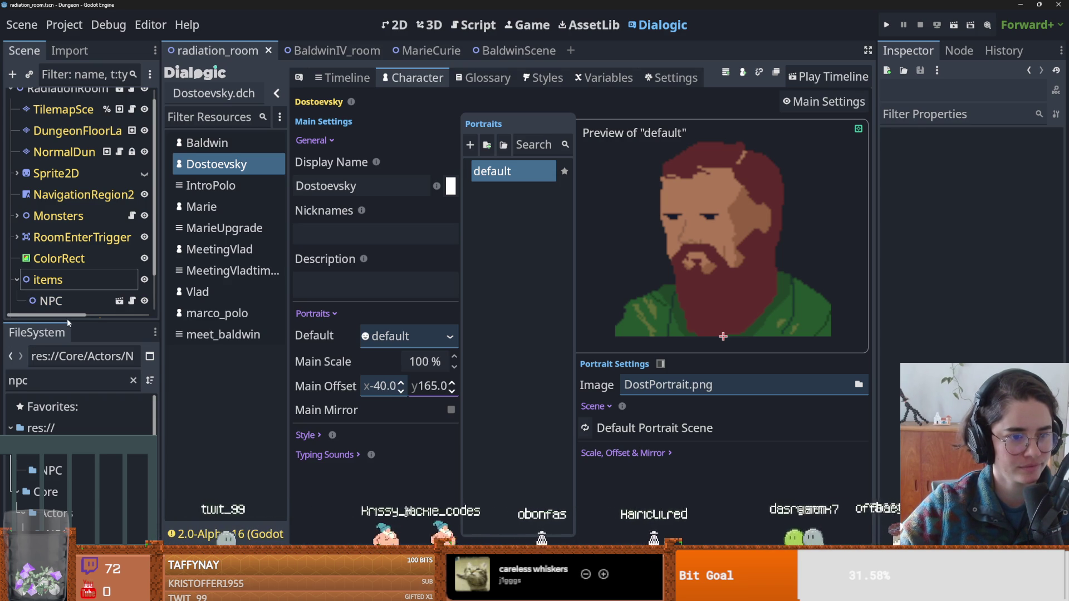
pyautogui.moveTo(56, 324); pyautogui.dragTo(55, 433)
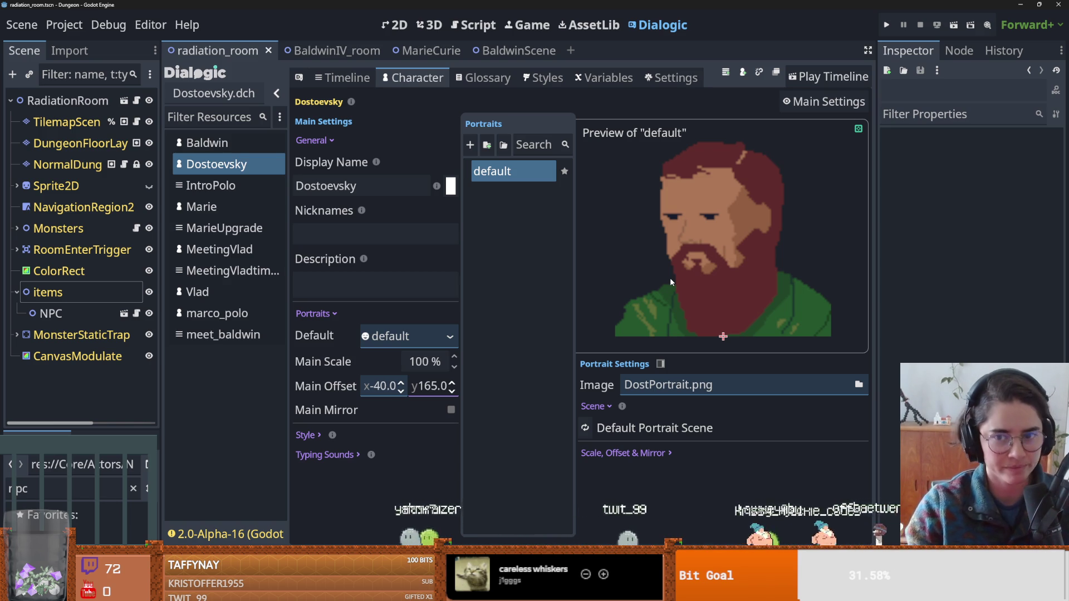
pyautogui.hotkey('alt', 'Tab')
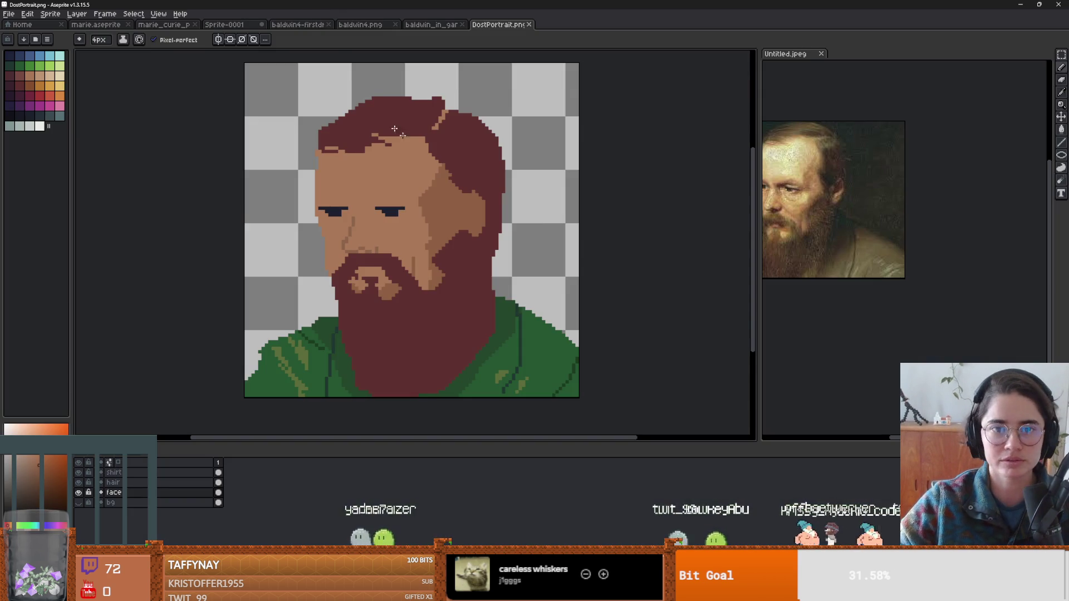
# Zoom and pan around the bearded DostPortrait.png canvas to inspect it, then return to Godot.
pyautogui.scroll(2, 453, 226)
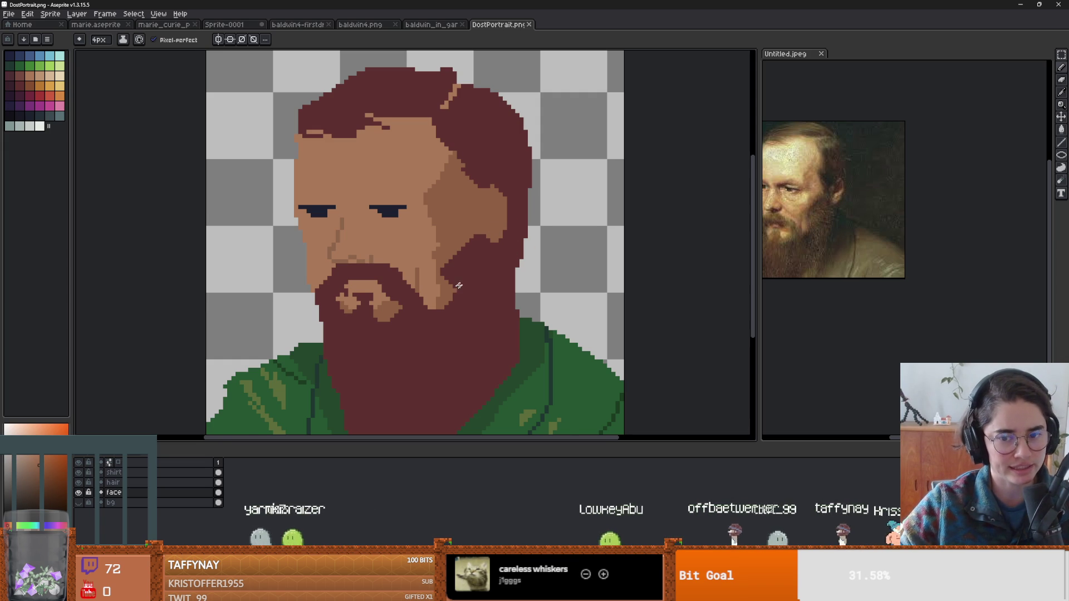
pyautogui.scroll(1, 468, 282)
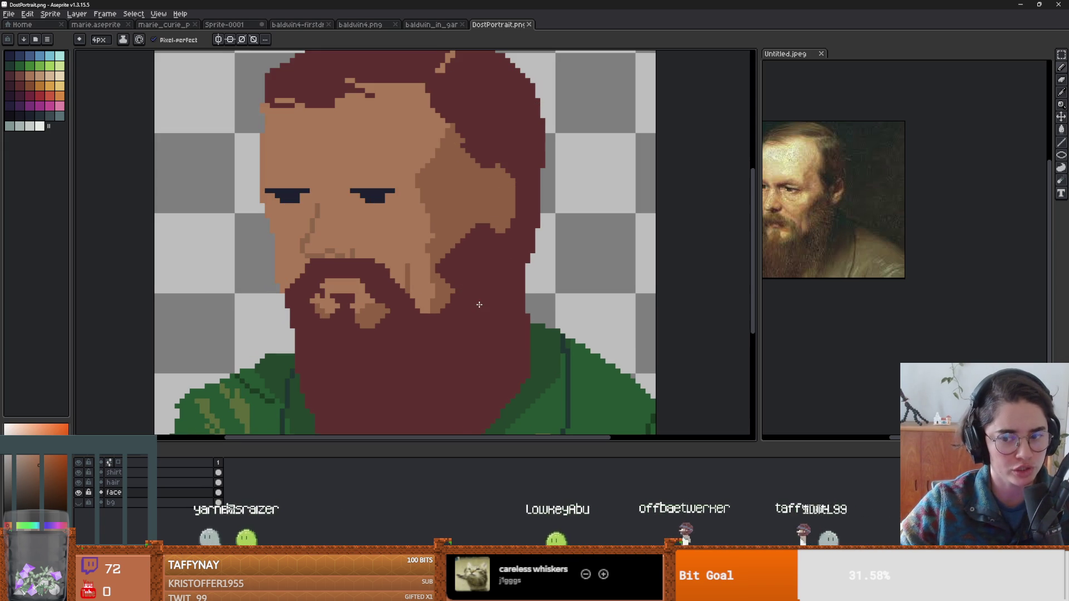
pyautogui.moveTo(420, 303); pyautogui.dragTo(423, 290)
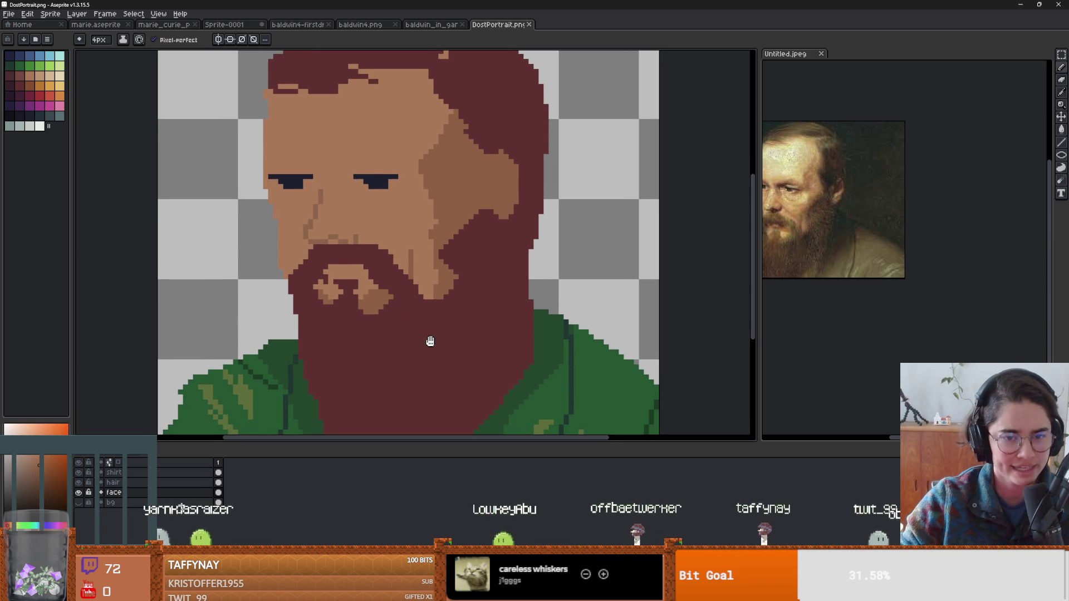
pyautogui.scroll(-1, 425, 312)
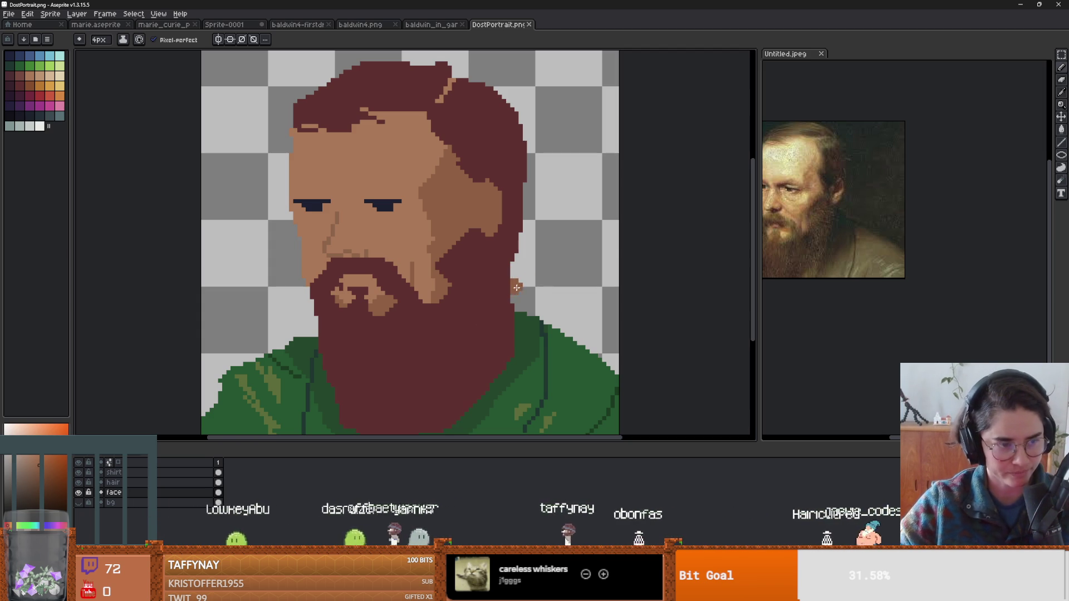
pyautogui.scroll(-2, 476, 345)
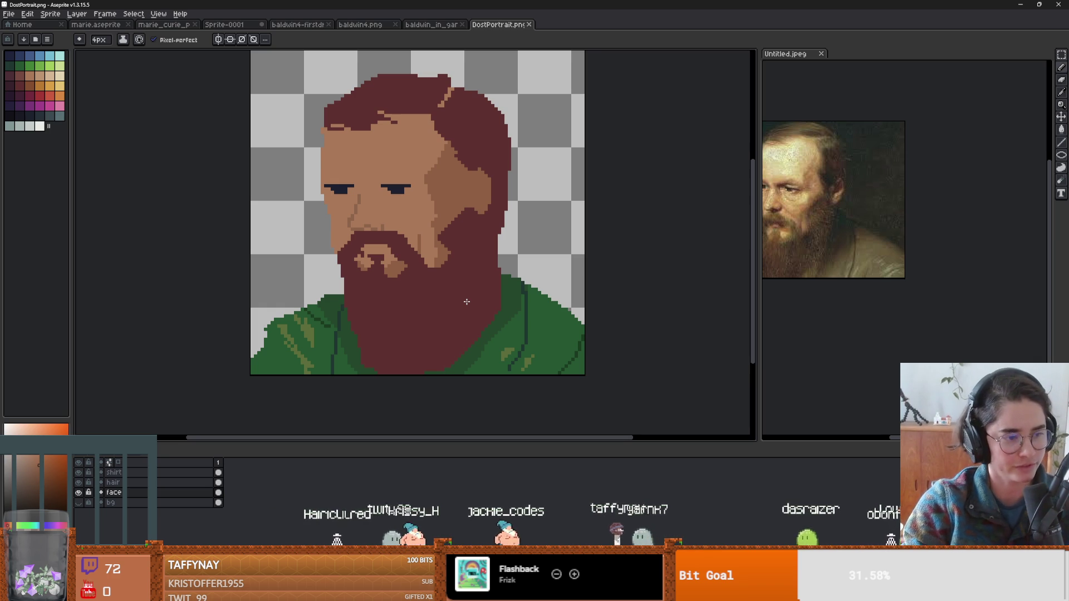
pyautogui.scroll(1, 441, 179)
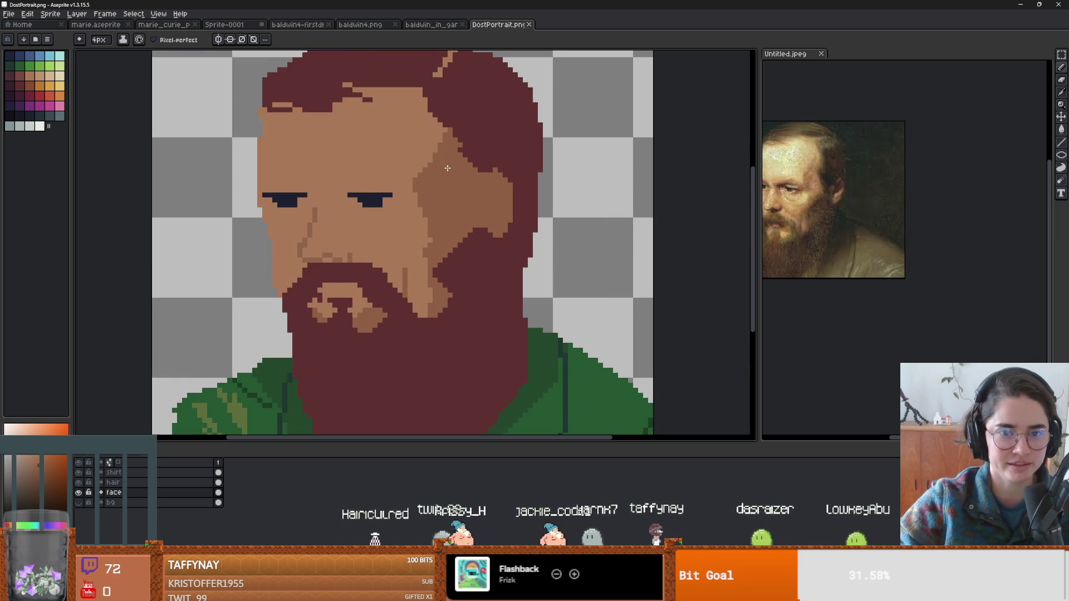
pyautogui.hotkey('alt', 'Tab')
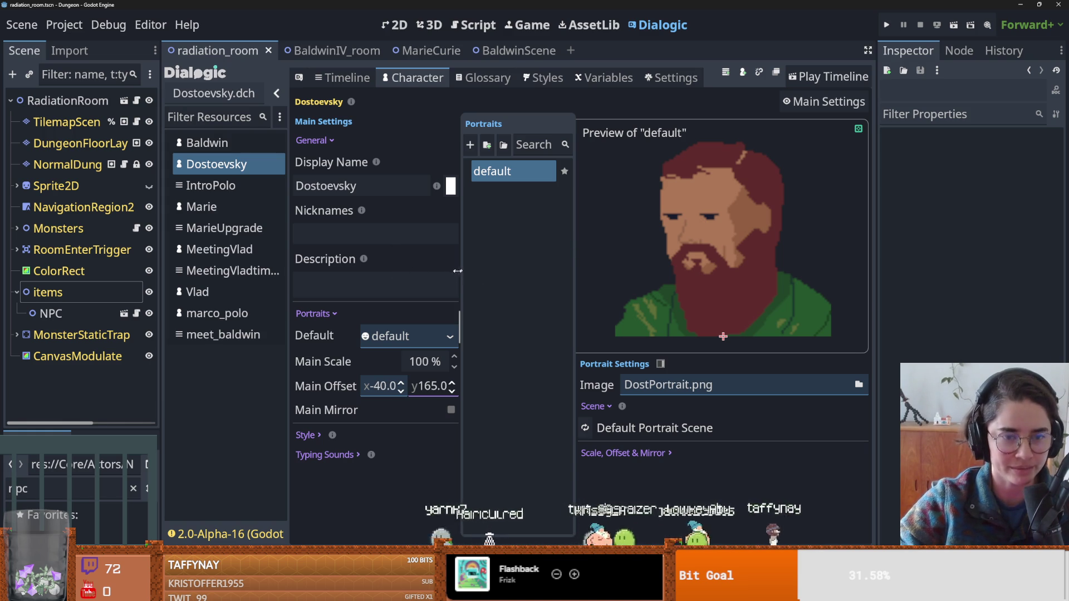
# Select the items node and save the scene, resizing the Scene dock and resource list.
pyautogui.moveTo(161, 264); pyautogui.dragTo(230, 264)
pyautogui.click(34, 296)
pyautogui.hotkey('ctrl', 's')
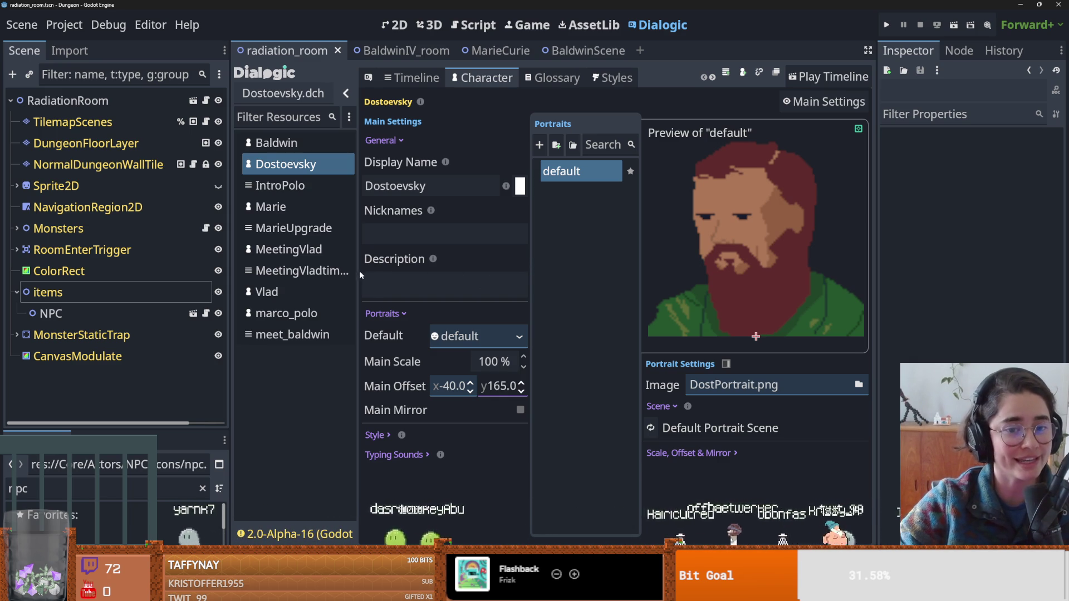
pyautogui.moveTo(358, 272); pyautogui.dragTo(337, 272)
pyautogui.moveTo(227, 273); pyautogui.dragTo(187, 273)
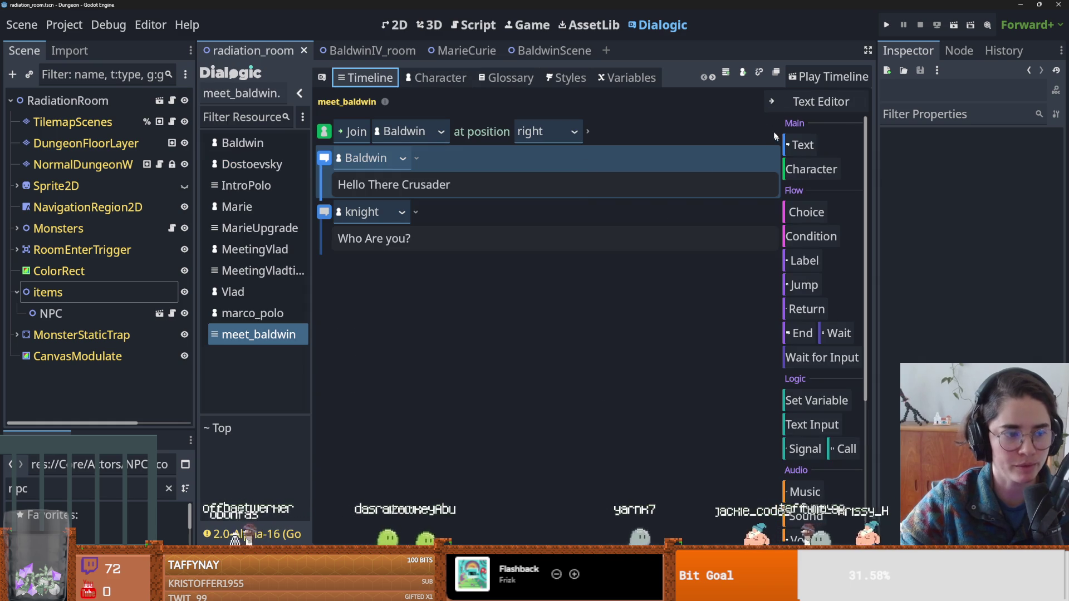
# Create a new Dialogic timeline file named MeetDost.dtl.
pyautogui.click(725, 73)
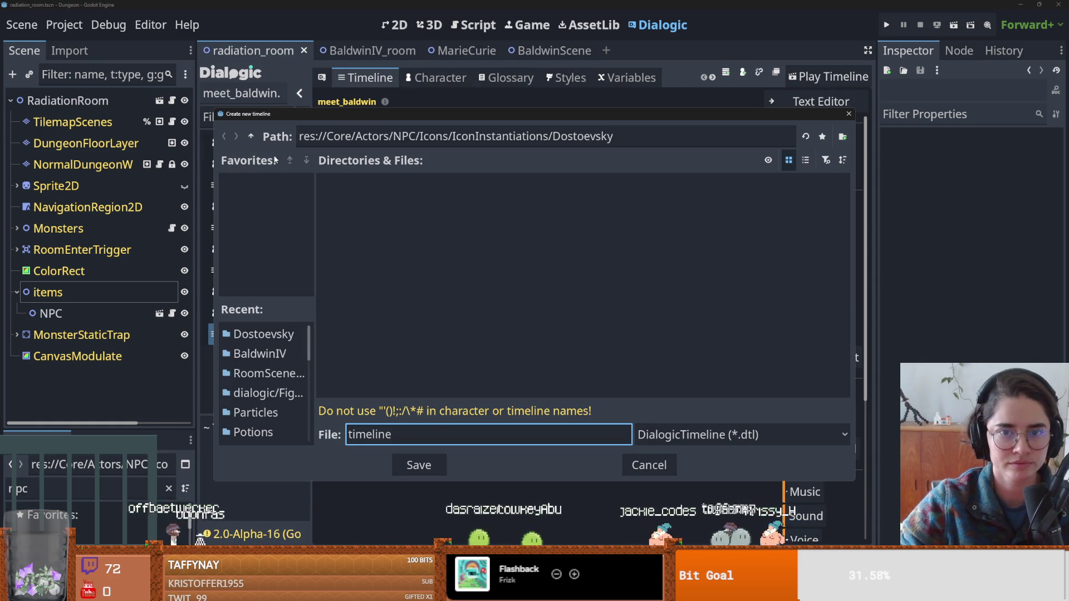
pyautogui.hotkey('ctrl', 'a')
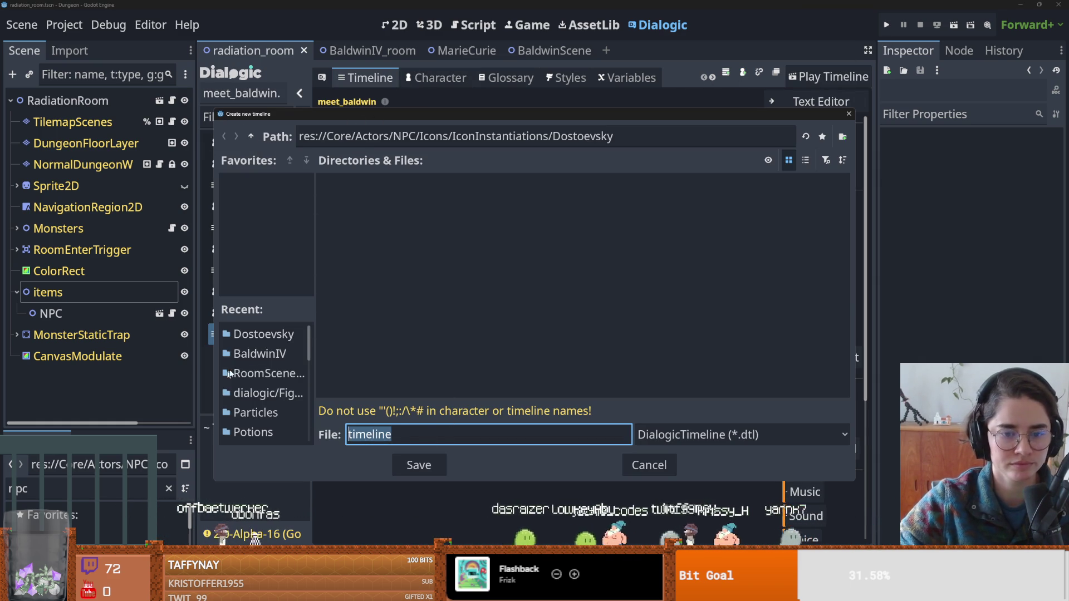
pyautogui.write('MeetDost')
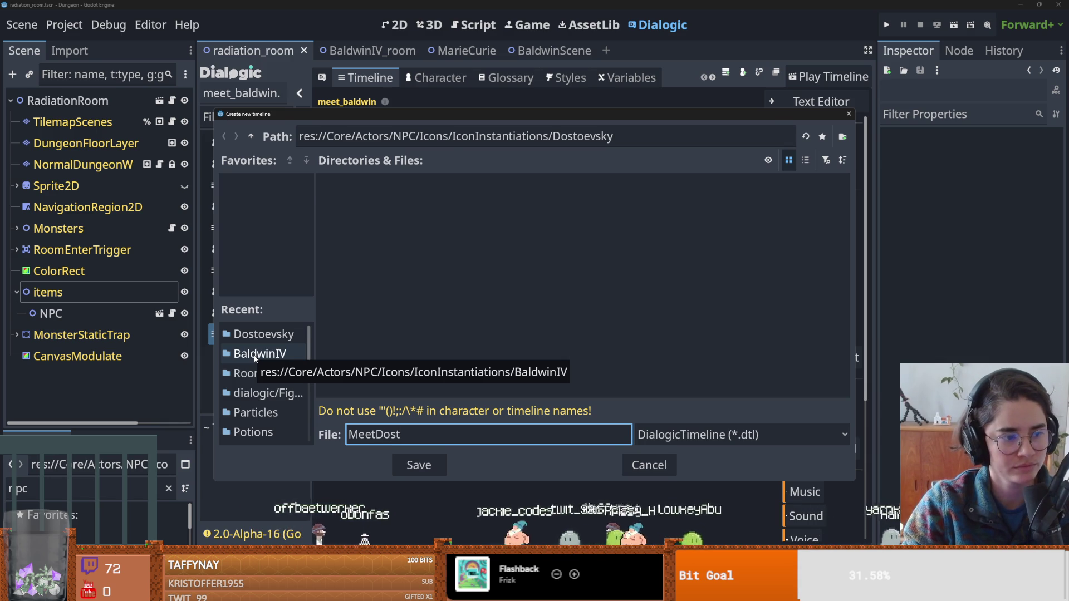
pyautogui.press('Return')
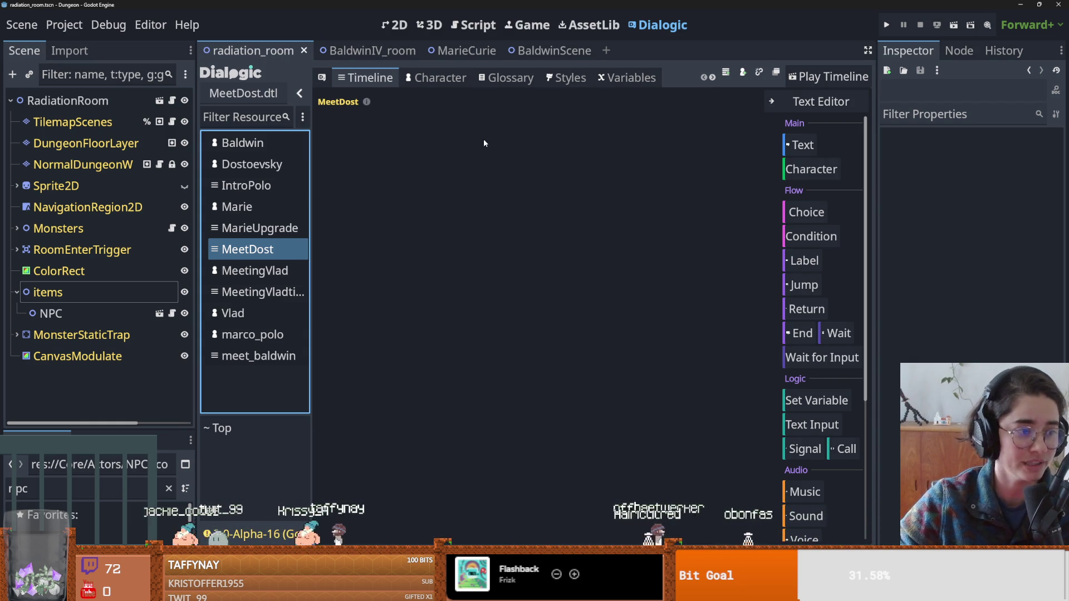
pyautogui.click(725, 72)
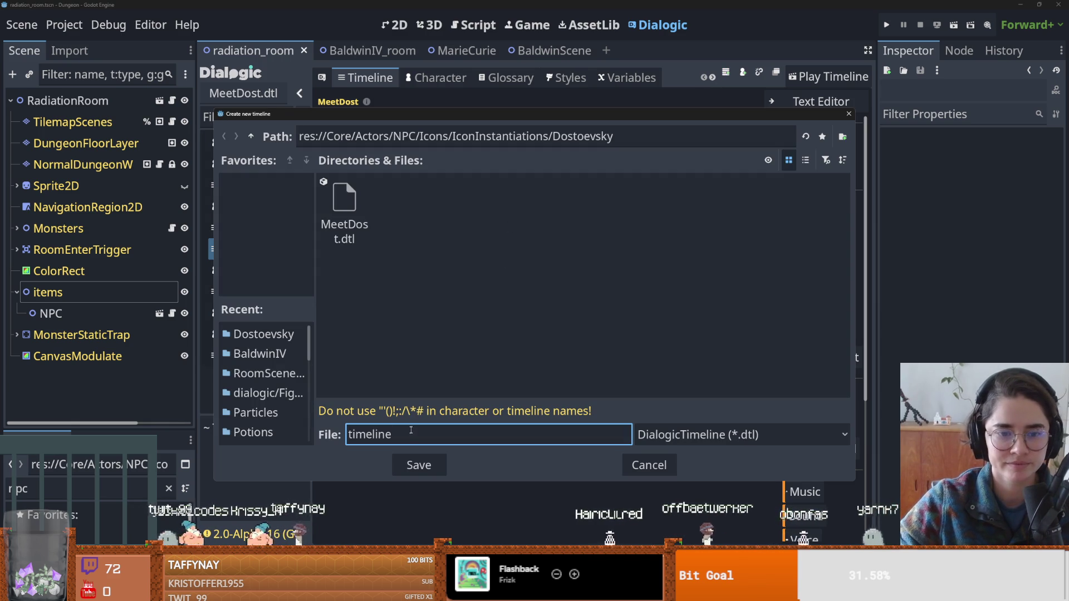
pyautogui.doubleClick(343, 208)
pyautogui.click(628, 321)
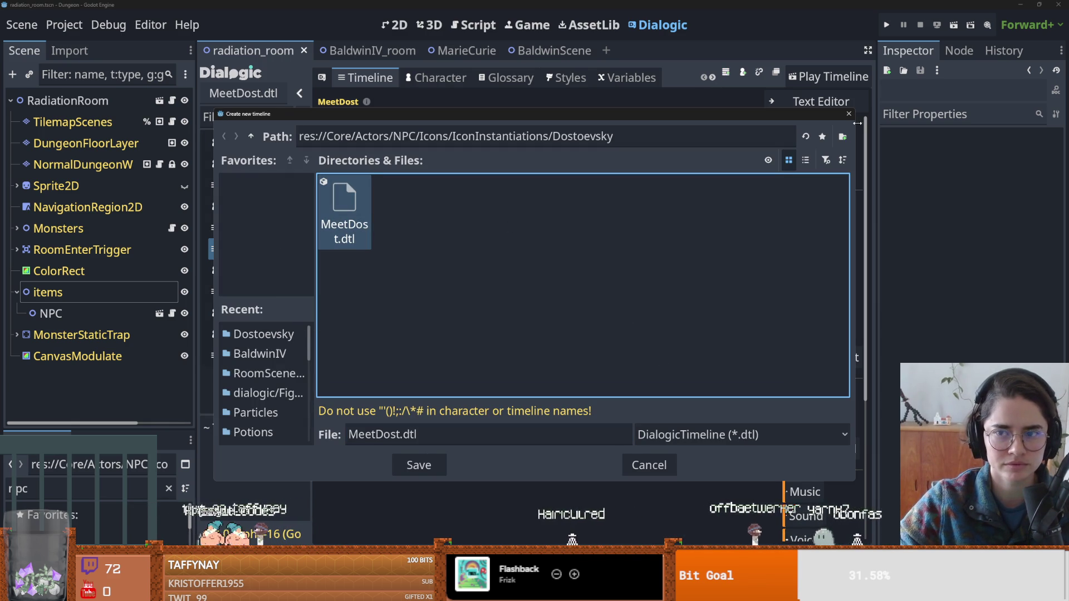
pyautogui.click(848, 114)
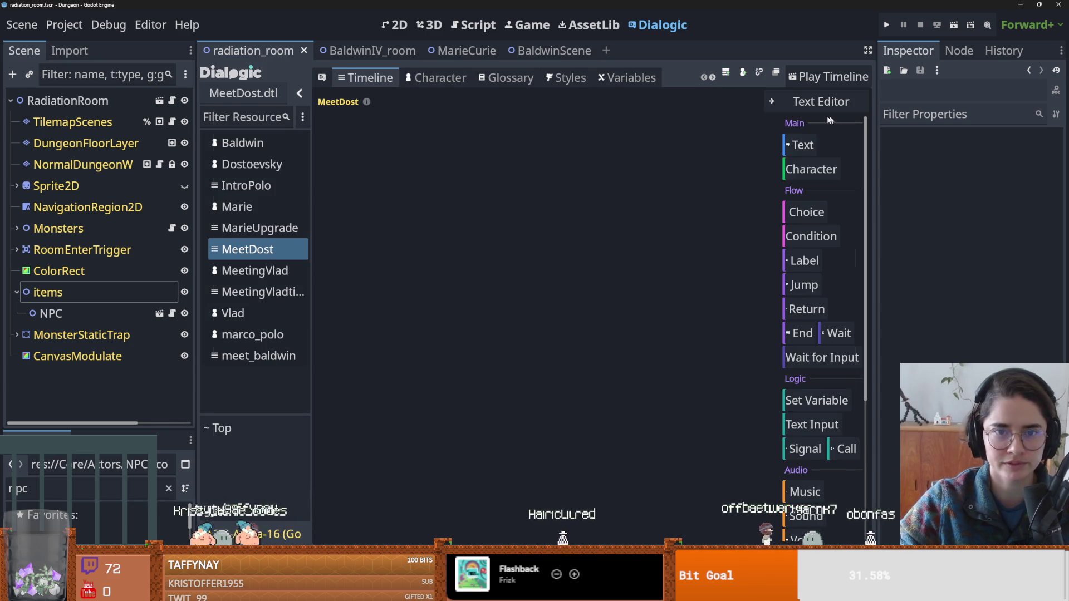
# Add a Join event for Dostoevsky and a Text event spoken by Dostoevsky.
pyautogui.click(796, 171)
pyautogui.click(451, 132)
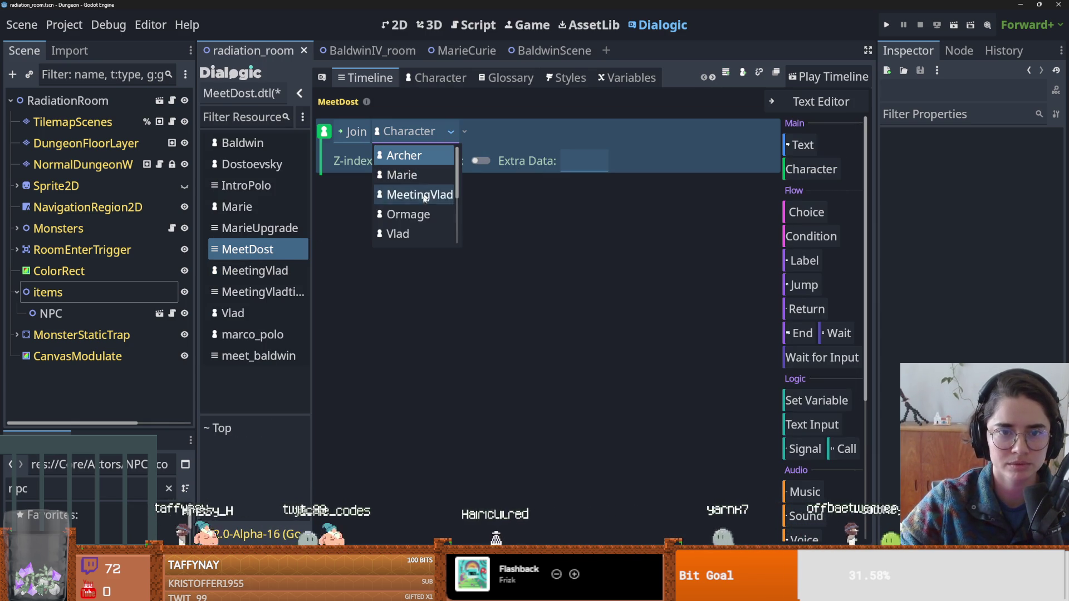
pyautogui.scroll(-5, 423, 217)
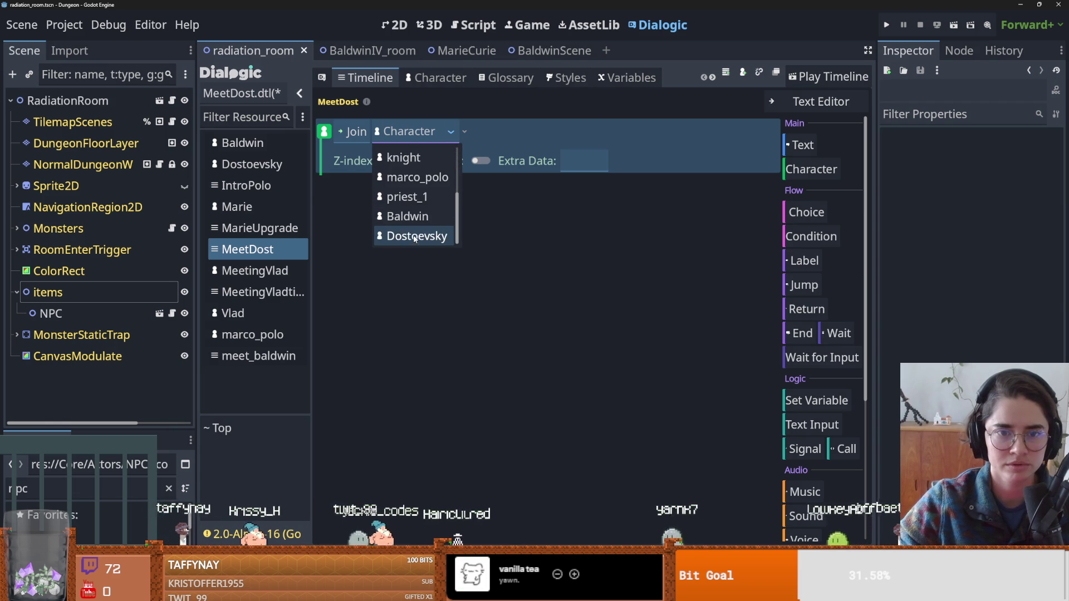
pyautogui.click(414, 237)
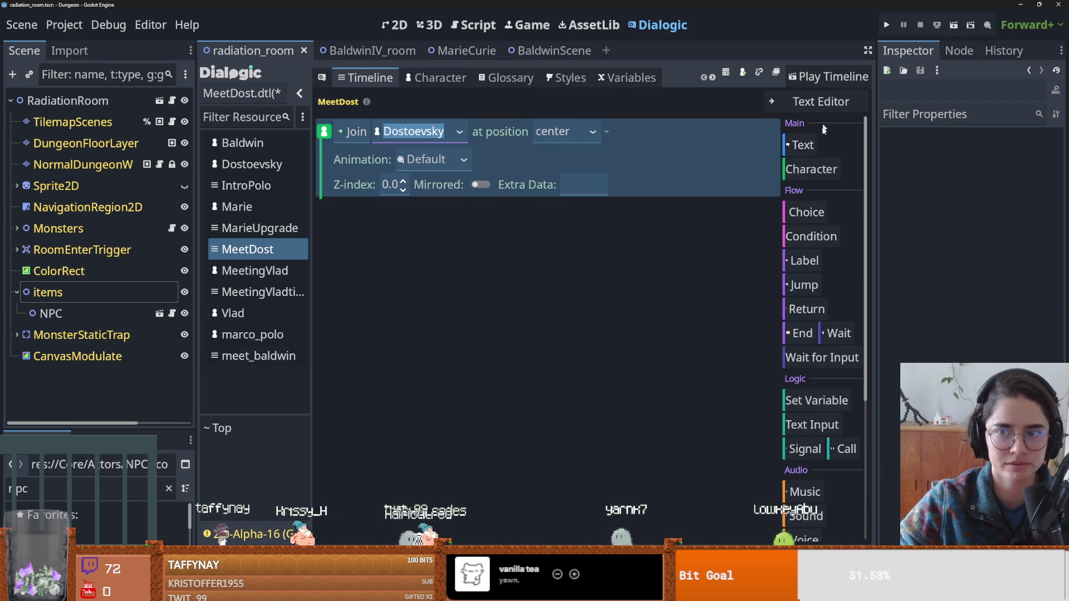
pyautogui.click(802, 145)
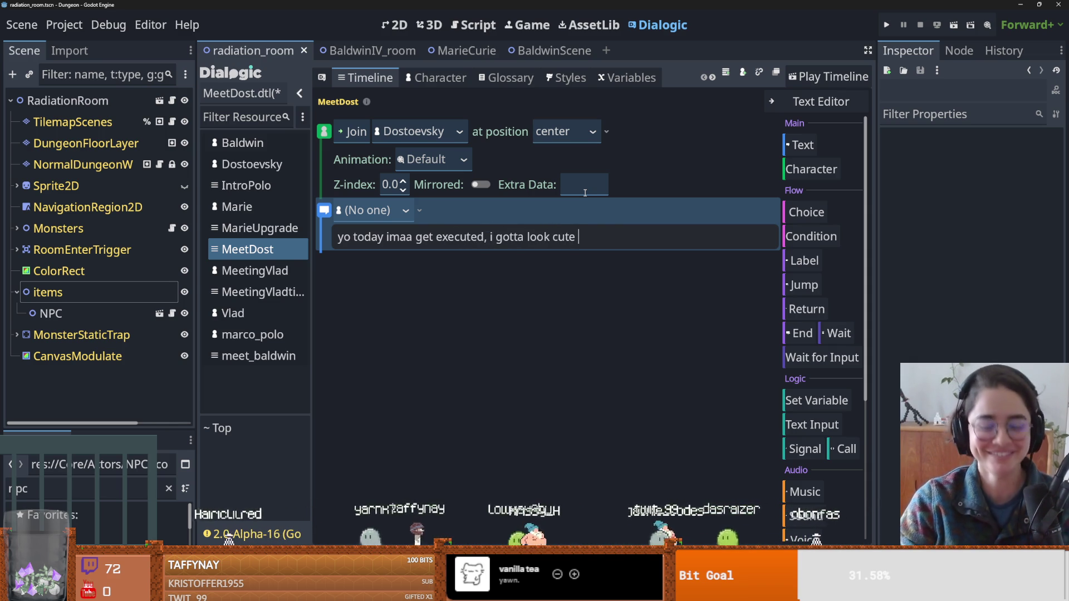
pyautogui.write('yo today imaa get executed, i gotta look cute uwu')
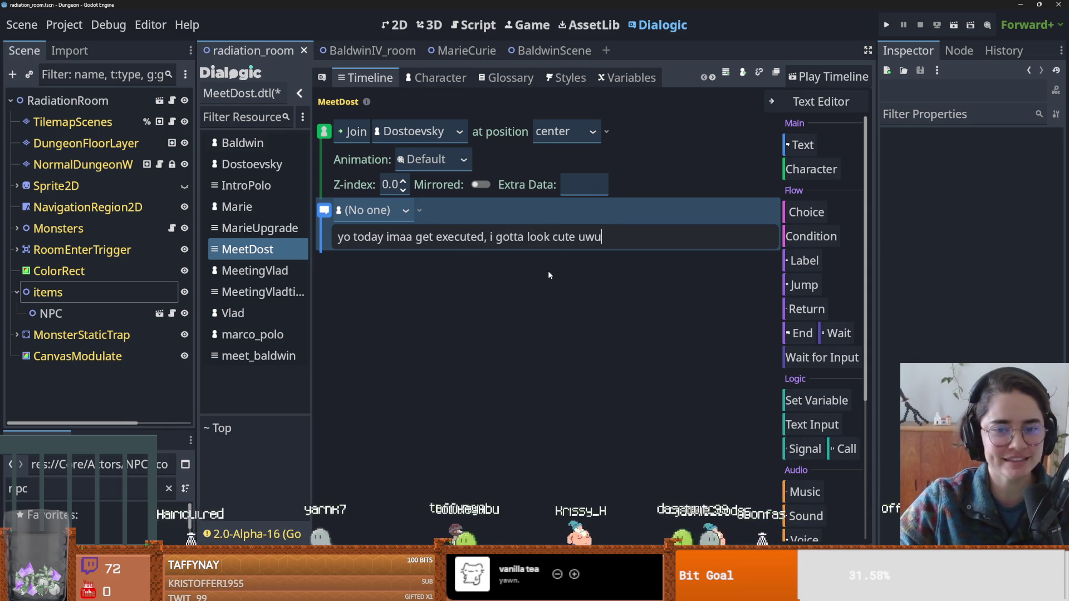
pyautogui.click(370, 215)
pyautogui.click(406, 211)
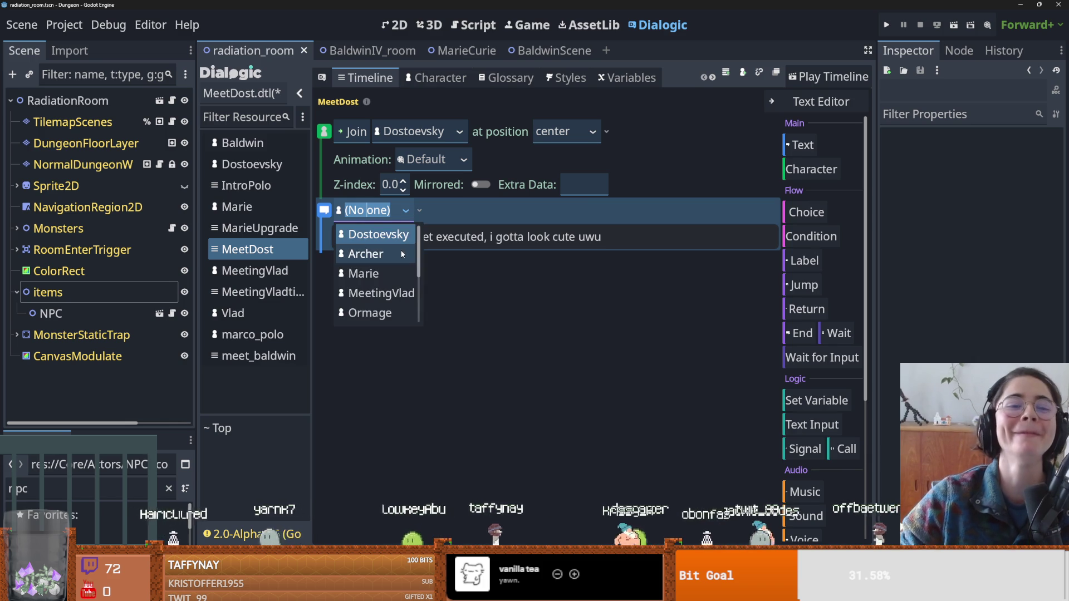
pyautogui.click(362, 241)
# Add the knight's 'damn boo' reply and an End event, save MeetDost, then reopen meet_baldwin.
pyautogui.click(796, 143)
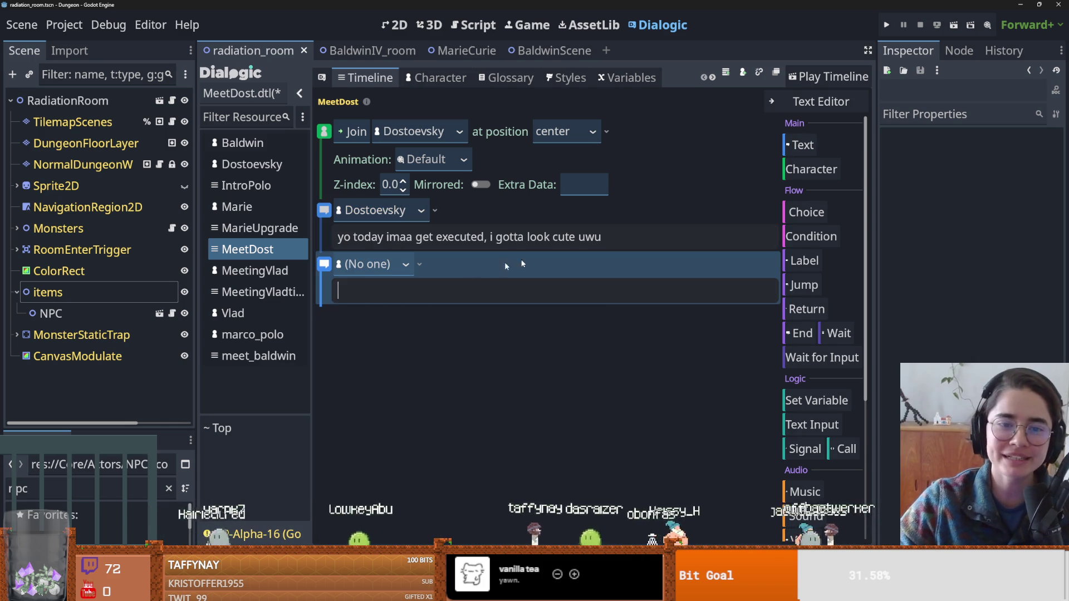
pyautogui.click(391, 269)
pyautogui.scroll(-3, 381, 345)
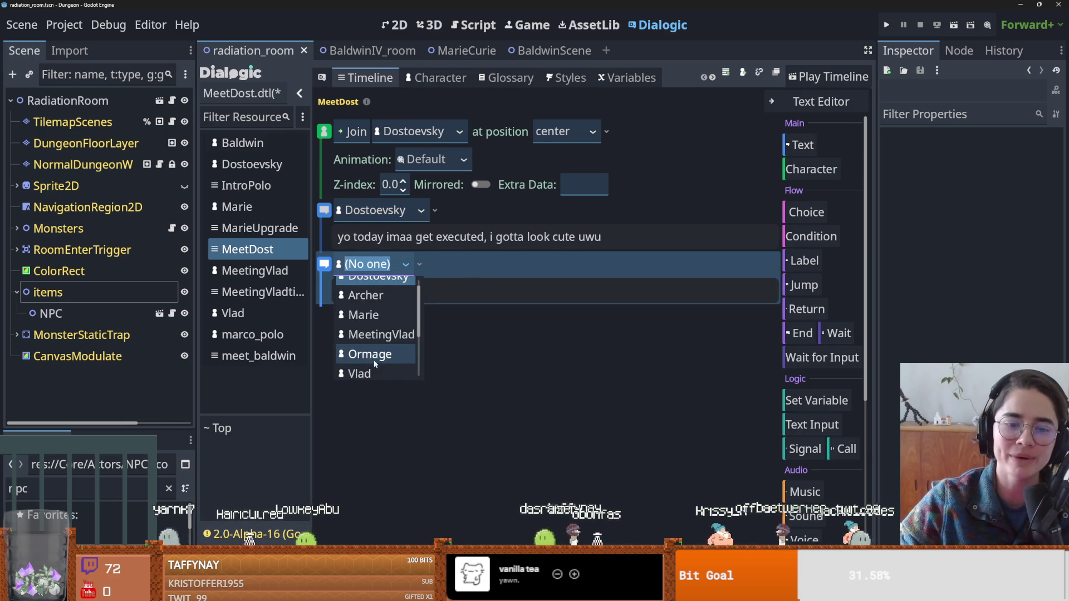
pyautogui.scroll(-2, 382, 355)
pyautogui.click(365, 306)
pyautogui.click(443, 288)
pyautogui.write('damn boo')
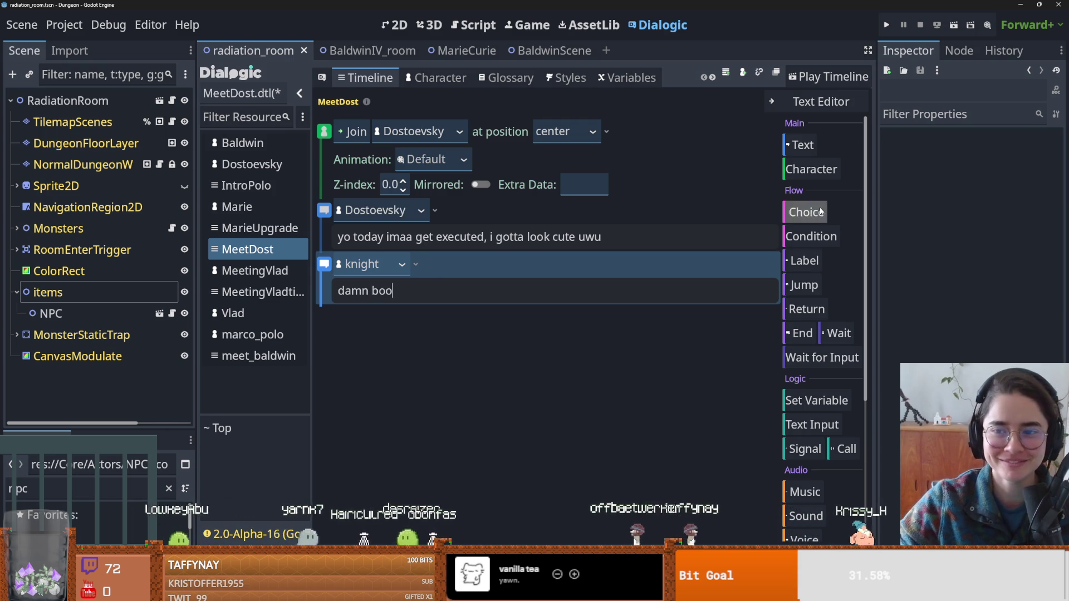
pyautogui.moveTo(801, 333); pyautogui.dragTo(577, 323)
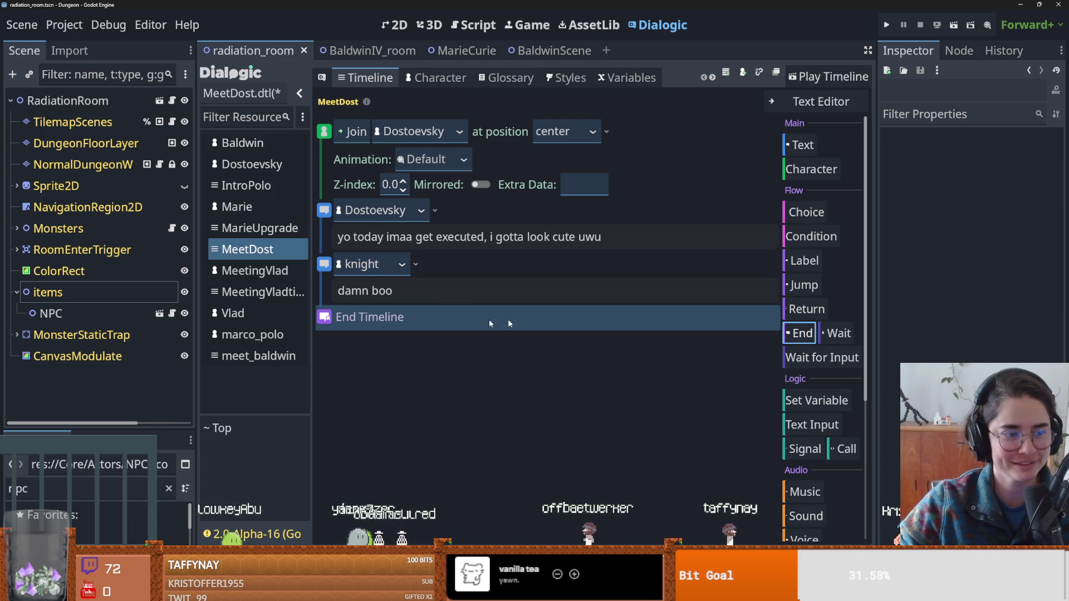
pyautogui.hotkey('ctrl', 's')
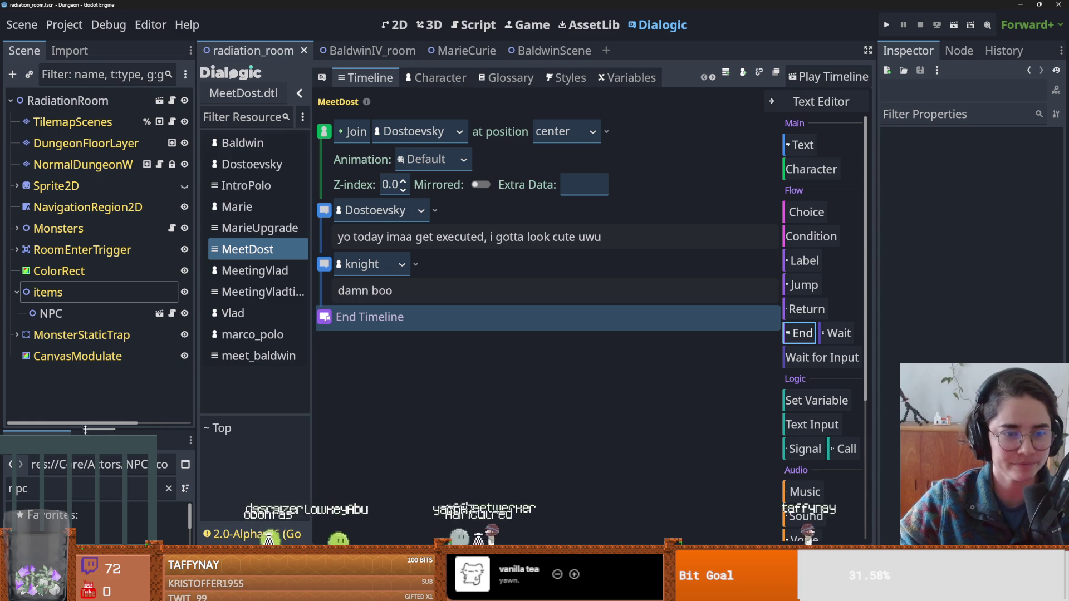
pyautogui.click(258, 355)
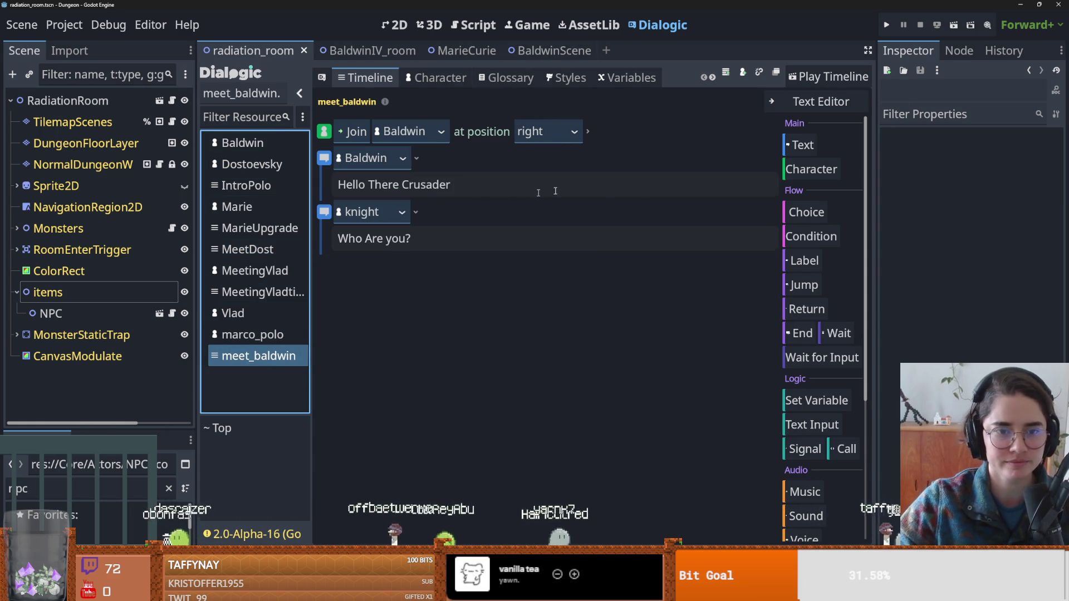
# End meet_baldwin after the knight's question and browse the NPC assets folder.
pyautogui.click(800, 332)
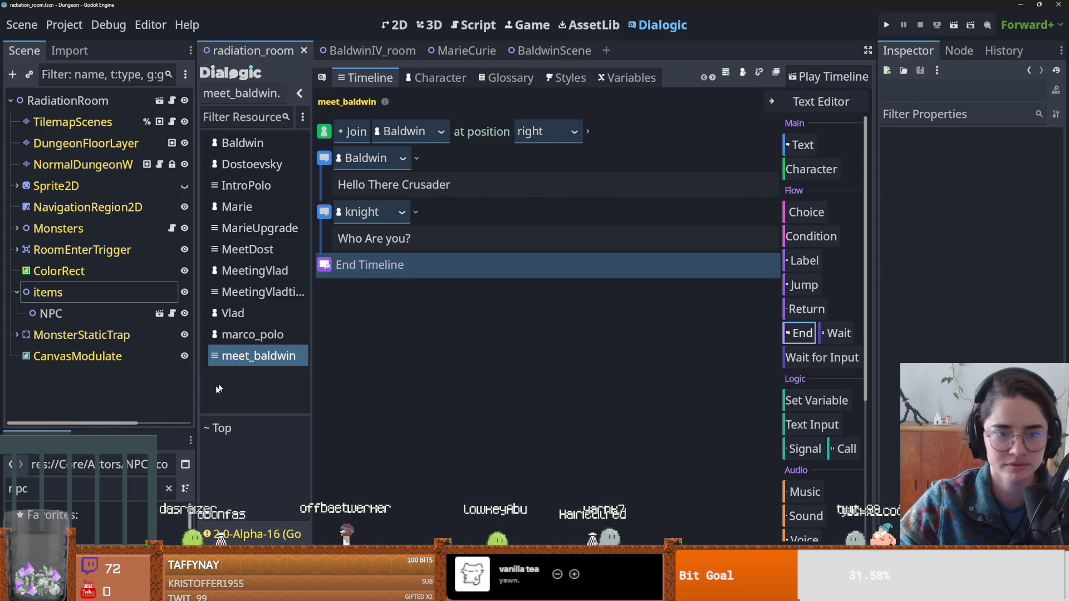
pyautogui.moveTo(109, 429); pyautogui.dragTo(107, 270)
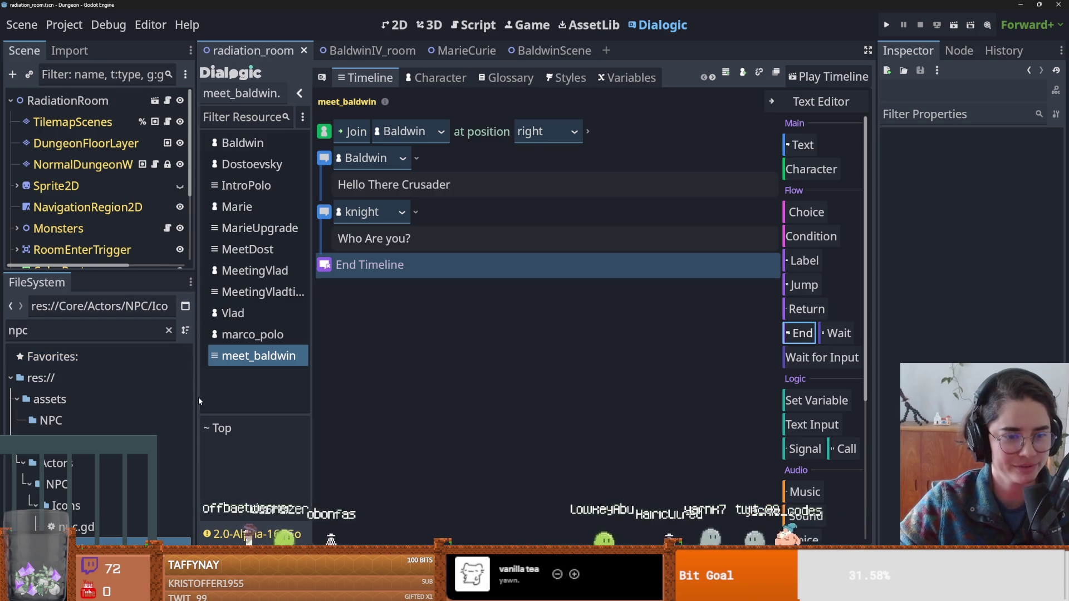
pyautogui.moveTo(196, 396); pyautogui.dragTo(302, 393)
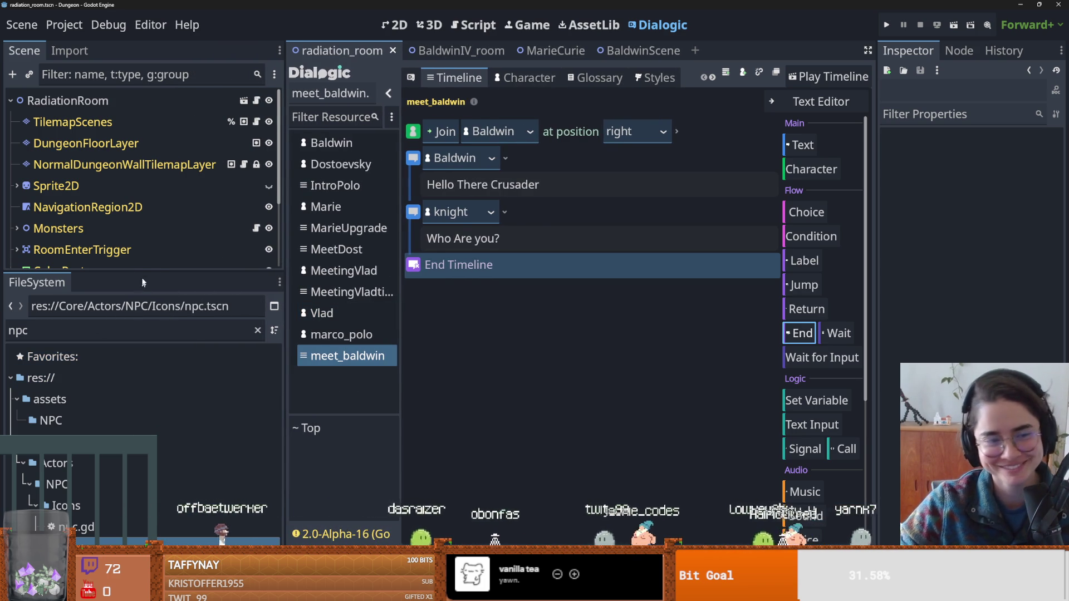
pyautogui.click(159, 413)
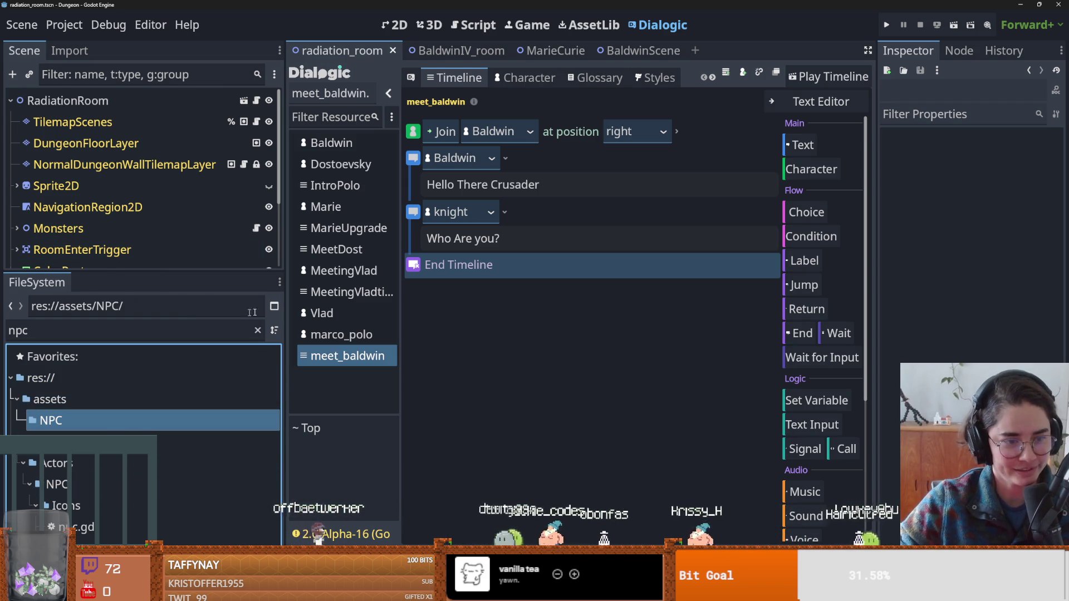
pyautogui.click(257, 330)
# Collapse the assets and Core folders in the FileSystem dock and enlarge the scene tree.
pyautogui.scroll(10, 80, 478)
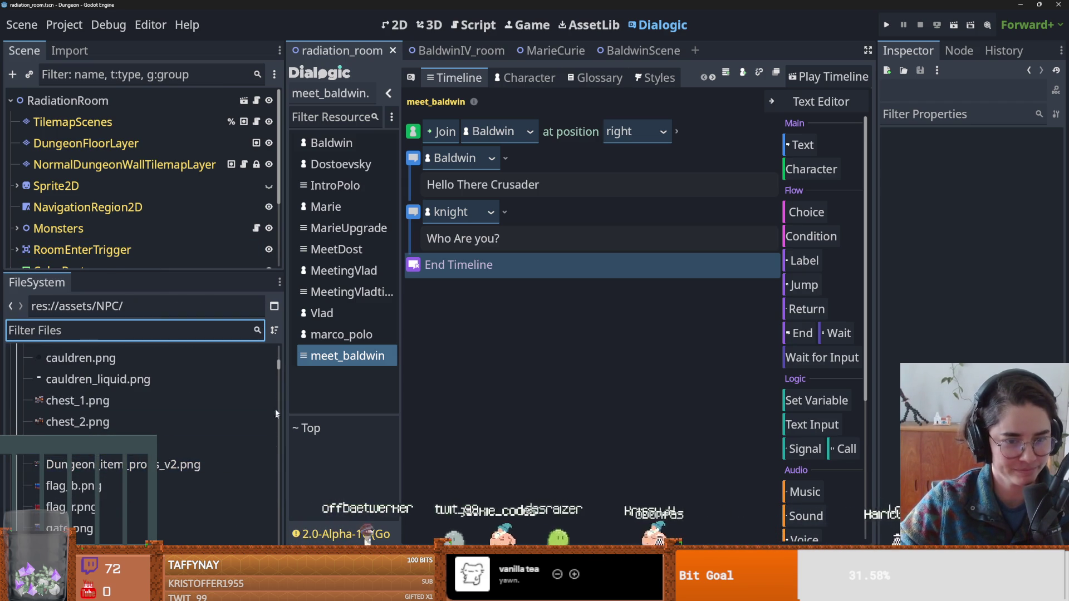
pyautogui.click(17, 421)
pyautogui.click(46, 463)
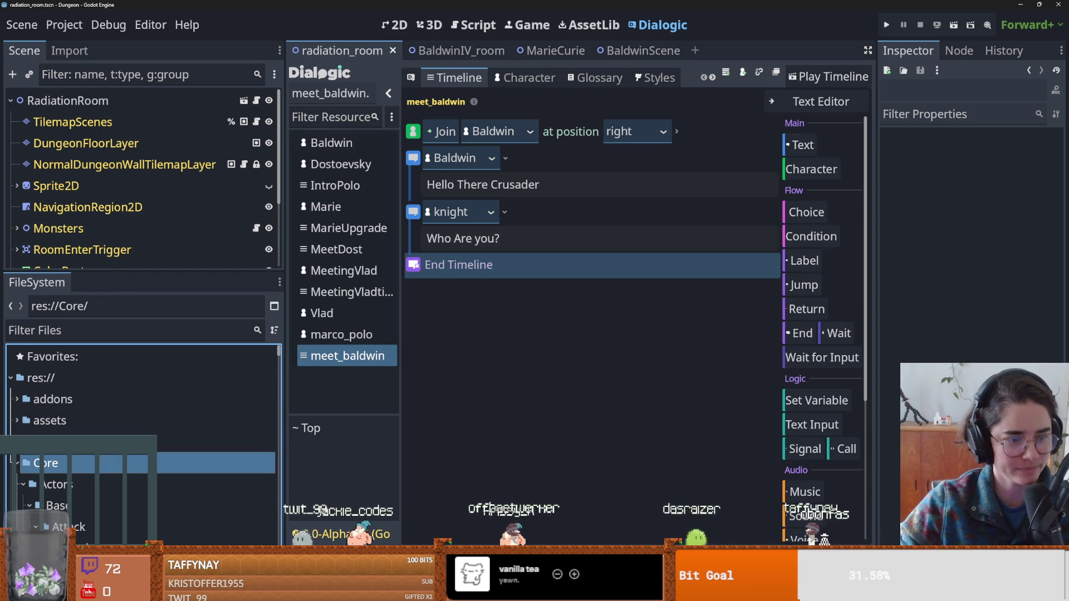
pyautogui.click(11, 463)
pyautogui.scroll(-2, 83, 445)
pyautogui.click(122, 330)
pyautogui.moveTo(148, 267); pyautogui.dragTo(148, 294)
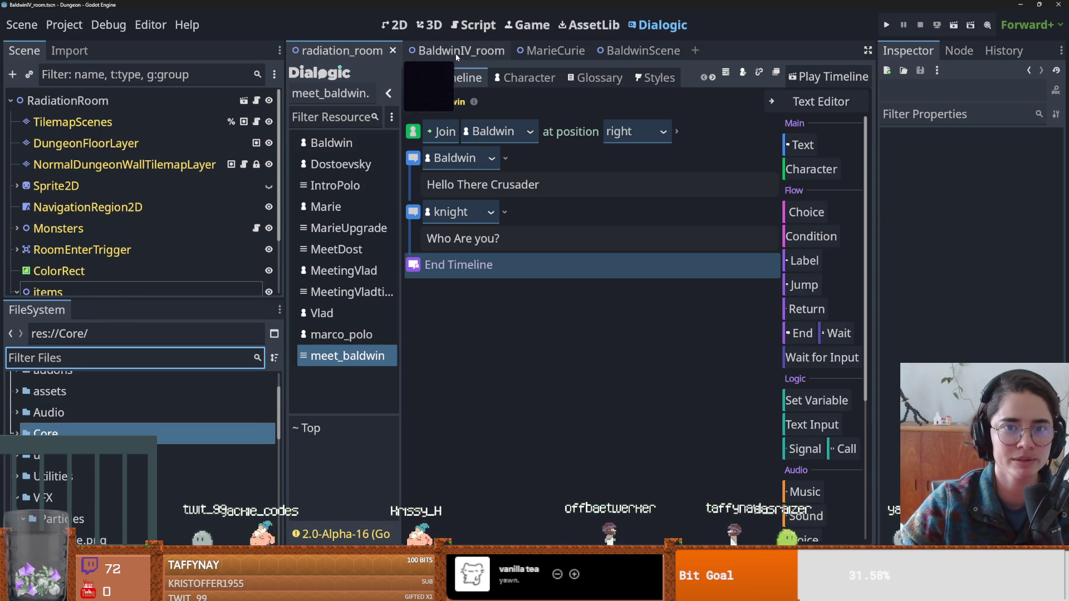
# View the BaldwinIV_room scene in the 2D editor, zoomed out to show the whole room.
pyautogui.click(455, 53)
pyautogui.click(394, 25)
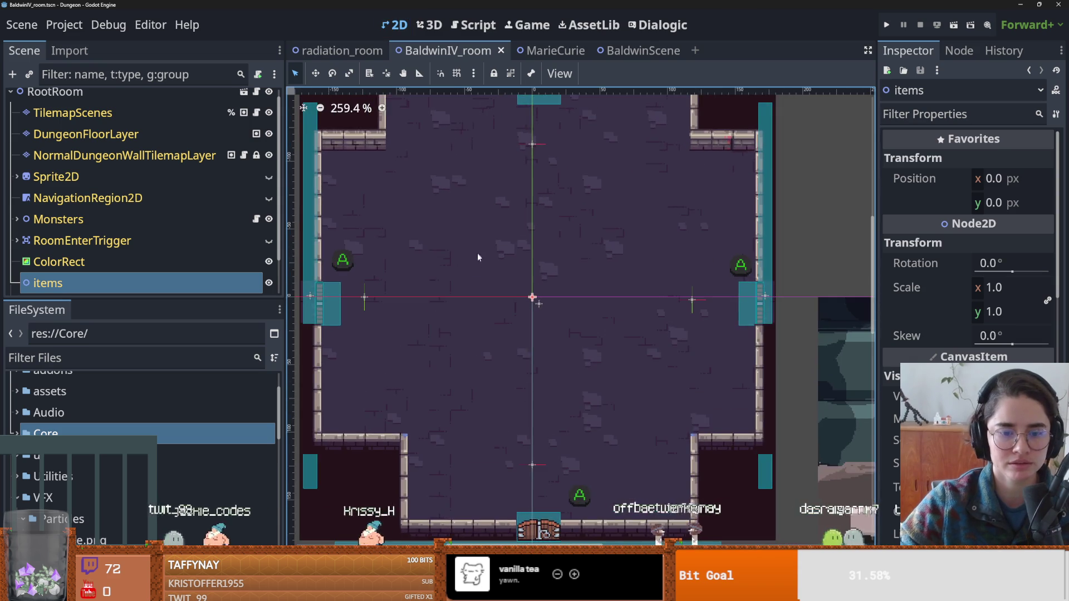
pyautogui.scroll(-3, 498, 353)
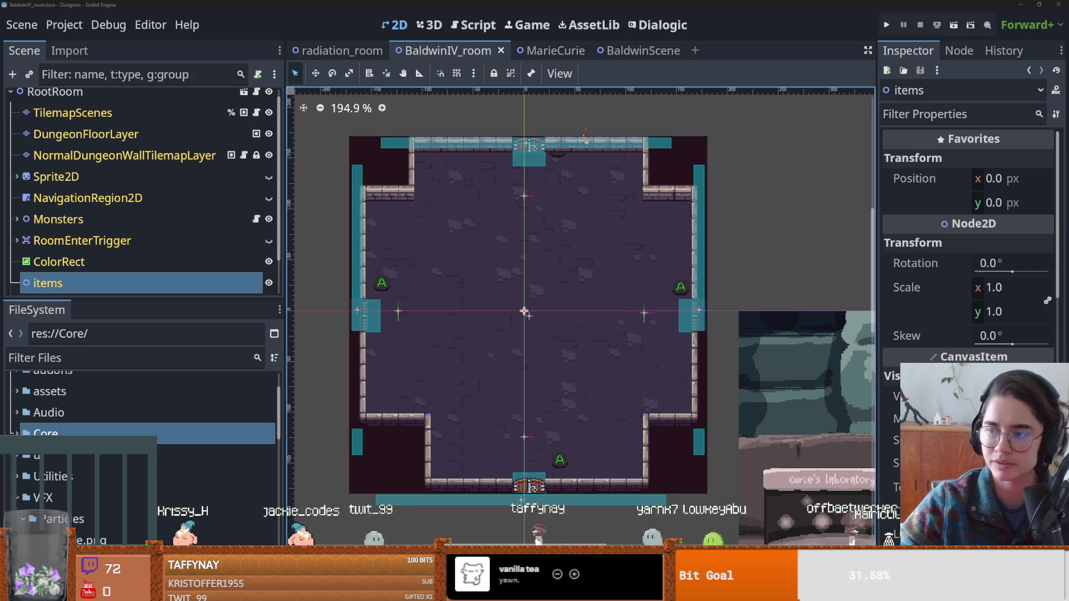
pyautogui.hotkey('alt', 'Tab')
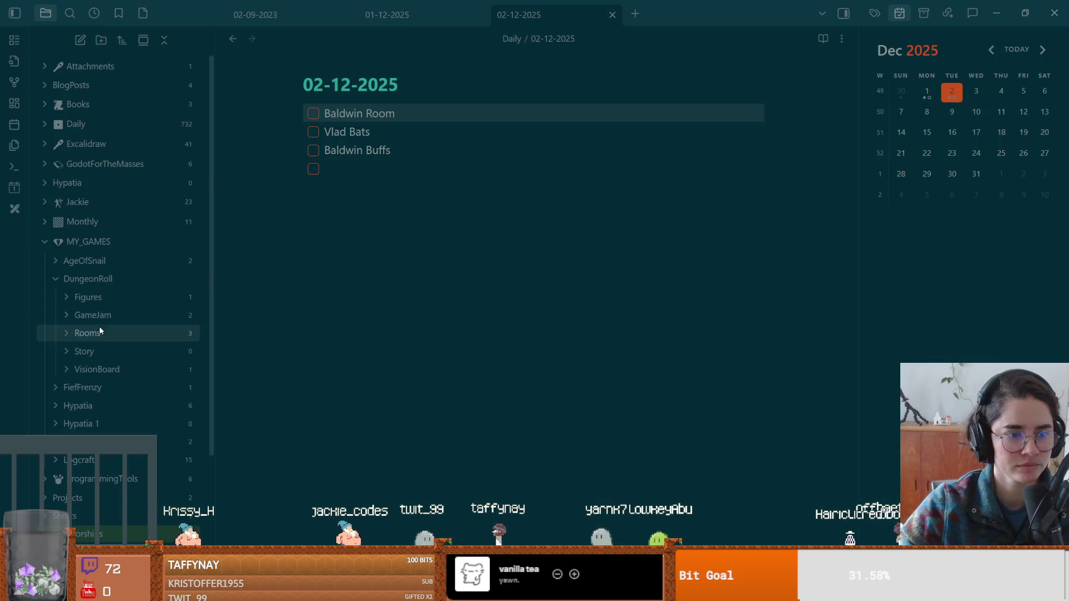
# Expand the Rooms and VisionBoard folders and glance at the SilkRoadShop vision board.
pyautogui.click(112, 337)
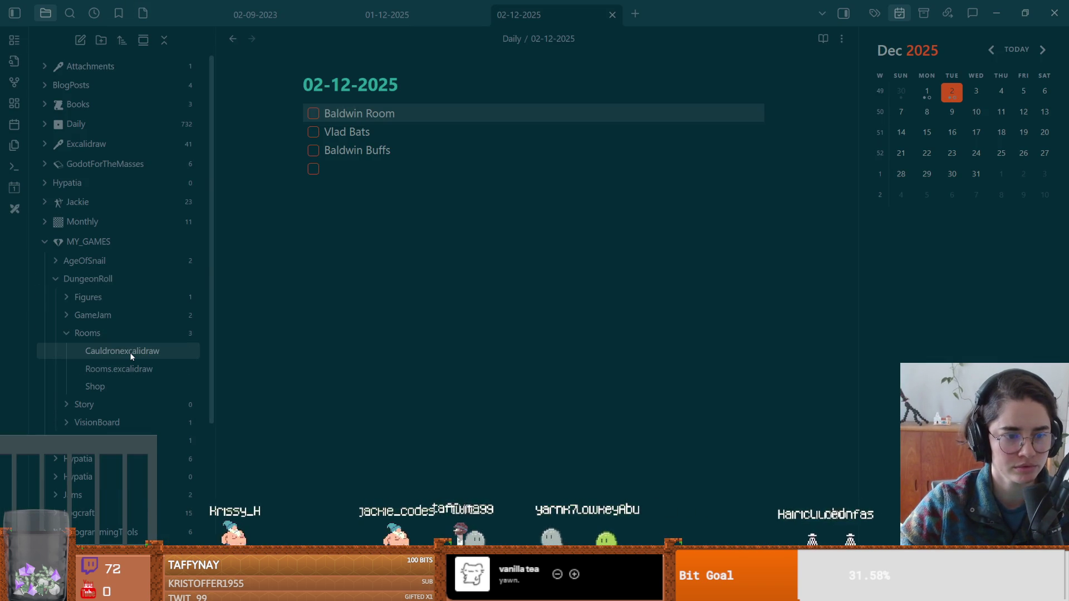
pyautogui.click(119, 422)
pyautogui.scroll(-3, 118, 354)
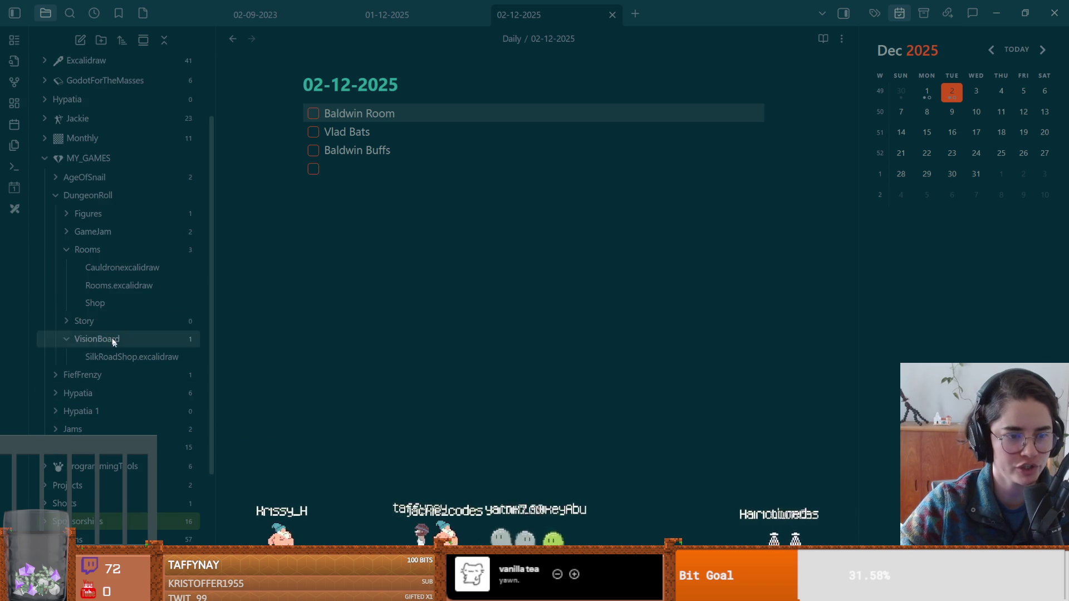
pyautogui.rightClick(117, 338)
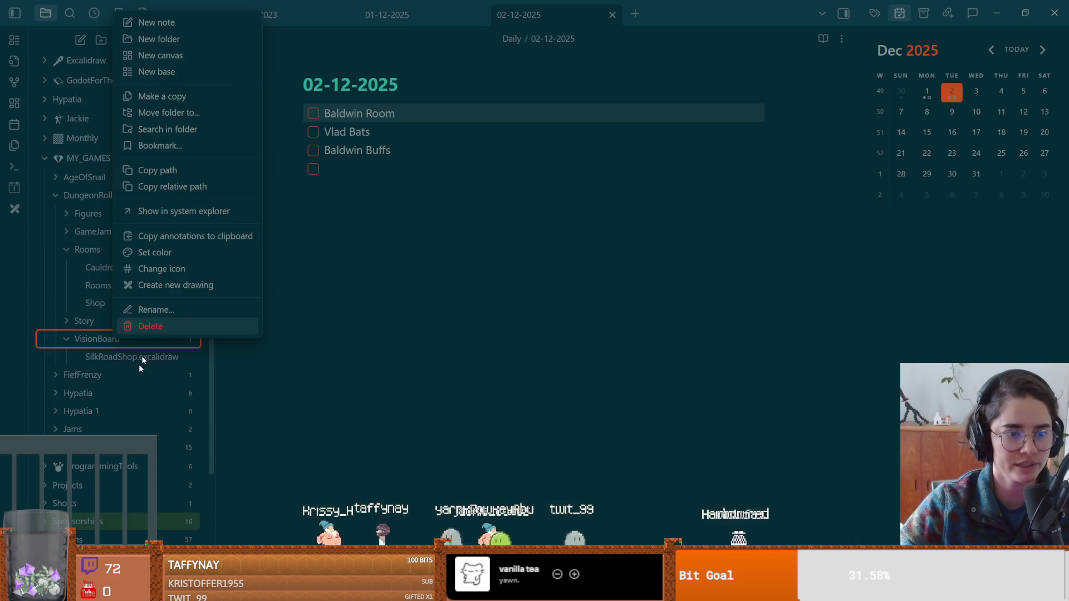
pyautogui.click(99, 356)
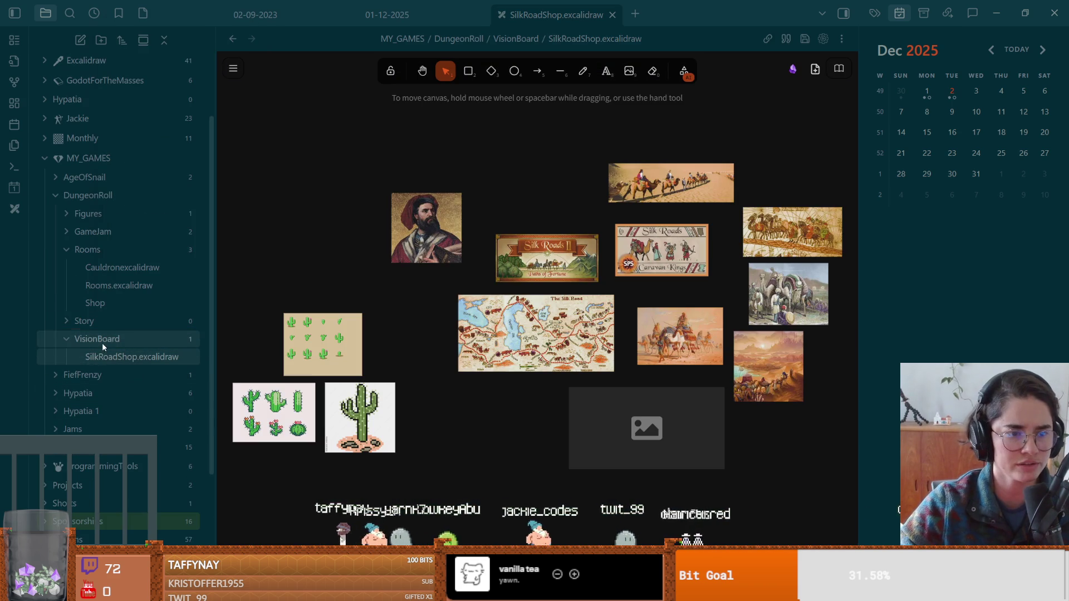
# Create a new dark-mode drawing in VisionBoard and rename it Baldwin.
pyautogui.rightClick(102, 343)
pyautogui.click(167, 291)
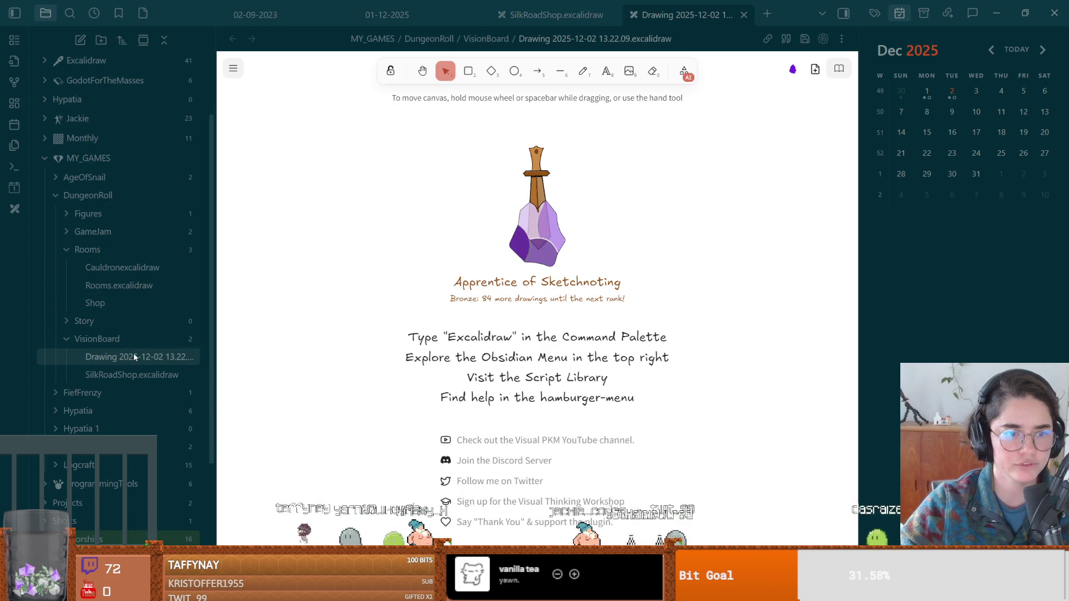
pyautogui.click(233, 68)
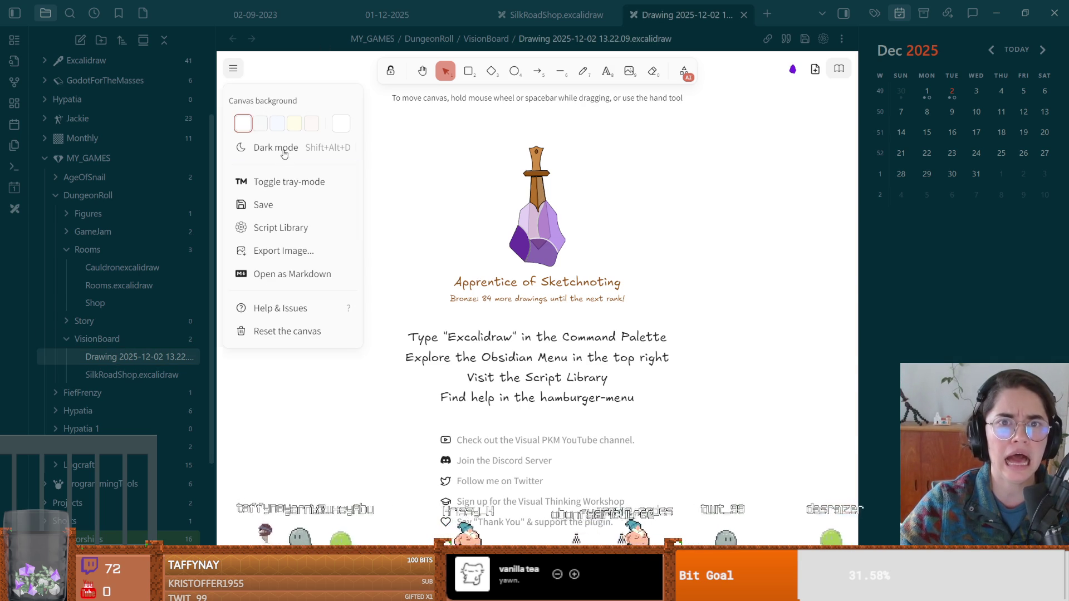
pyautogui.click(284, 148)
pyautogui.click(542, 39)
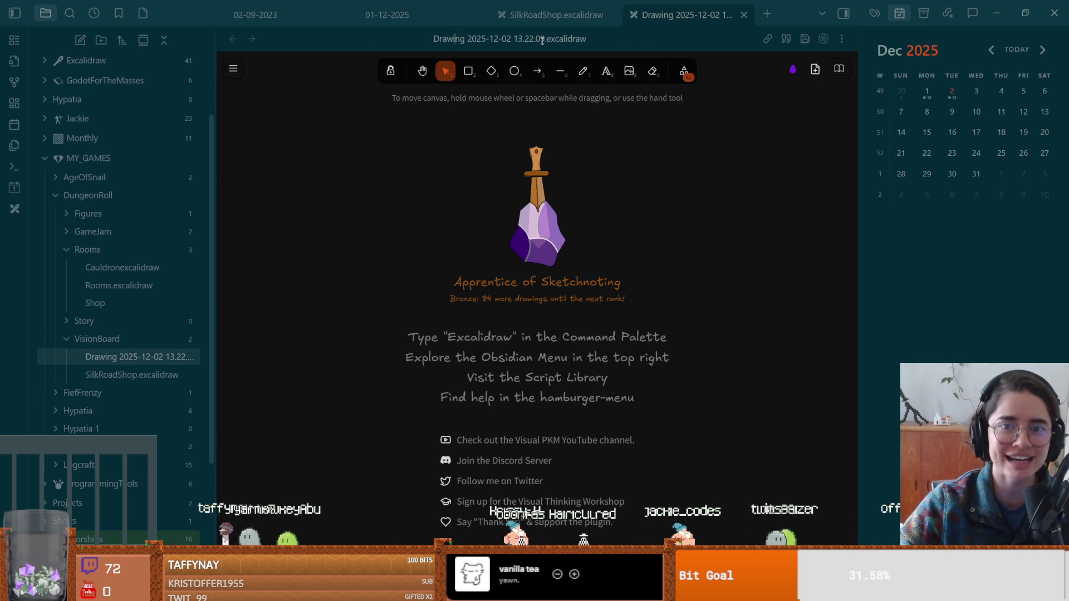
pyautogui.moveTo(544, 39); pyautogui.dragTo(365, 38)
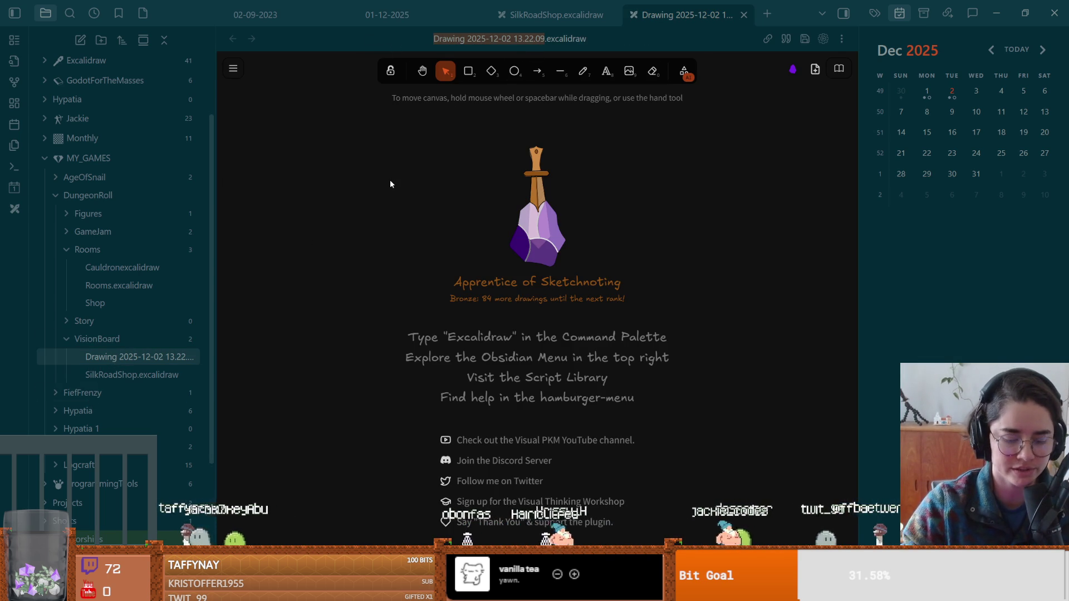
pyautogui.write('Baldwin')
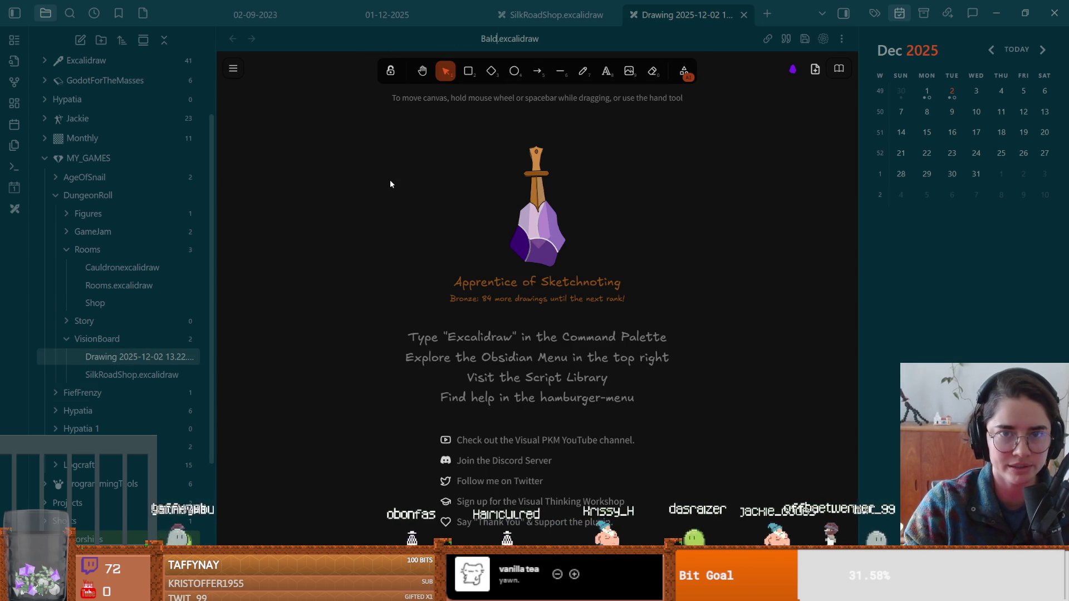
pyautogui.press('Return')
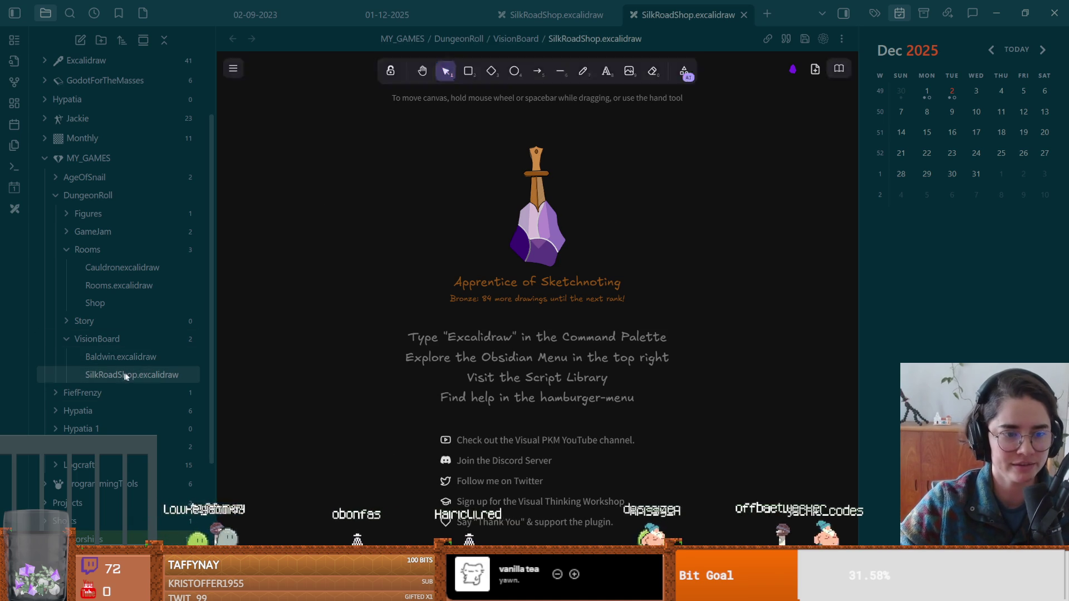
# Open the SilkRoadShop vision board and pan around it for reference.
pyautogui.click(119, 375)
pyautogui.scroll(1, 411, 329)
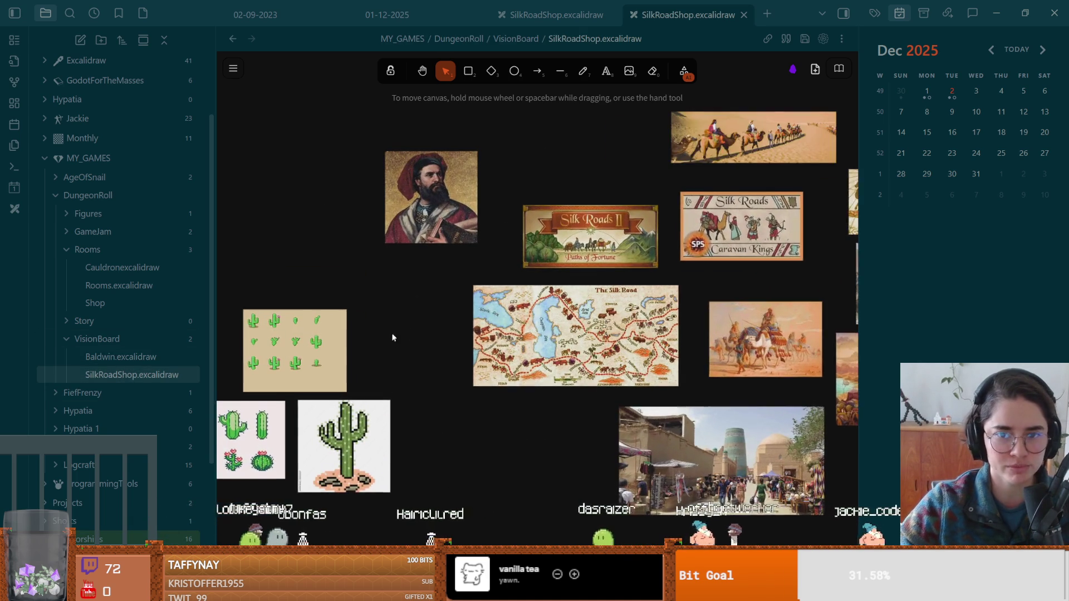
pyautogui.hscroll(-2, 391, 336)
pyautogui.scroll(-3, 443, 365)
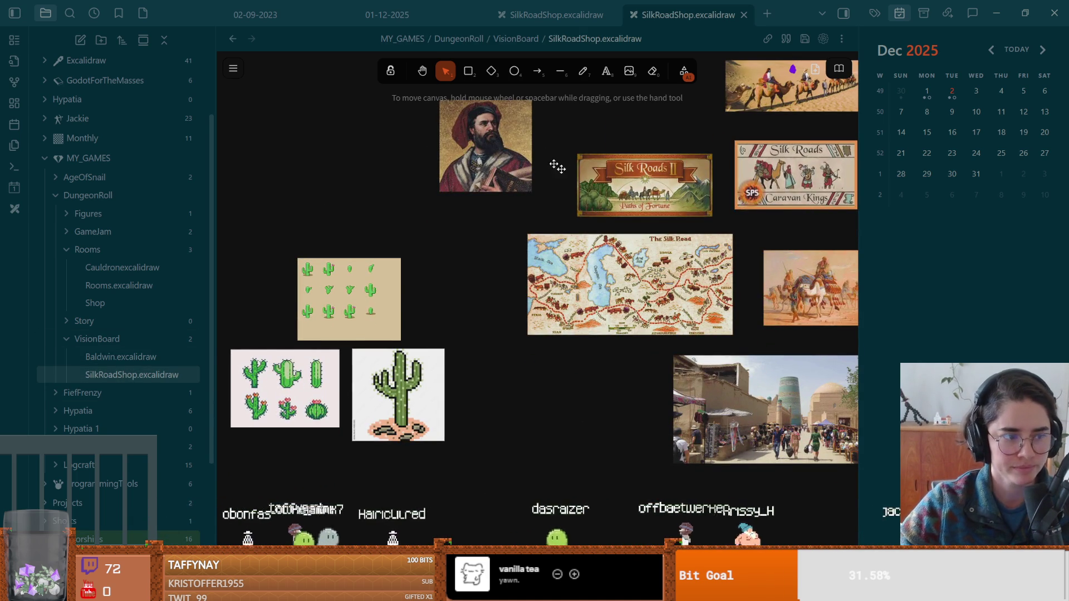
pyautogui.scroll(2, 412, 296)
pyautogui.hscroll(-3, 484, 284)
pyautogui.scroll(-1, 558, 274)
pyautogui.hscroll(8, 342, 265)
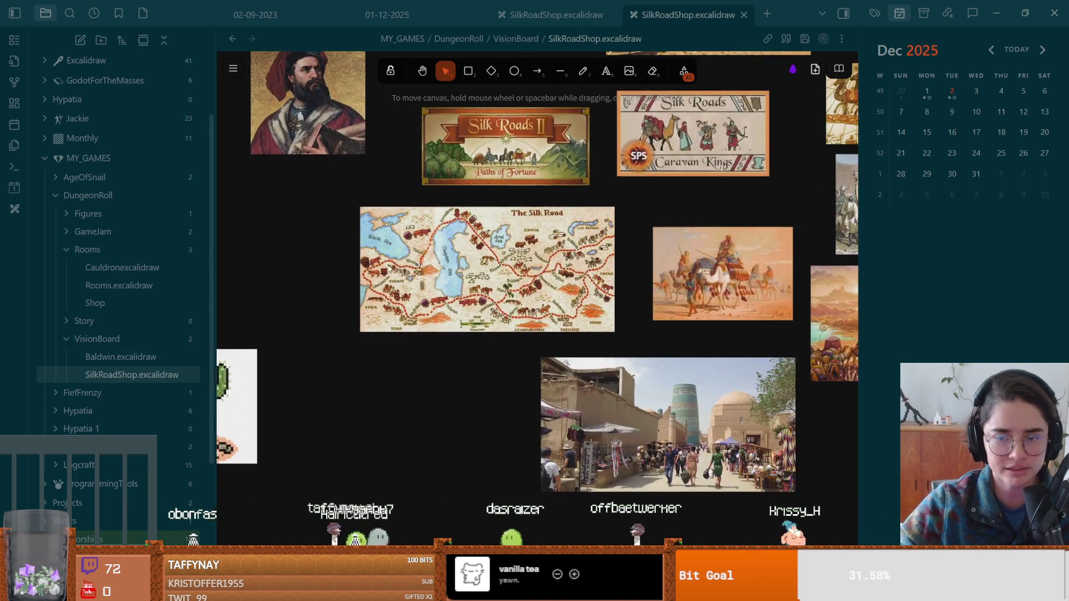
pyautogui.scroll(3, 569, 305)
pyautogui.scroll(5, 569, 305)
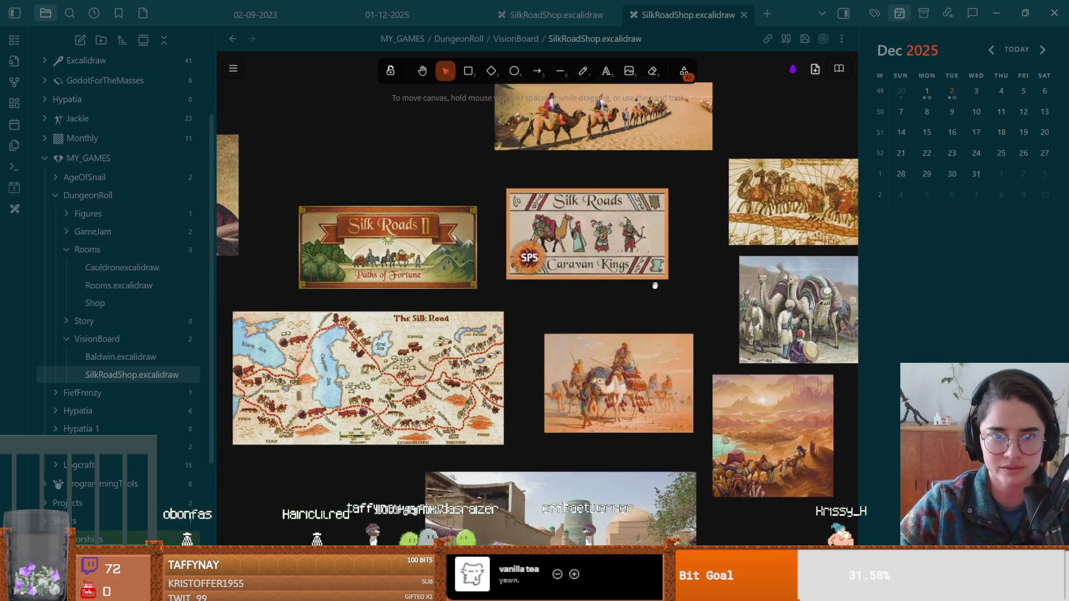
pyautogui.hotkey('alt', 'Tab')
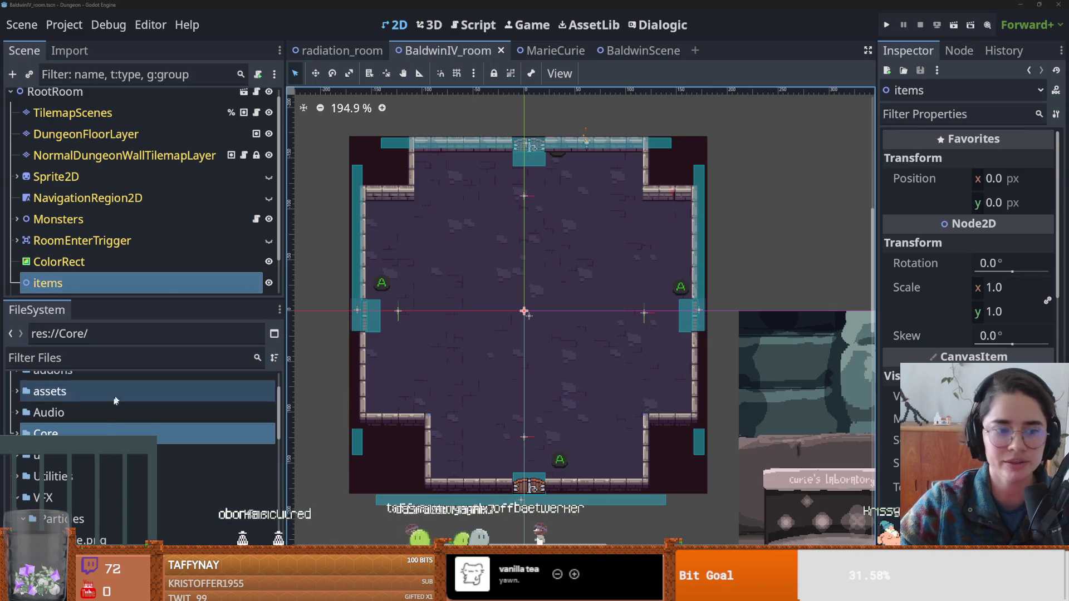
# Filter the FileSystem for 'silk', open silk_road_room.tscn, and hide the NavigationRegion2D overlay.
pyautogui.click(102, 359)
pyautogui.write('silk')
pyautogui.doubleClick(98, 490)
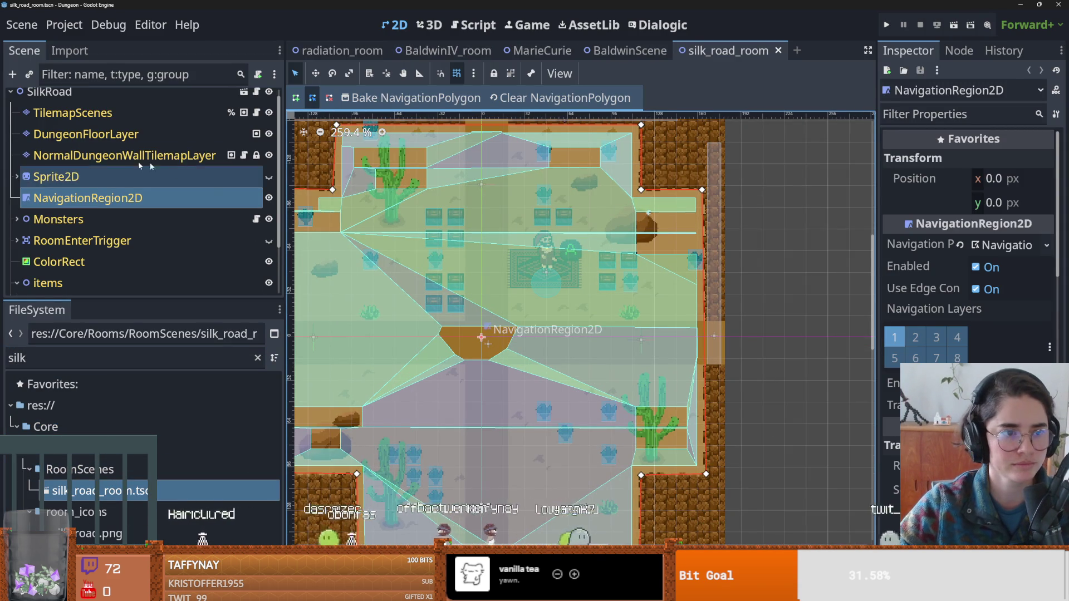
pyautogui.click(269, 197)
# Look around the desert room, then bring up the Baldwin drawing in Obsidian.
pyautogui.scroll(2, 506, 263)
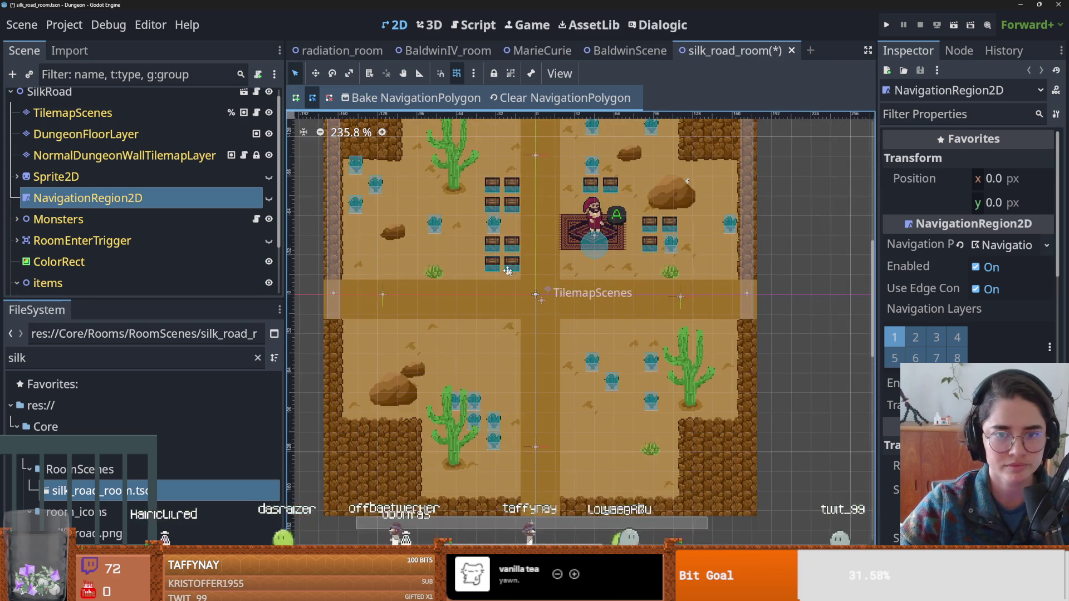
pyautogui.rightClick(529, 312)
pyautogui.press('Escape')
pyautogui.scroll(2, 582, 271)
pyautogui.hscroll(-1, 529, 273)
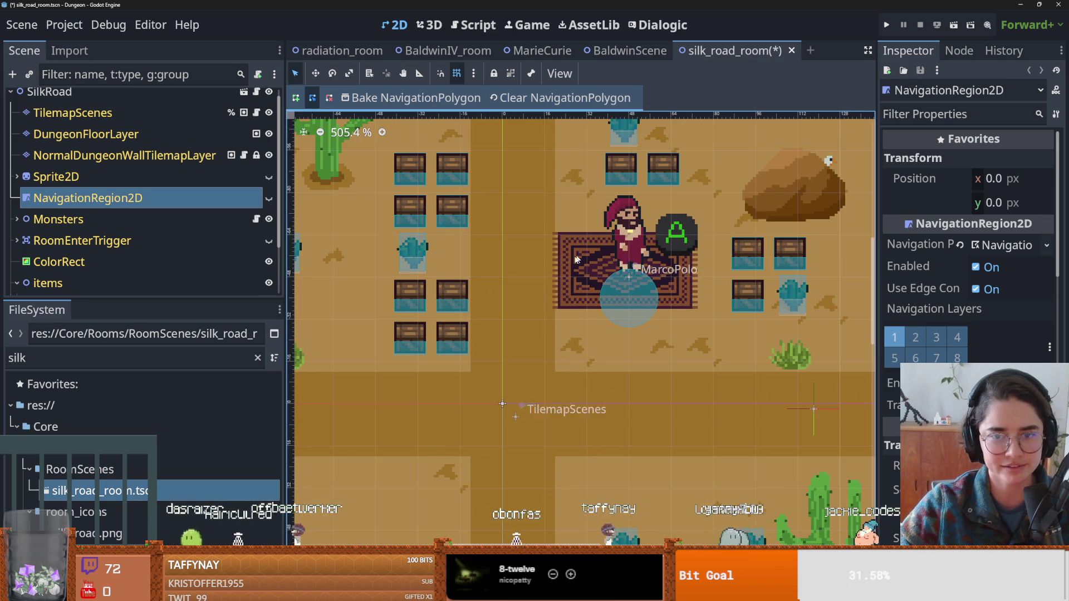
pyautogui.hscroll(-1, 589, 285)
pyautogui.scroll(-1, 589, 285)
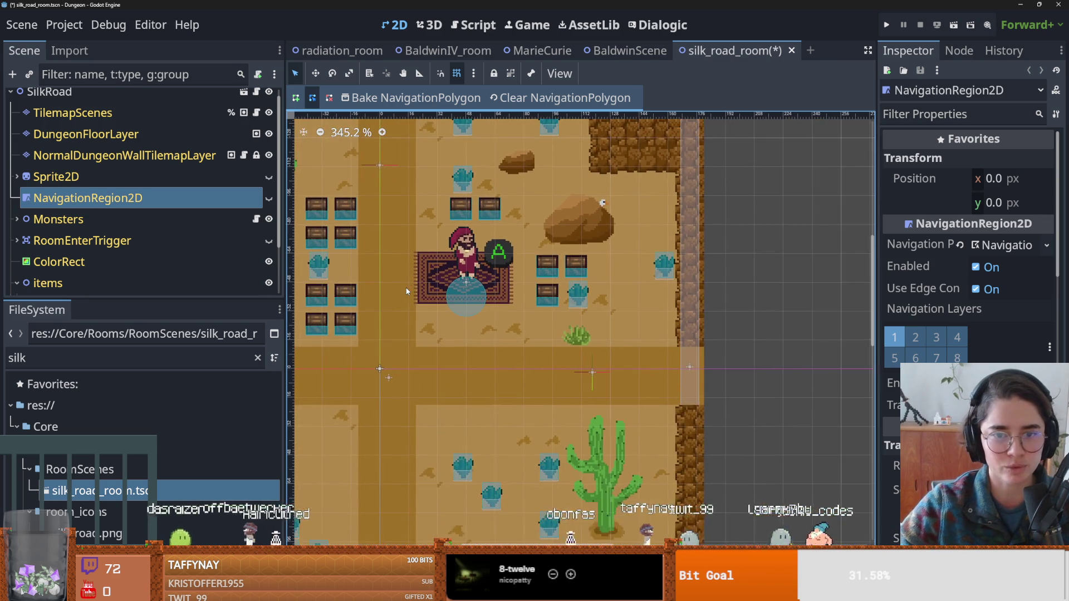
pyautogui.scroll(-3, 581, 293)
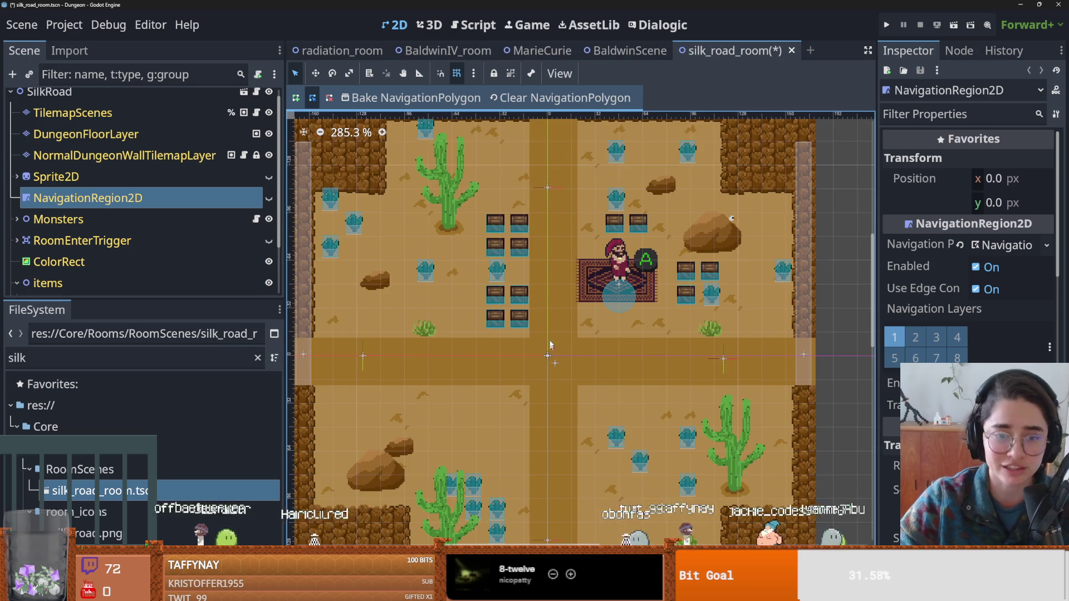
pyautogui.scroll(1, 551, 283)
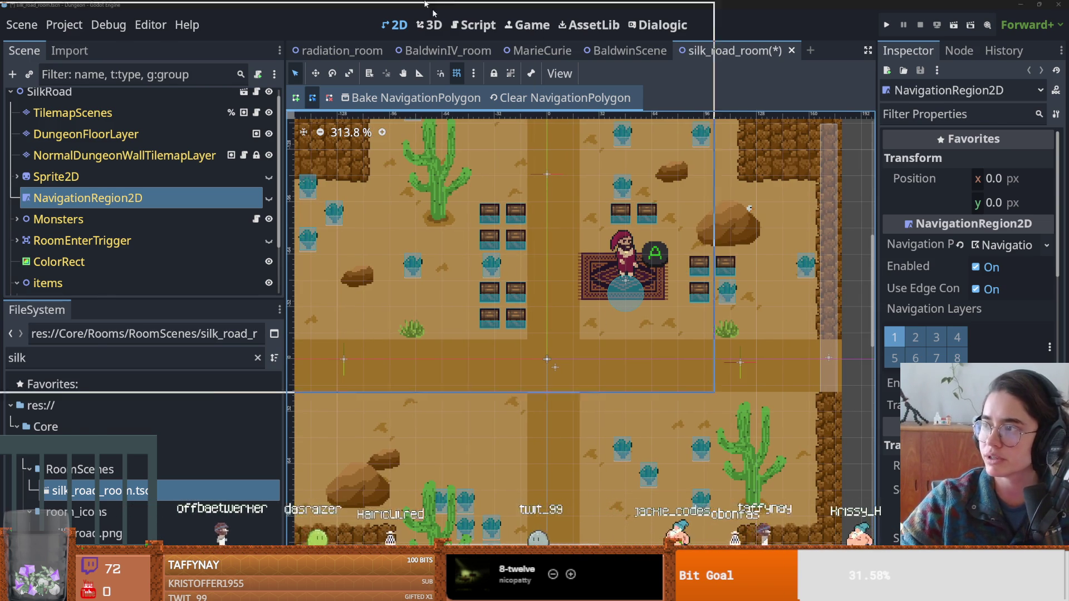
pyautogui.hotkey('alt', 'Tab')
pyautogui.click(121, 357)
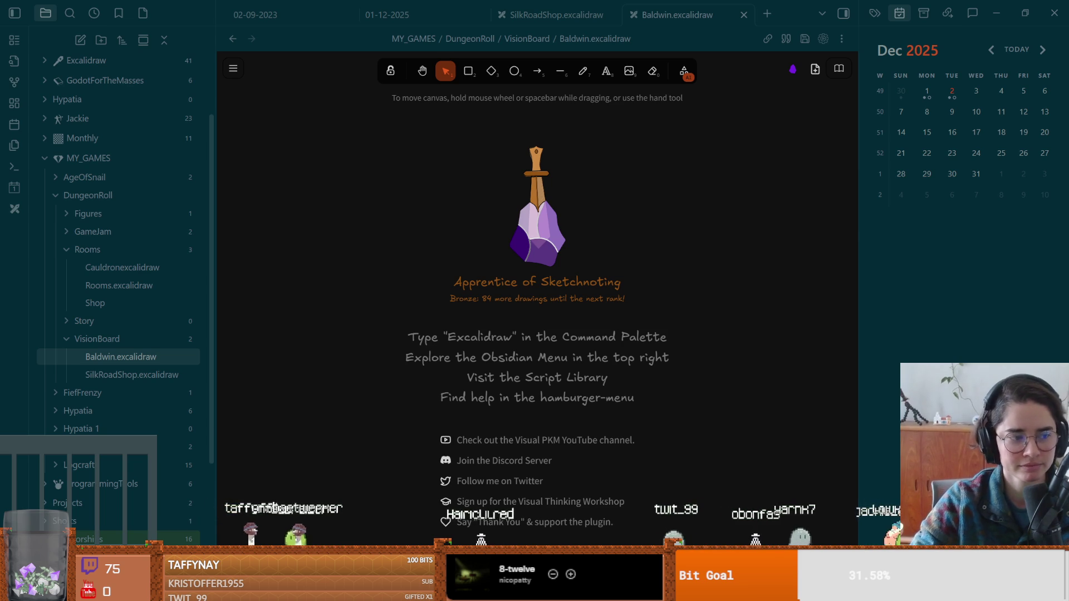
# Switch from Obsidian to the browser's 'baldwin iv' Google search.
pyautogui.hotkey('alt', 'Tab')
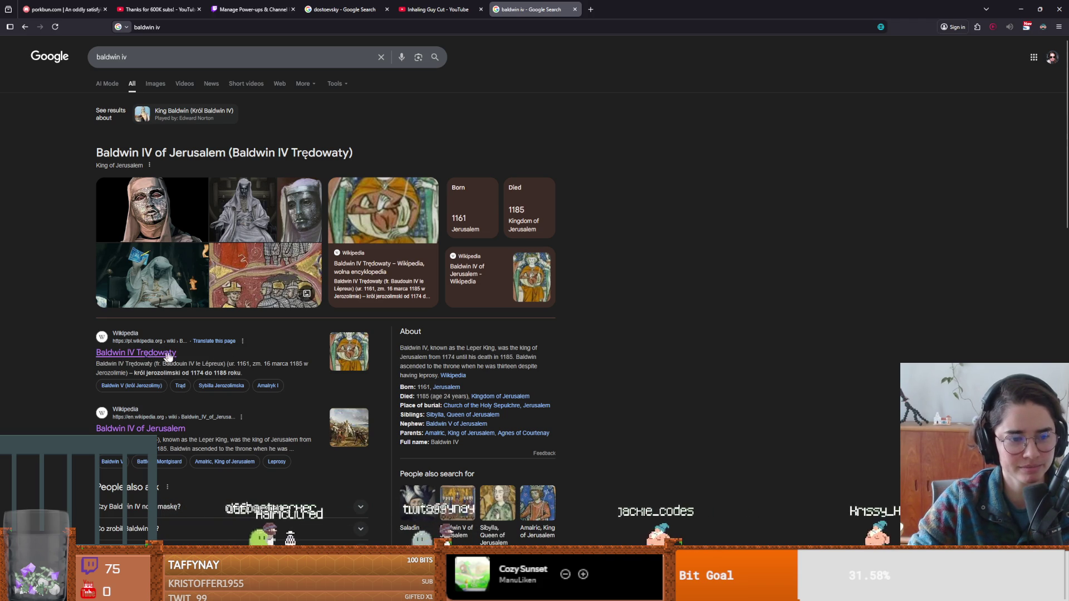
# Scroll the 'baldwin iv' results and open the Baldwin IV of Jerusalem Wikipedia article.
pyautogui.scroll(-1, 285, 343)
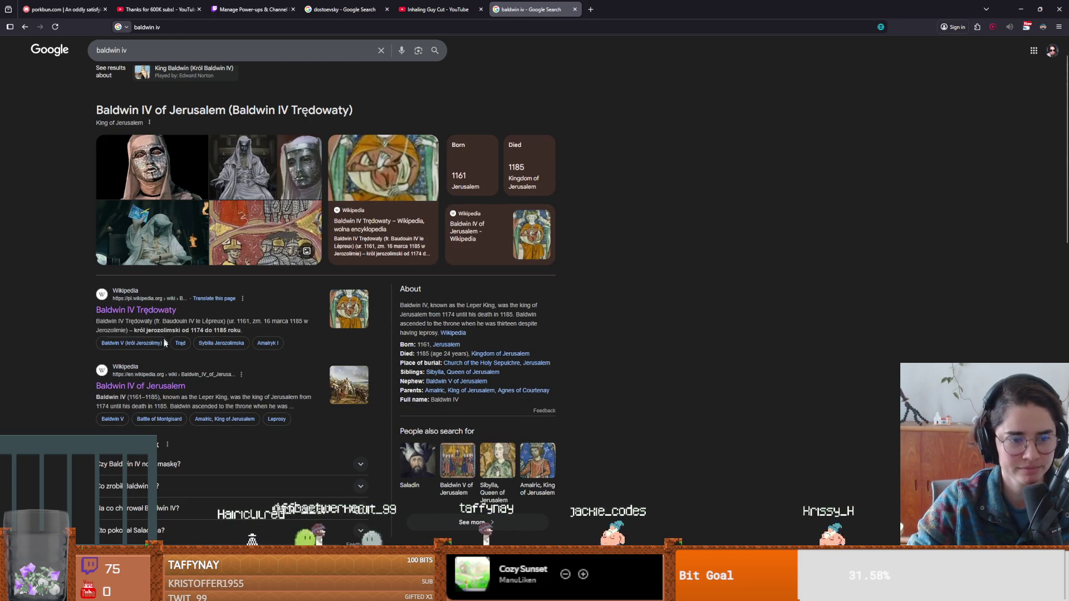
pyautogui.click(175, 386)
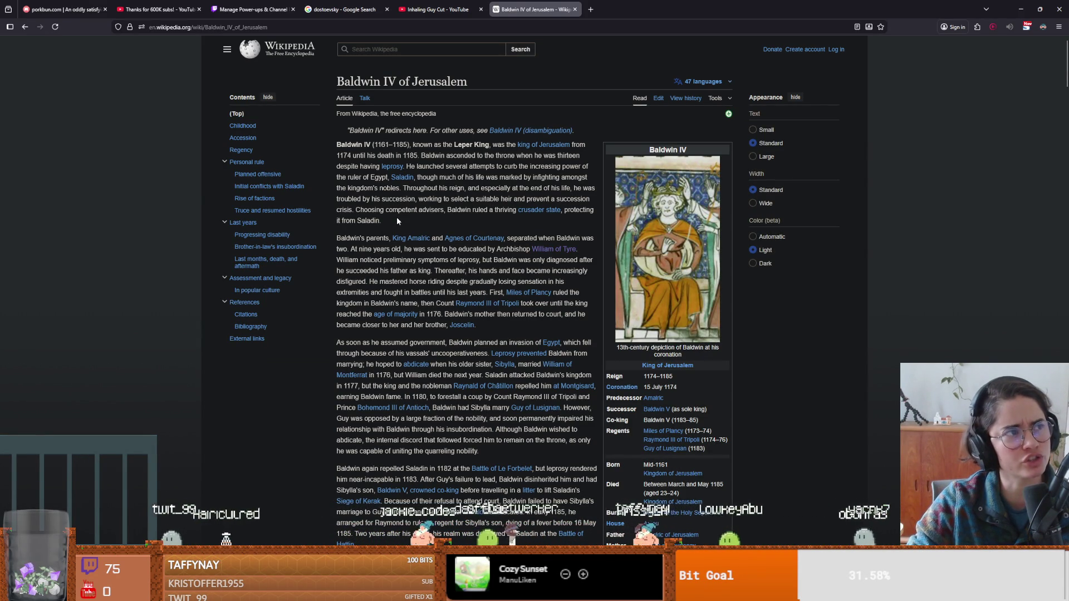
# Highlight and read the passages on his advisers, coming of age, and horse riding.
pyautogui.moveTo(382, 218)
pyautogui.mouseDown()
pyautogui.moveTo(355, 210)
pyautogui.moveTo(381, 221)
pyautogui.mouseUp()
pyautogui.click(358, 209)
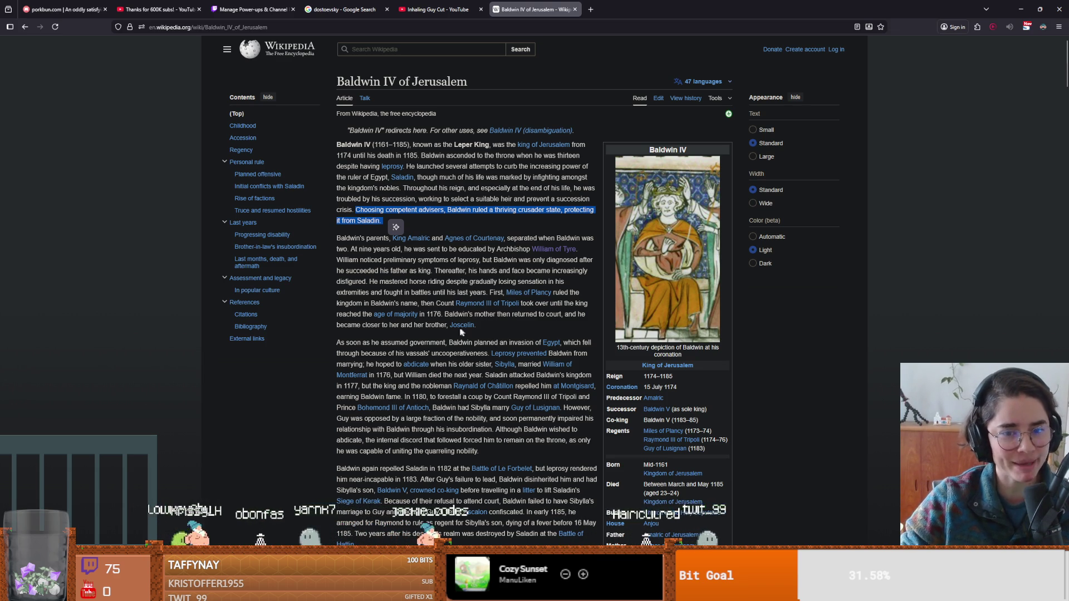
pyautogui.moveTo(508, 336)
pyautogui.mouseDown()
pyautogui.moveTo(427, 316)
pyautogui.moveTo(486, 327)
pyautogui.moveTo(390, 256)
pyautogui.moveTo(337, 245)
pyautogui.mouseUp()
pyautogui.moveTo(495, 332)
pyautogui.click(362, 246)
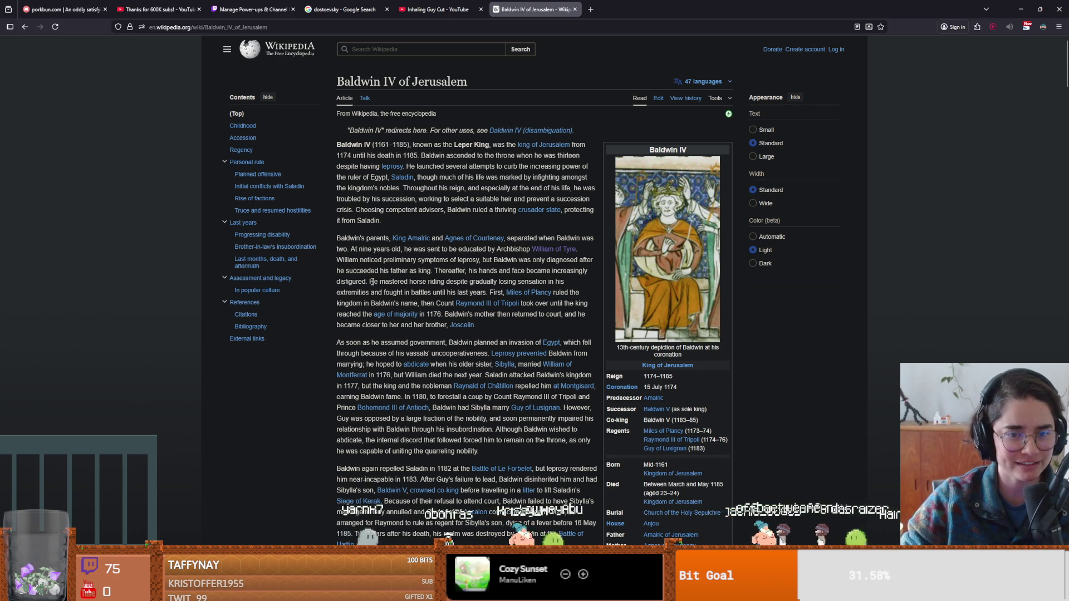
pyautogui.moveTo(372, 283); pyautogui.dragTo(495, 322)
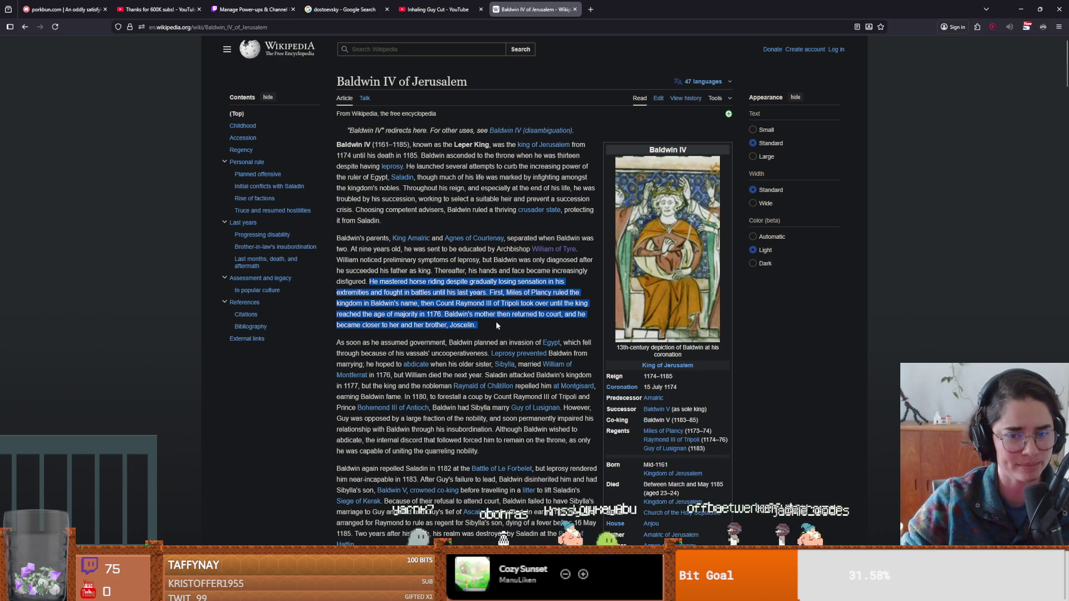
pyautogui.click(490, 320)
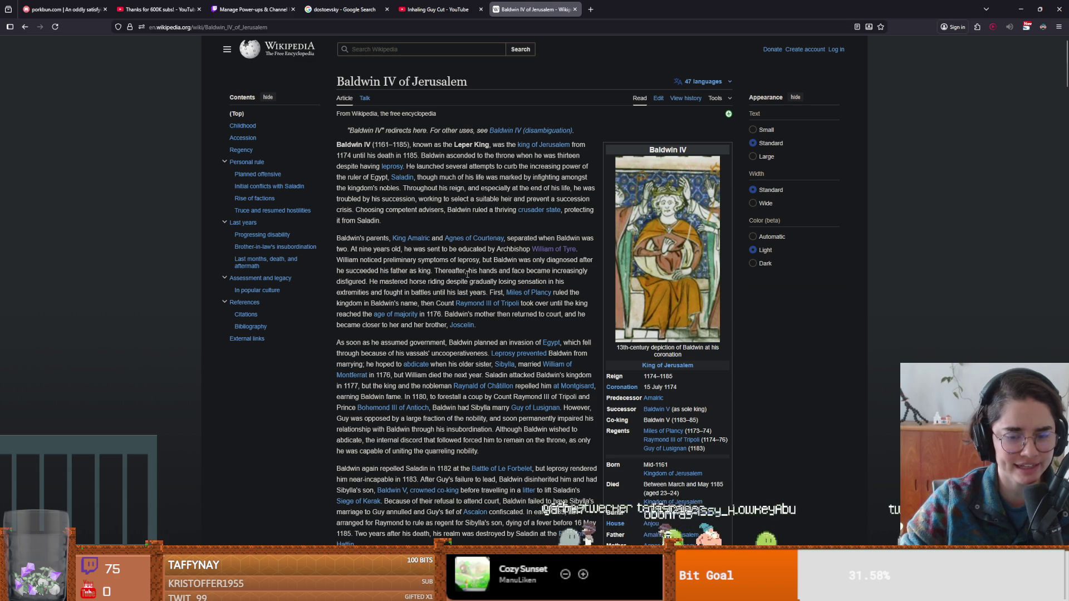
# Highlight the 'At nine years old' passage and his birth and death years, then return to Obsidian.
pyautogui.moveTo(479, 329)
pyautogui.mouseDown()
pyautogui.moveTo(371, 294)
pyautogui.moveTo(348, 250)
pyautogui.mouseUp()
pyautogui.click(357, 256)
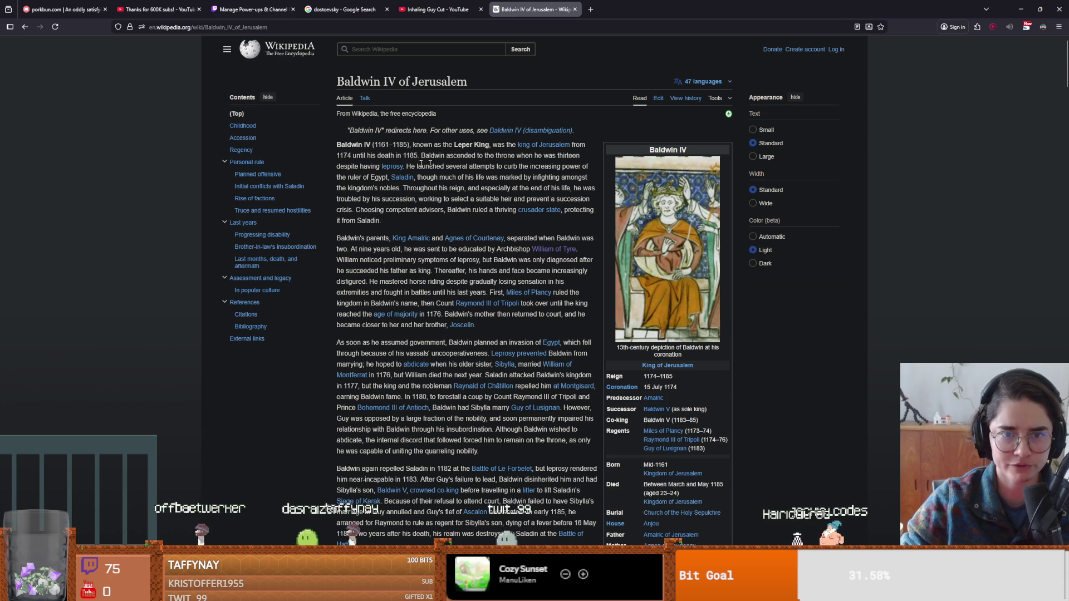
pyautogui.moveTo(391, 172)
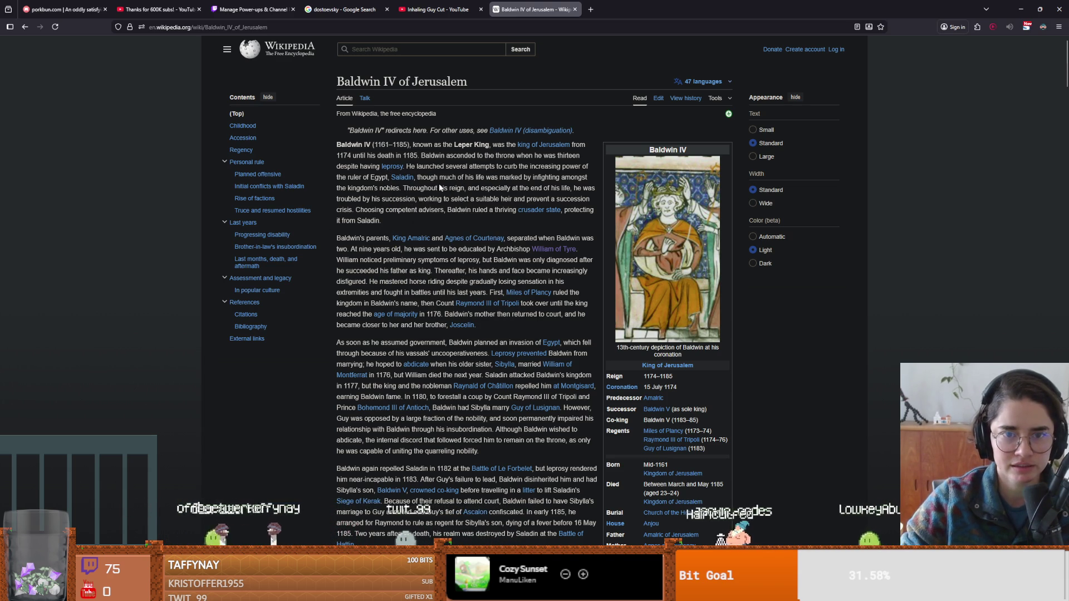
pyautogui.moveTo(409, 146); pyautogui.dragTo(379, 146)
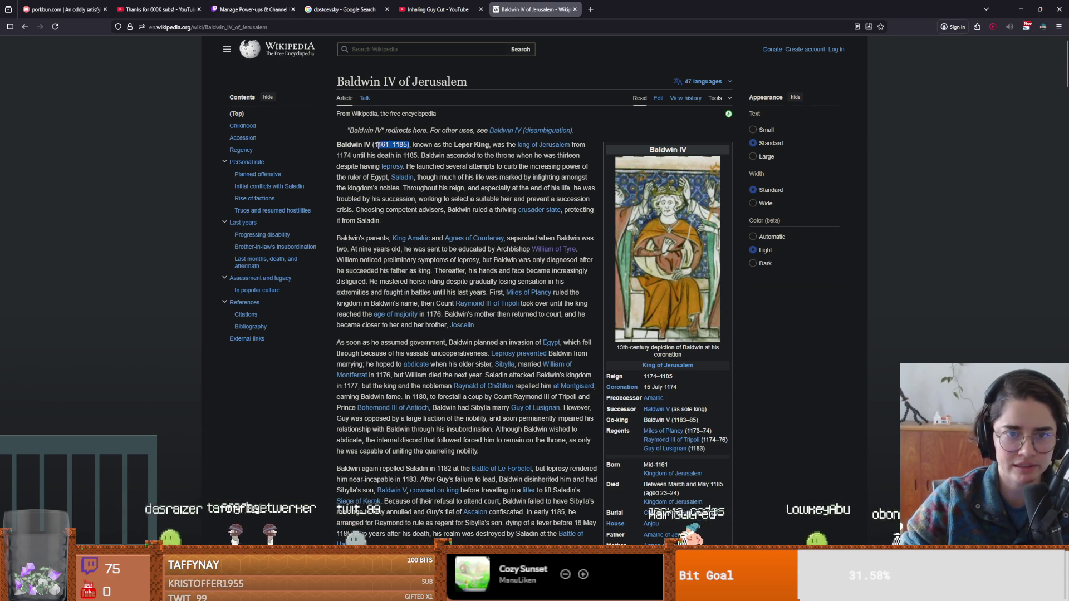
pyautogui.hotkey('alt', 'Tab')
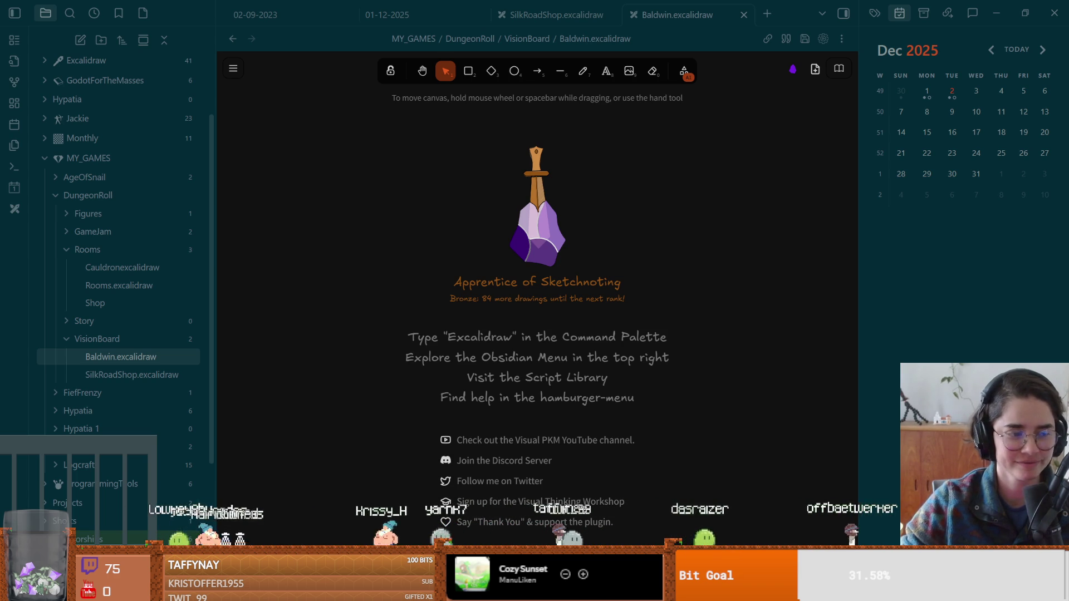
# Preview the Medieval Jerusalem map in the jerusalem 1100s image results, then go back to Obsidian.
pyautogui.hotkey('alt', 'Tab')
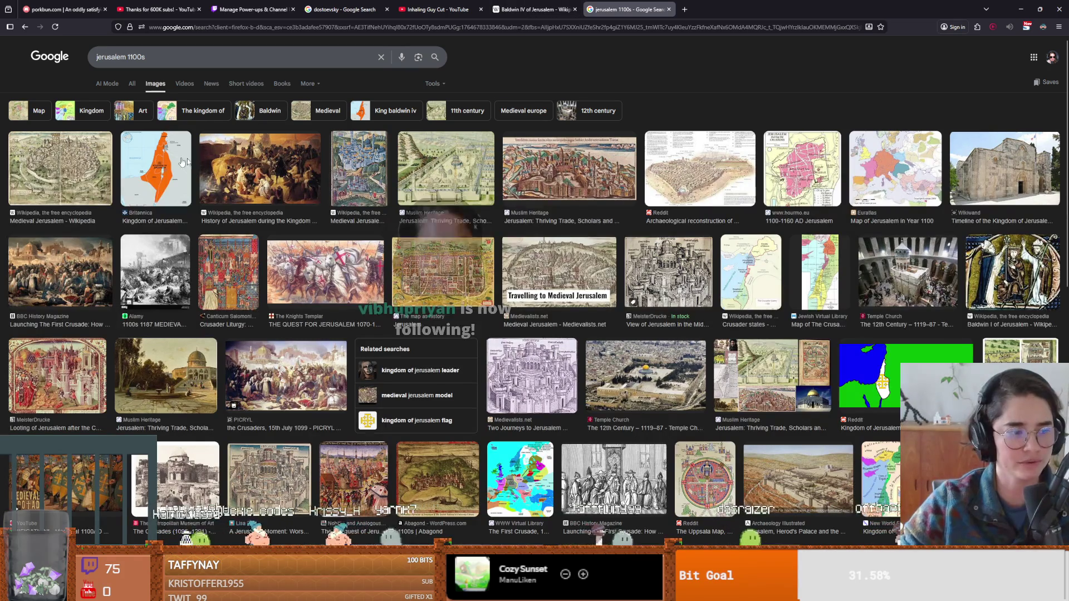
pyautogui.click(69, 174)
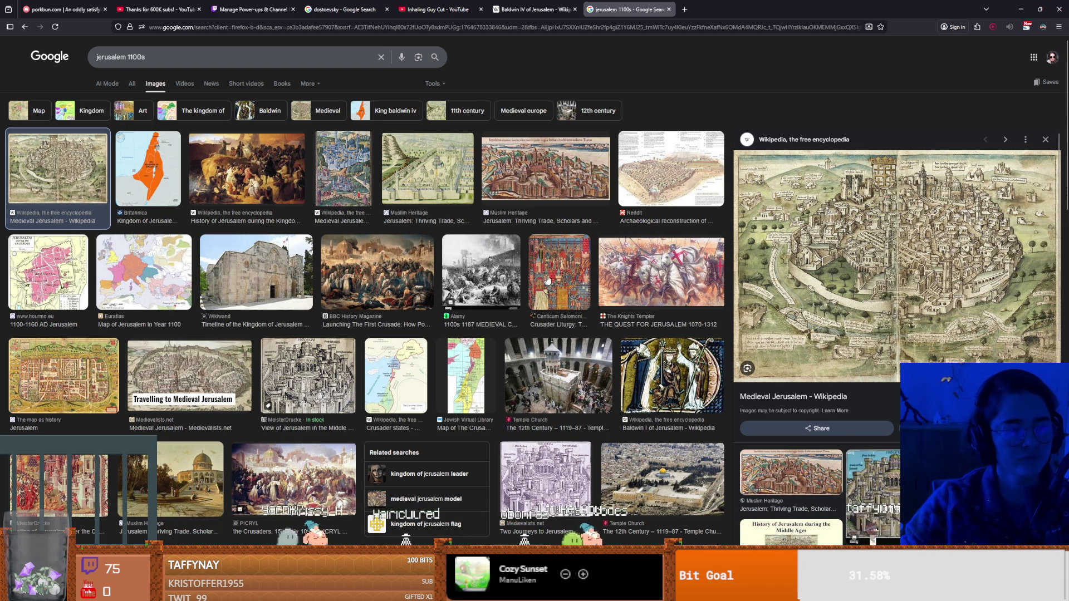
pyautogui.scroll(-3, 282, 386)
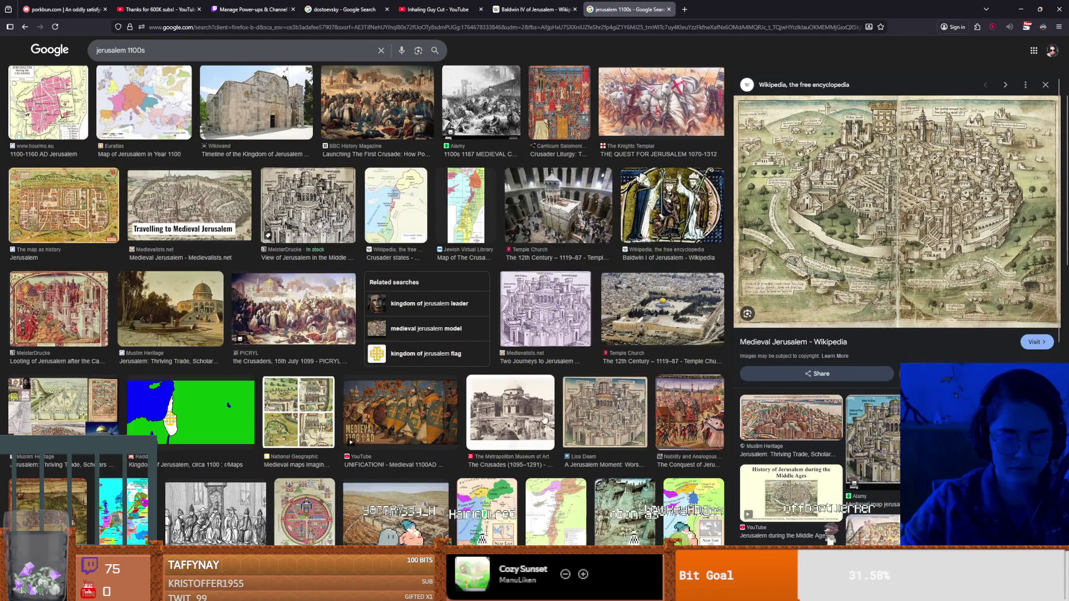
pyautogui.scroll(-2, 499, 412)
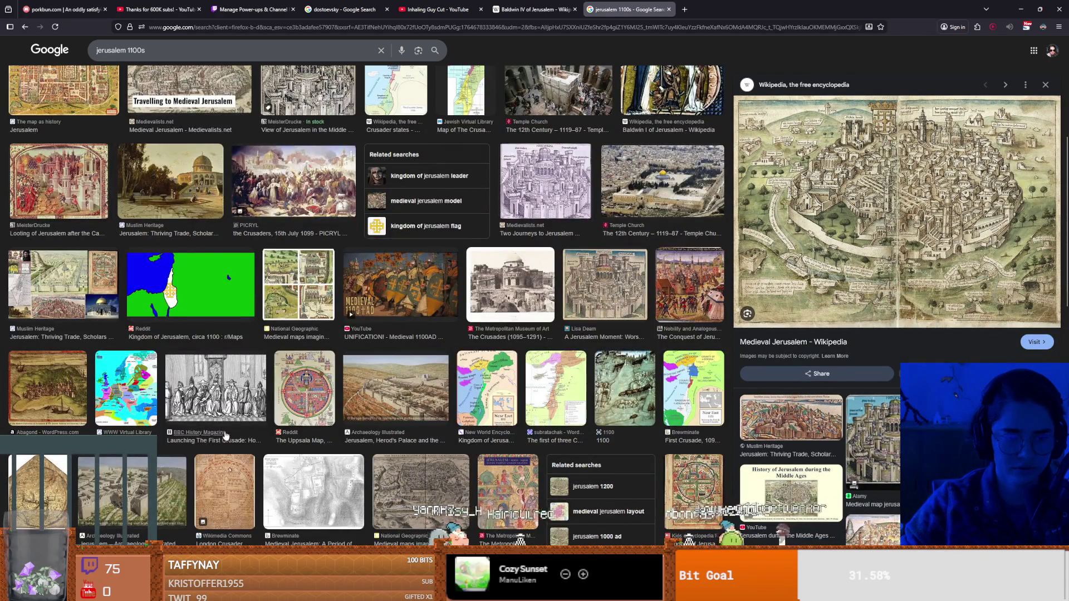
pyautogui.scroll(-3, 225, 437)
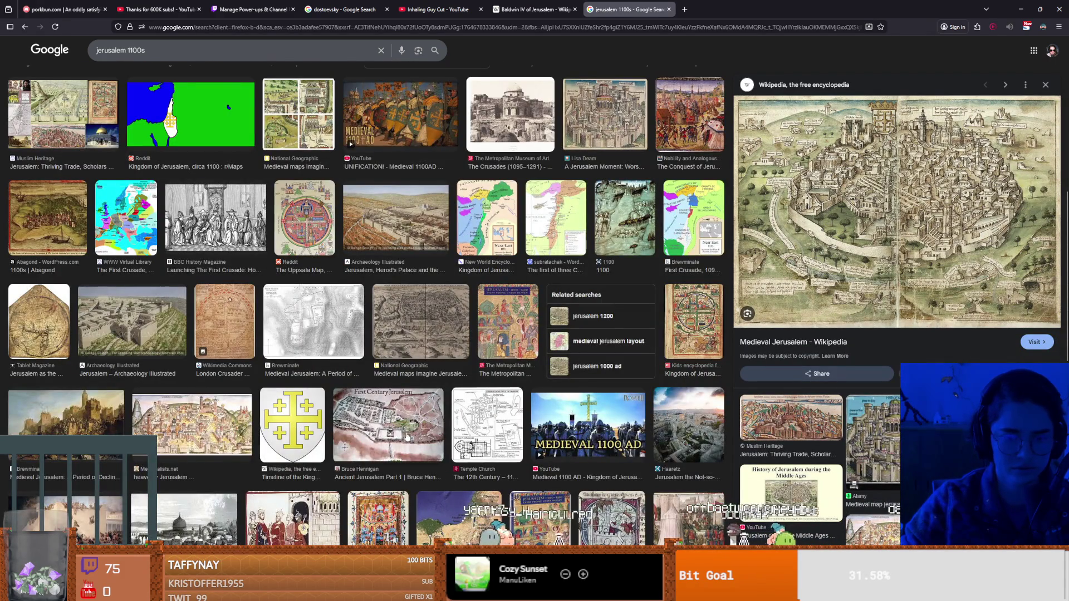
pyautogui.scroll(-1, 396, 435)
pyautogui.hotkey('alt', 'Tab')
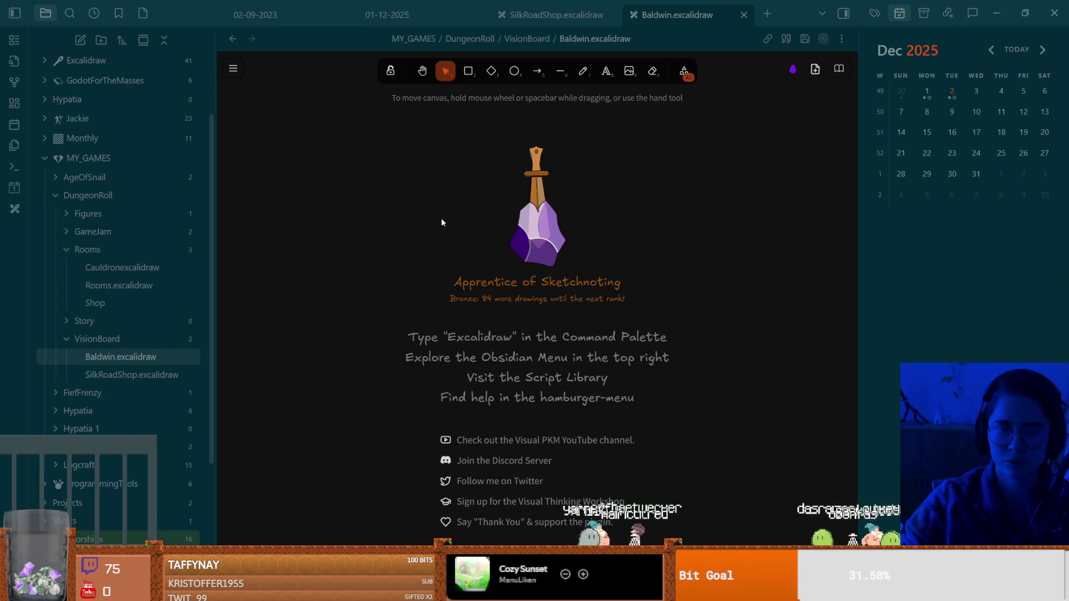
# Add the old Jerusalem map, knights-at-the-gate, illuminated city manuscript, and Crusades street scene to the board.
pyautogui.hotkey('ctrl', 'v')
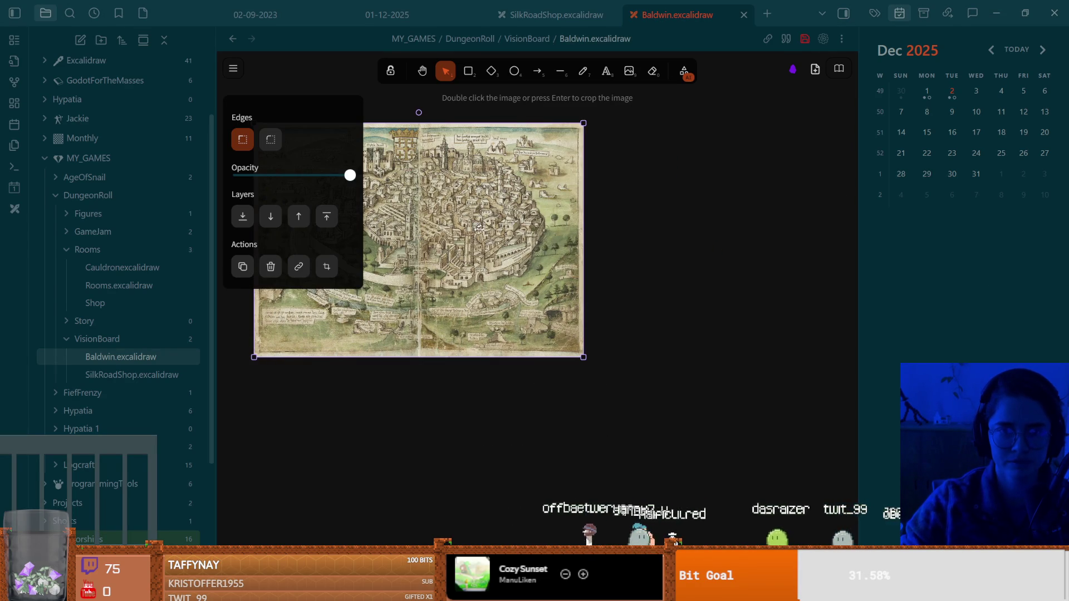
pyautogui.click(710, 222)
pyautogui.hotkey('ctrl', 'v')
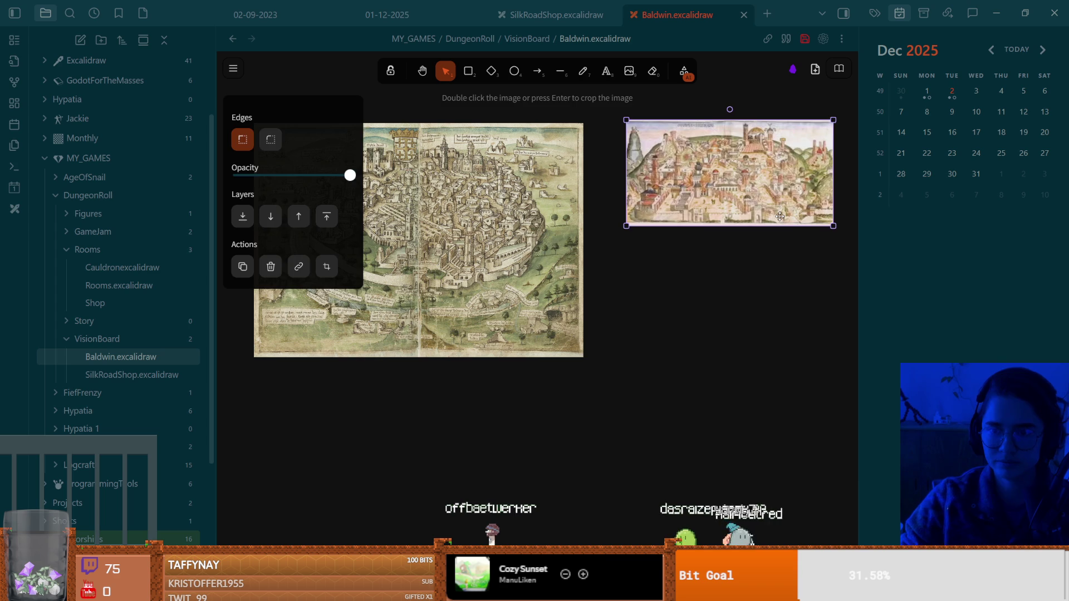
pyautogui.press('Delete')
pyautogui.moveTo(917, 308)
pyautogui.mouseDown()
pyautogui.moveTo(768, 236)
pyautogui.moveTo(711, 180)
pyautogui.mouseUp()
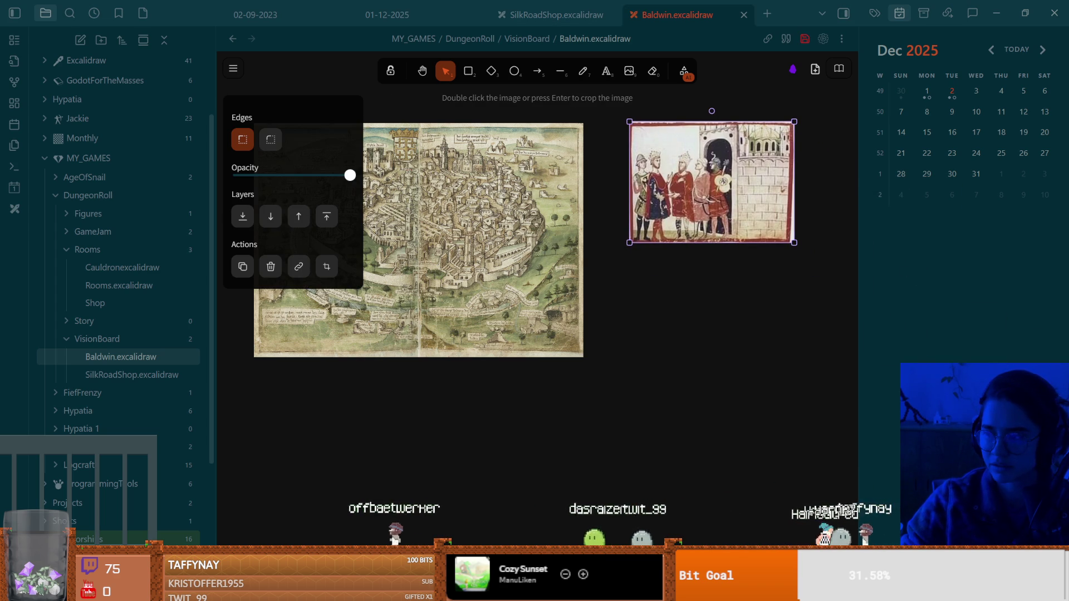
pyautogui.moveTo(913, 334)
pyautogui.mouseDown()
pyautogui.moveTo(835, 386)
pyautogui.moveTo(650, 353)
pyautogui.moveTo(667, 350)
pyautogui.mouseUp()
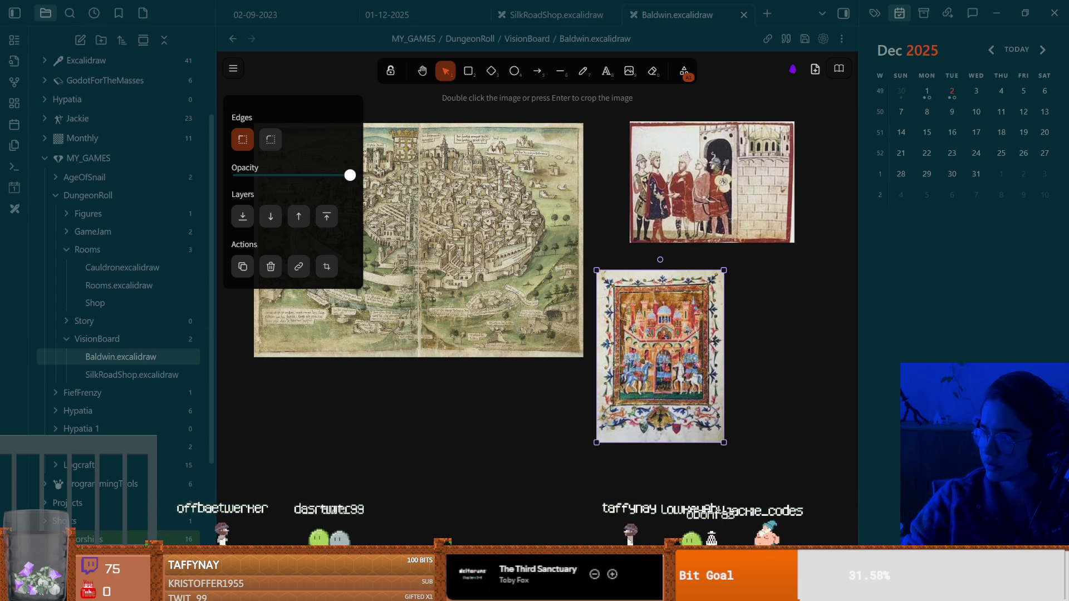
pyautogui.moveTo(474, 447)
pyautogui.mouseDown()
pyautogui.moveTo(491, 456)
pyautogui.moveTo(382, 448)
pyautogui.mouseUp()
pyautogui.scroll(-2, 486, 370)
pyautogui.scroll(-2, 535, 356)
pyautogui.scroll(2, 535, 363)
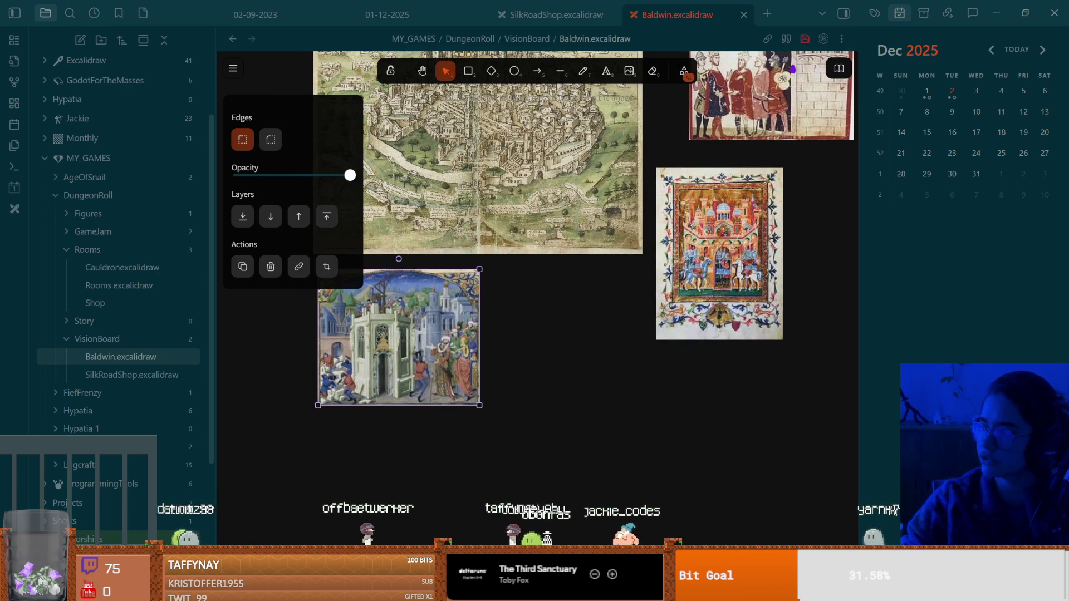
# Paste the illuminated castle manuscript onto the board and position it lower right.
pyautogui.hotkey('alt', 'Tab')
pyautogui.scroll(-2, 891, 341)
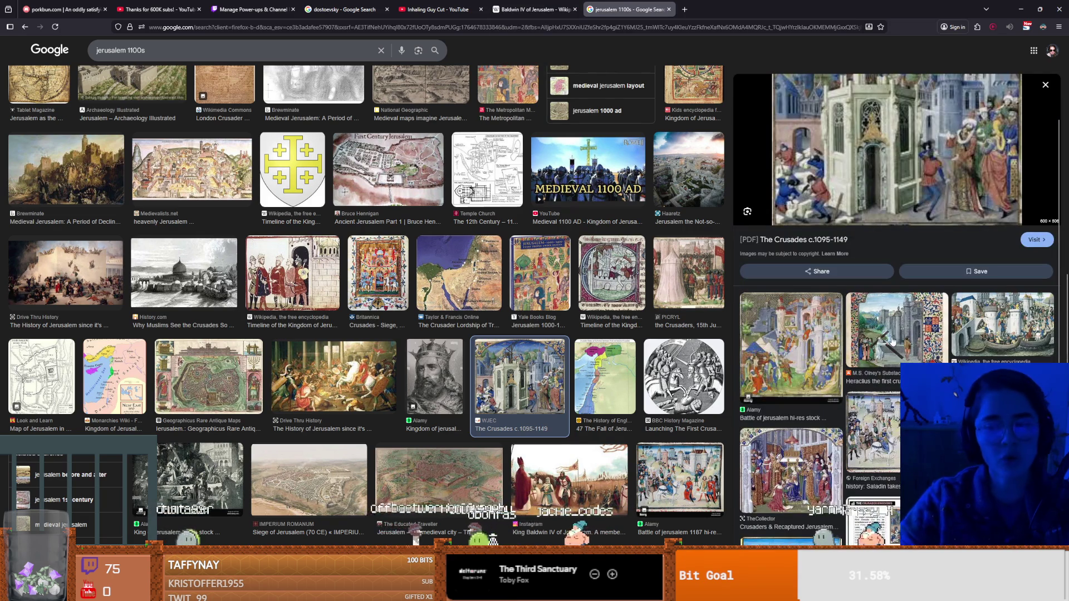
pyautogui.click(891, 340)
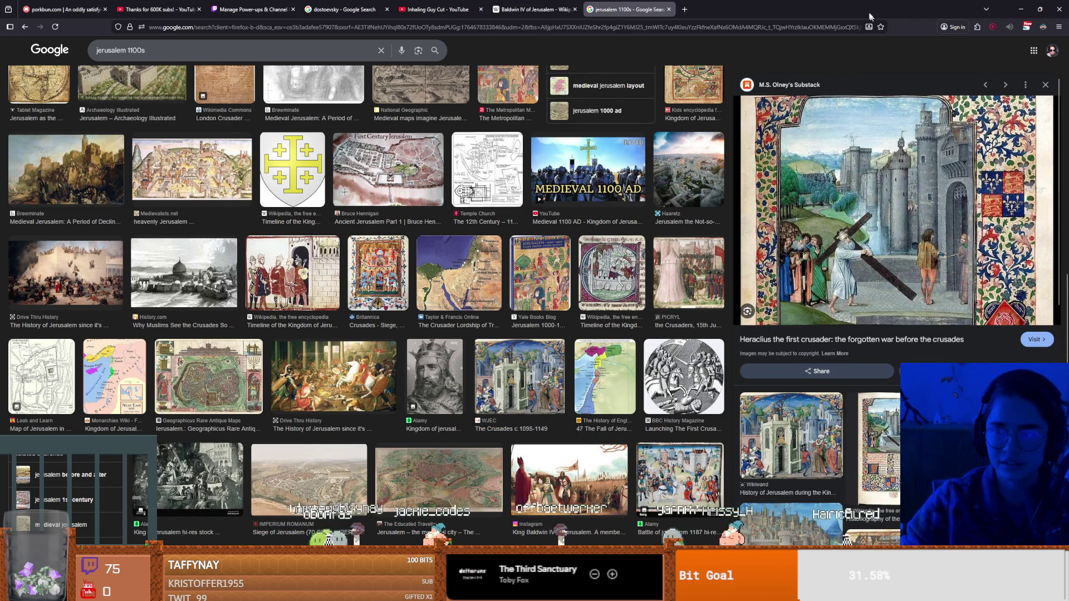
pyautogui.hotkey('alt', 'Tab')
pyautogui.hotkey('ctrl', 'v')
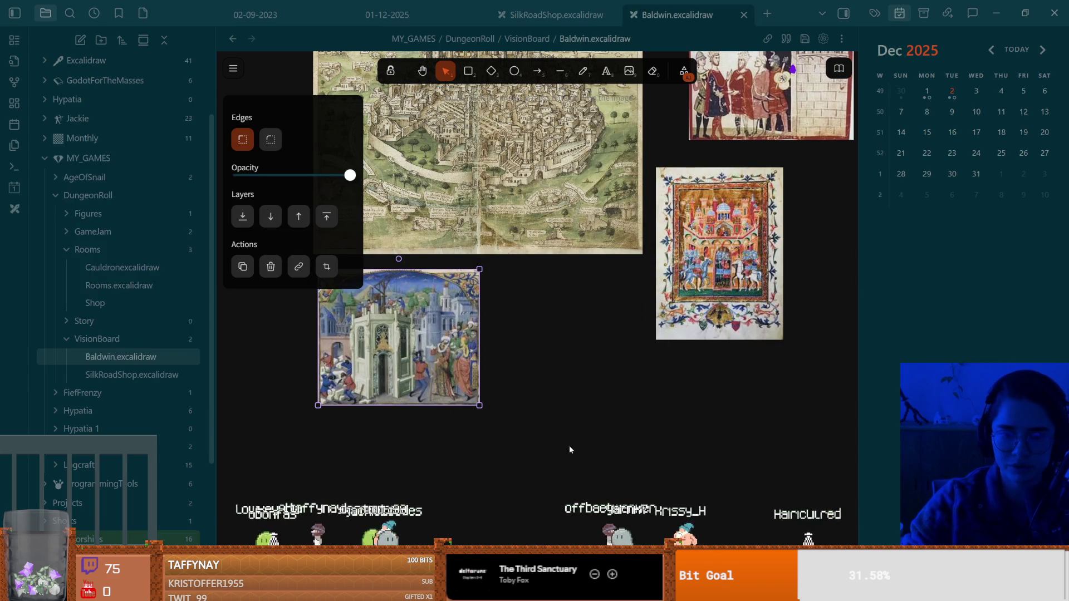
pyautogui.moveTo(605, 450); pyautogui.dragTo(685, 480)
pyautogui.scroll(-3, 668, 390)
pyautogui.moveTo(648, 339); pyautogui.dragTo(667, 344)
# Place the grey interior engraving beside the illuminated manuscript, then return to the image results.
pyautogui.hscroll(-2, 667, 344)
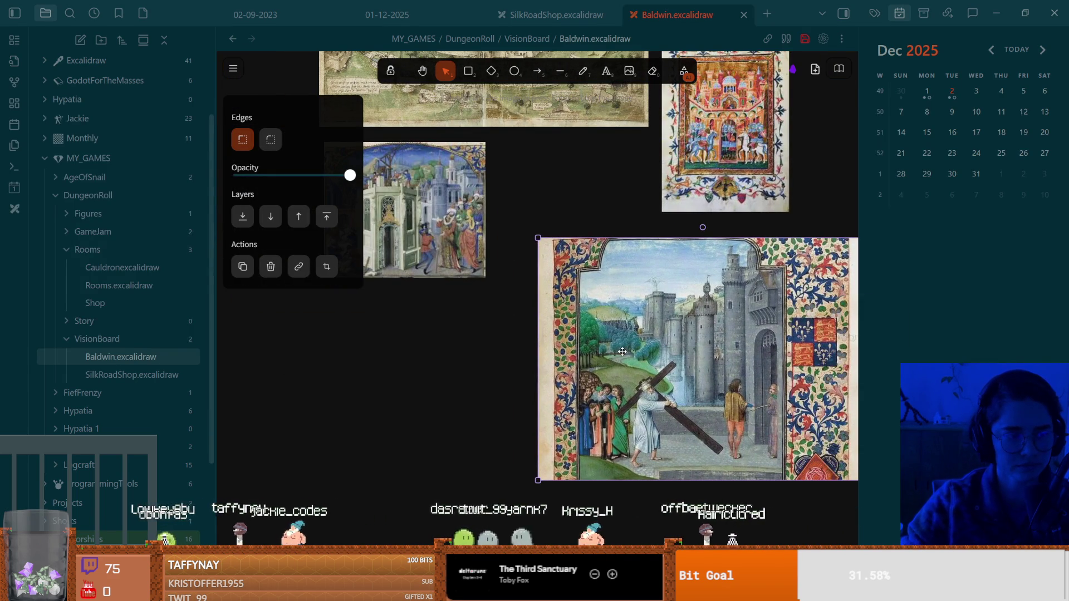
pyautogui.hscroll(3, 622, 351)
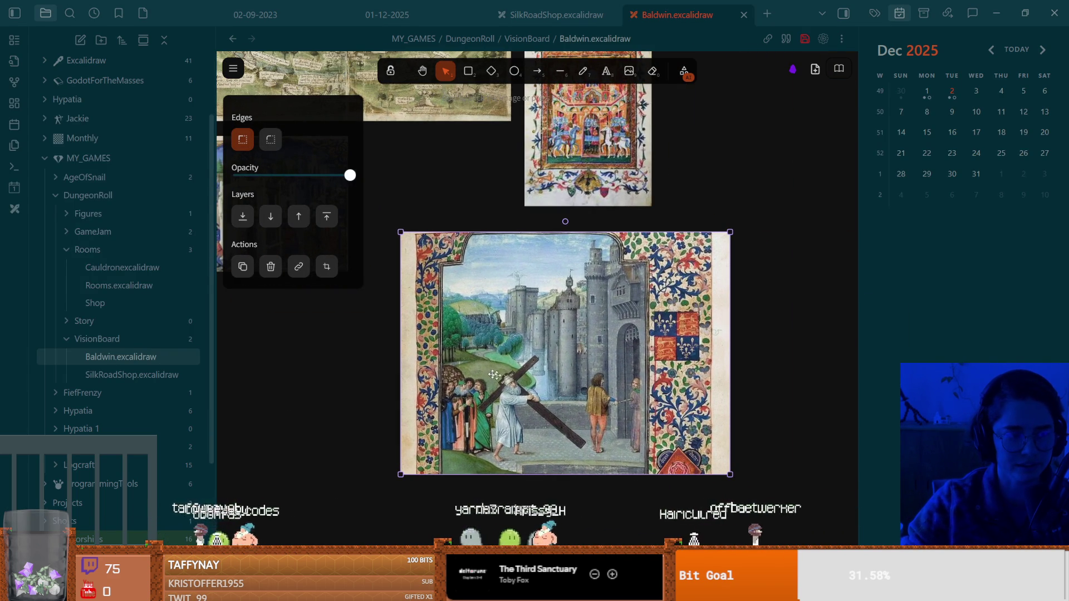
pyautogui.hscroll(2, 588, 358)
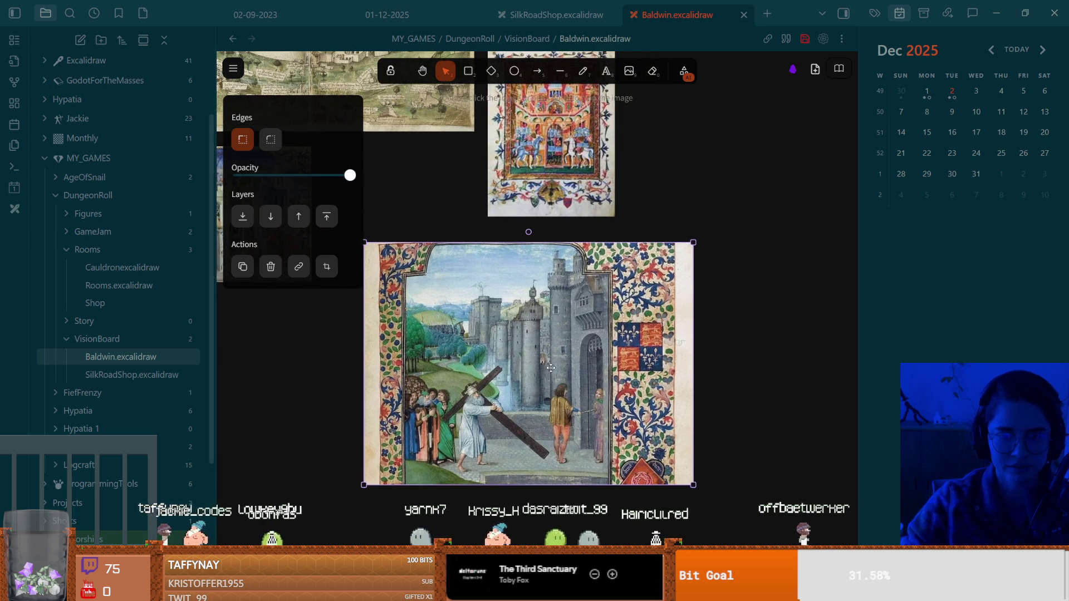
pyautogui.scroll(1, 551, 362)
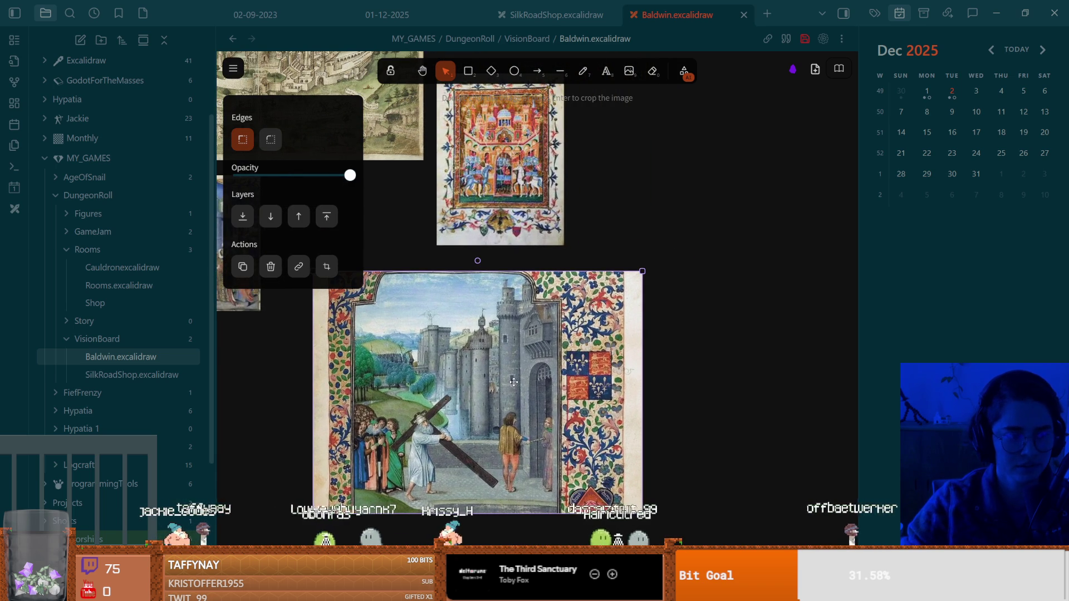
pyautogui.hscroll(1, 517, 379)
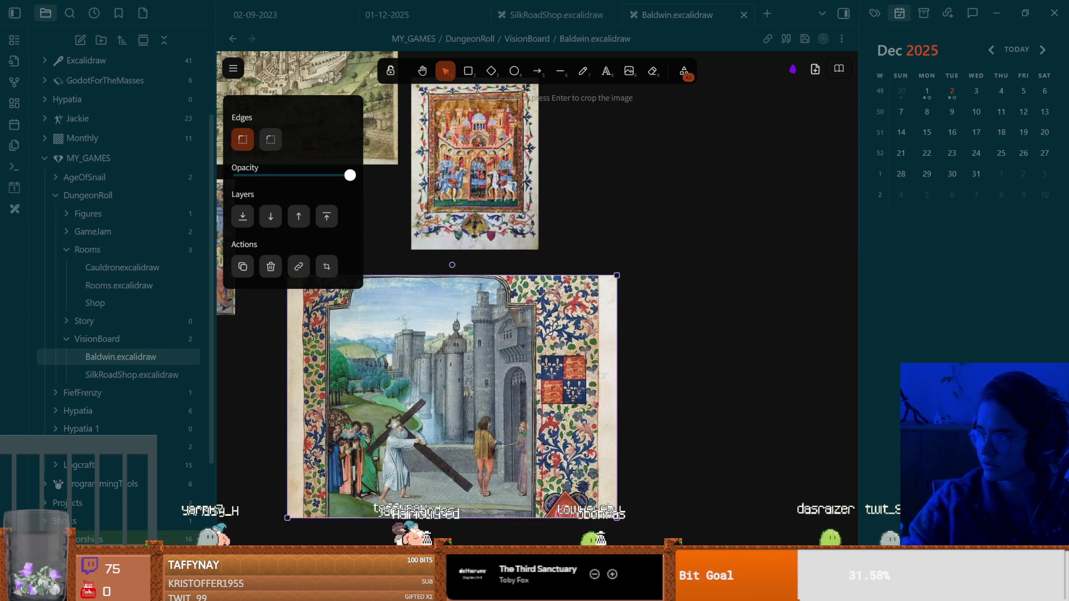
pyautogui.moveTo(667, 269)
pyautogui.mouseDown()
pyautogui.moveTo(723, 357)
pyautogui.moveTo(765, 249)
pyautogui.mouseUp()
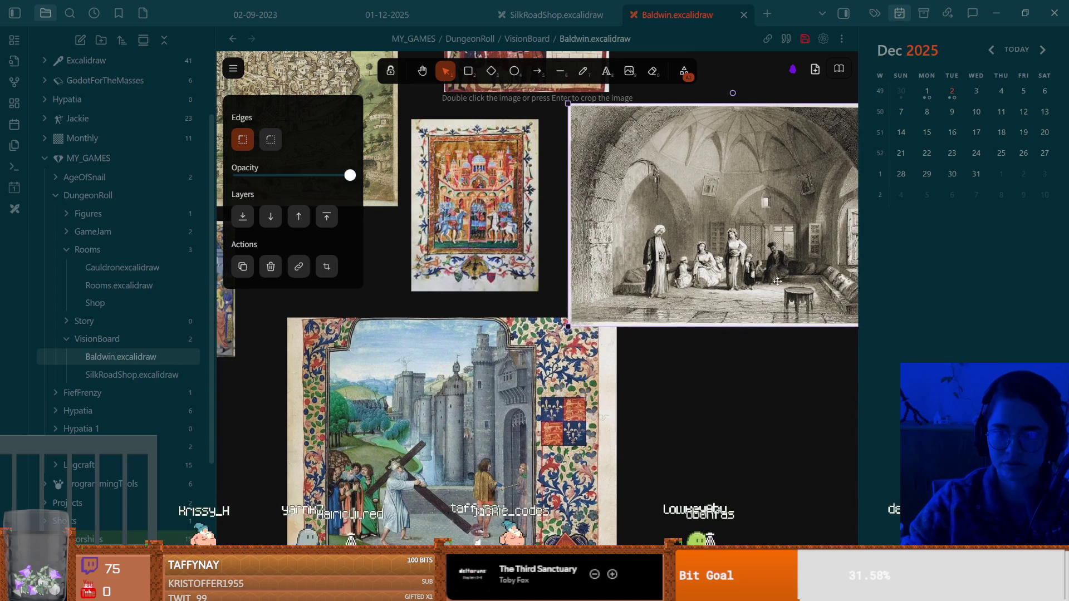
pyautogui.hotkey('alt', 'Tab')
pyautogui.scroll(10, 292, 153)
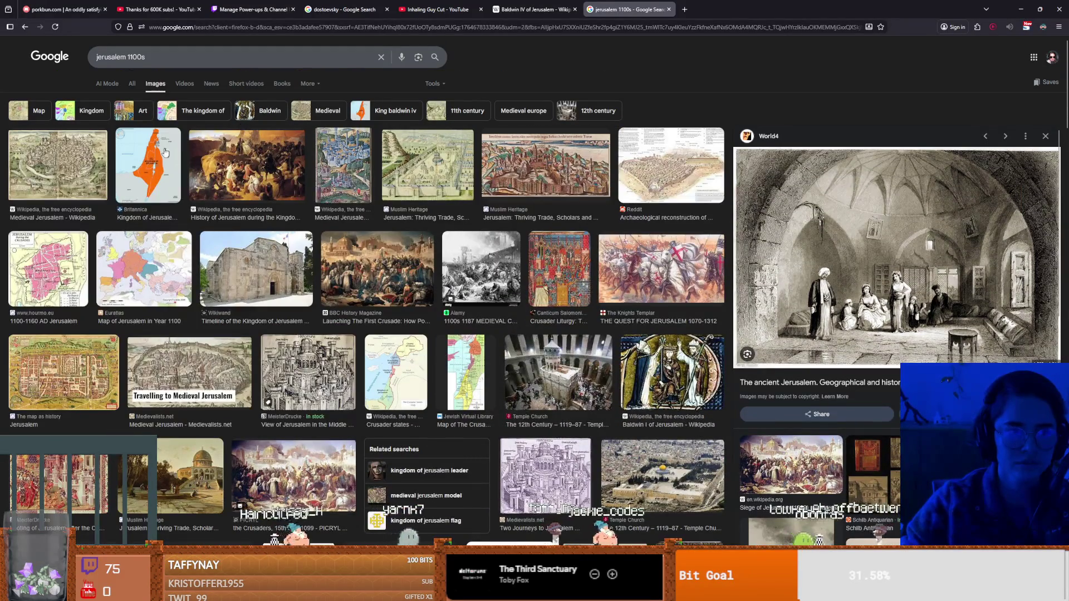
# Change the image search to 'jerusalem castle 1100', then to 'jerusalem castle crusades'.
pyautogui.click(219, 54)
pyautogui.doubleClick(129, 56)
pyautogui.write('castle 110')
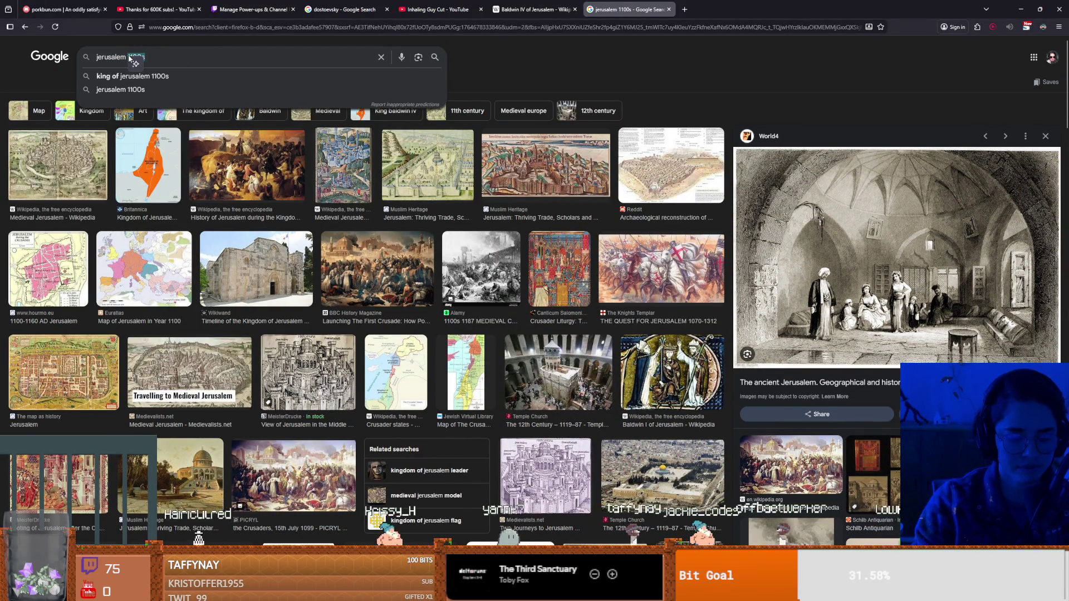
pyautogui.write('0')
pyautogui.press('Return')
pyautogui.doubleClick(155, 57)
pyautogui.write('crusade')
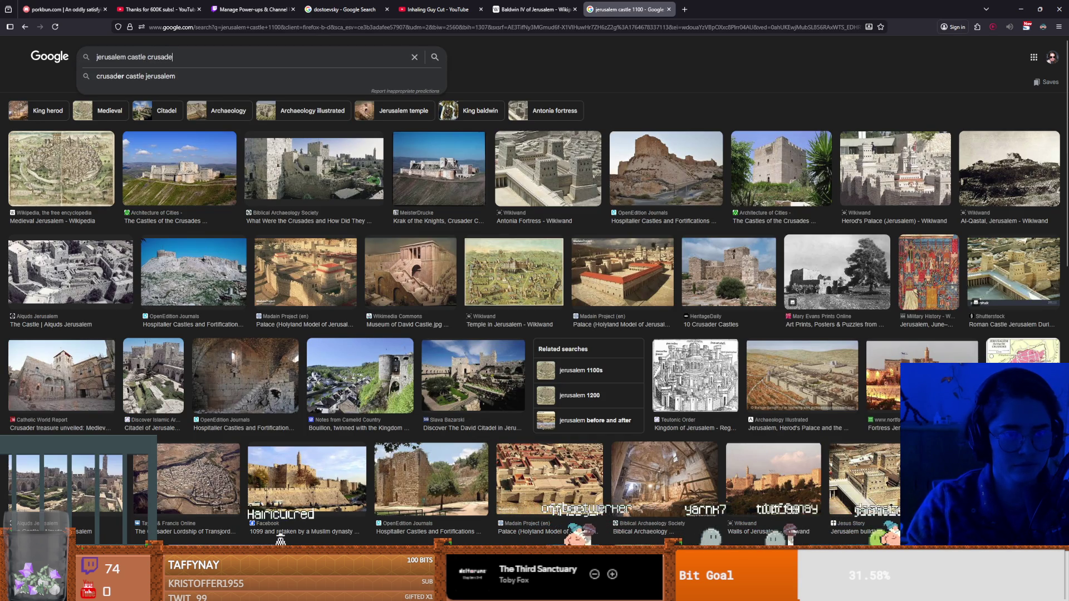
pyautogui.write('s')
pyautogui.press('Return')
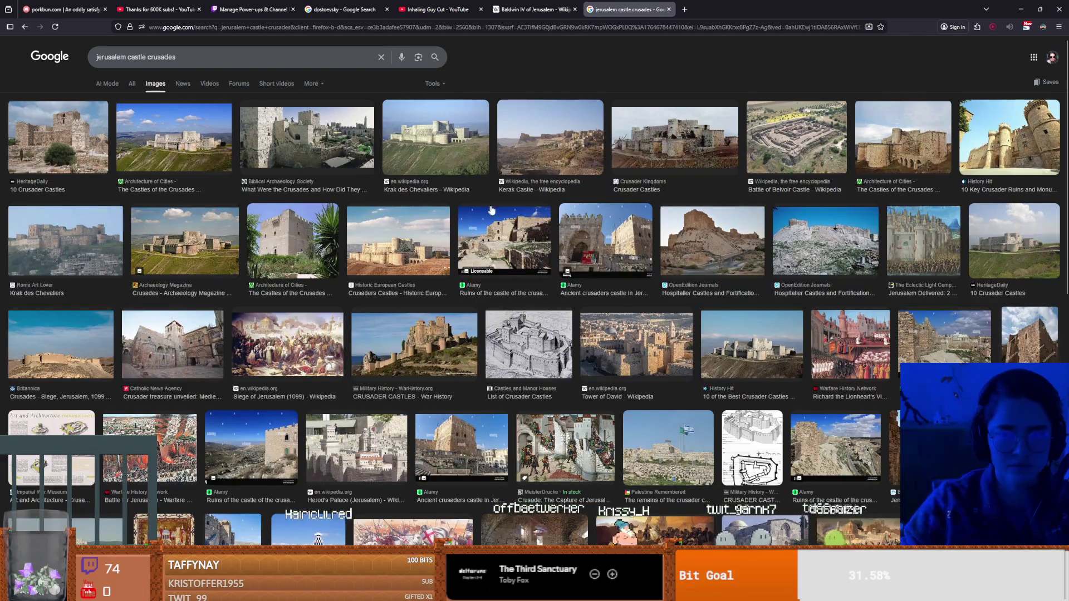
# Scroll the crusades results and preview TheCollector's crusader painting at larger size.
pyautogui.scroll(-3, 403, 216)
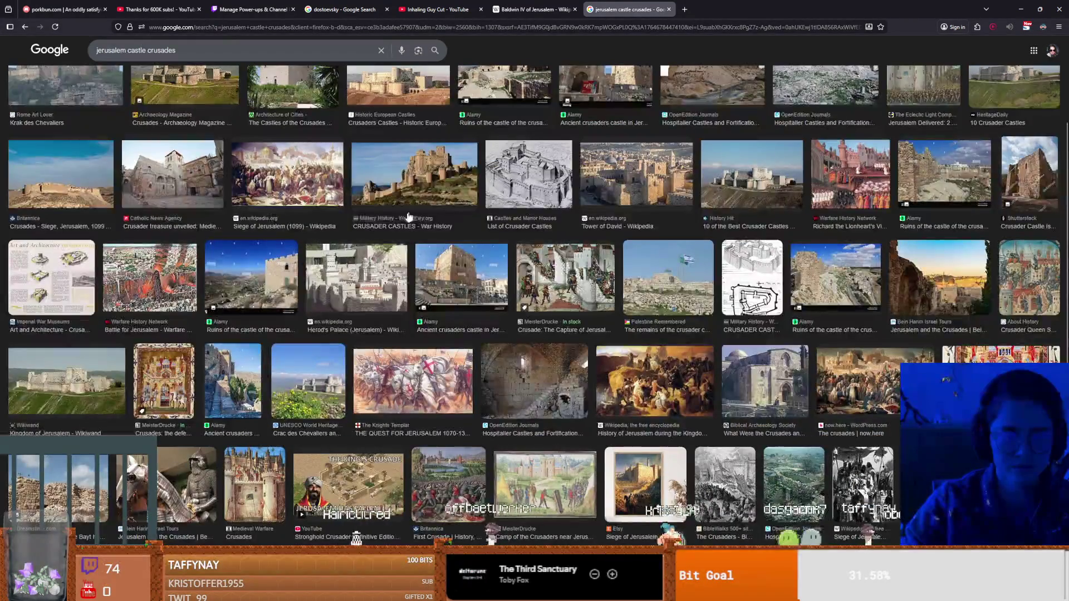
pyautogui.scroll(-2, 388, 252)
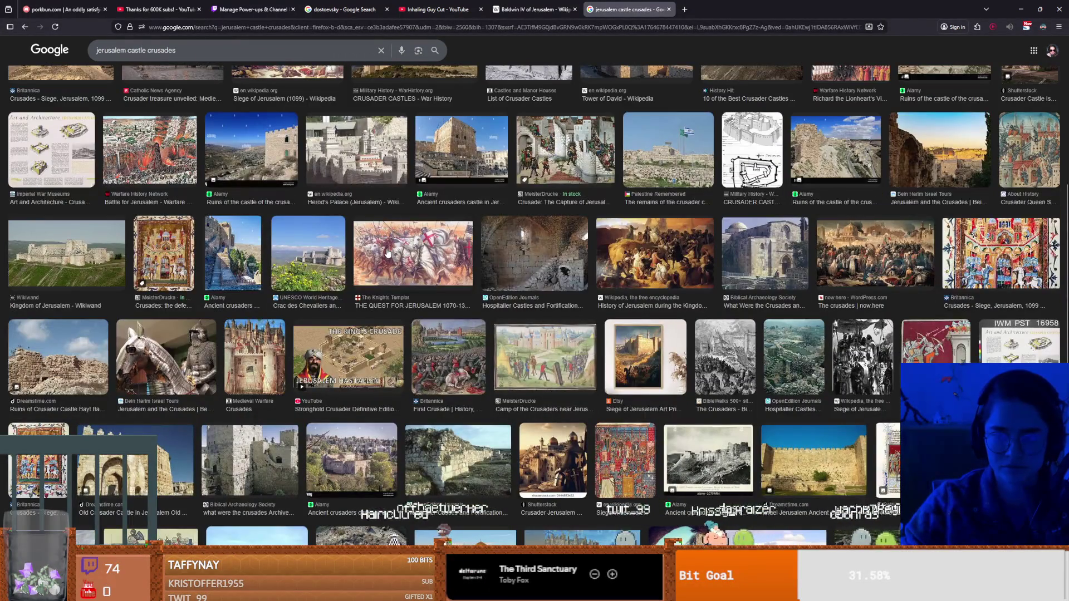
pyautogui.scroll(-1, 388, 253)
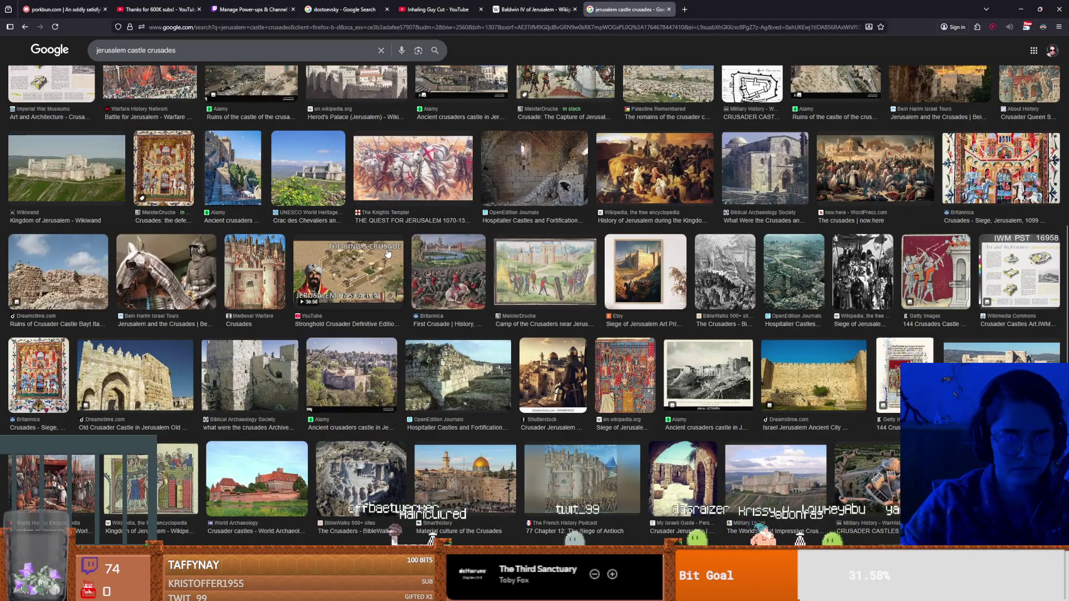
pyautogui.scroll(-1, 388, 253)
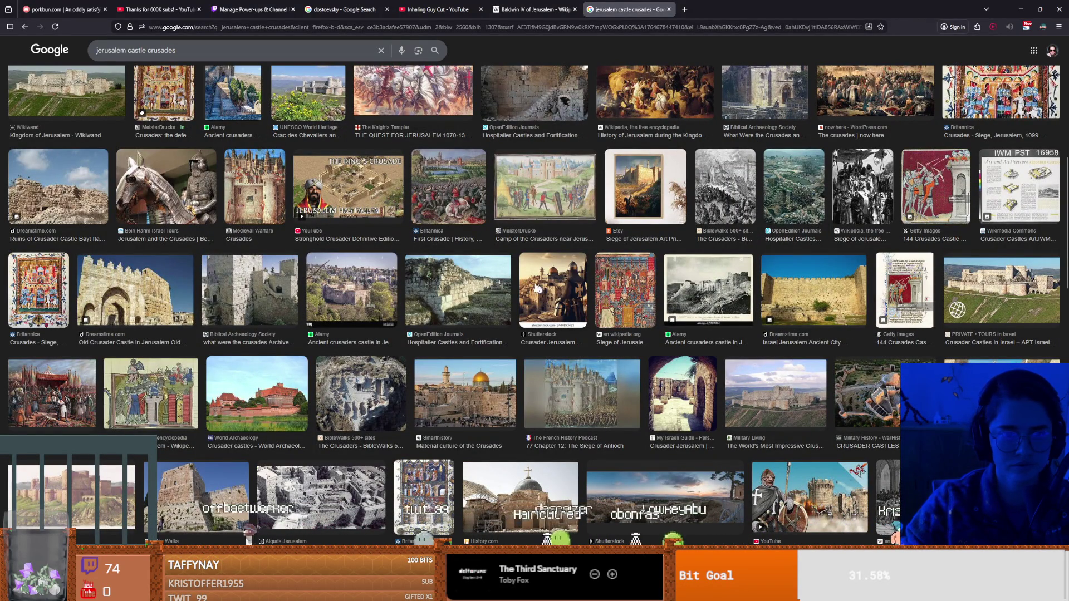
pyautogui.scroll(-2, 526, 285)
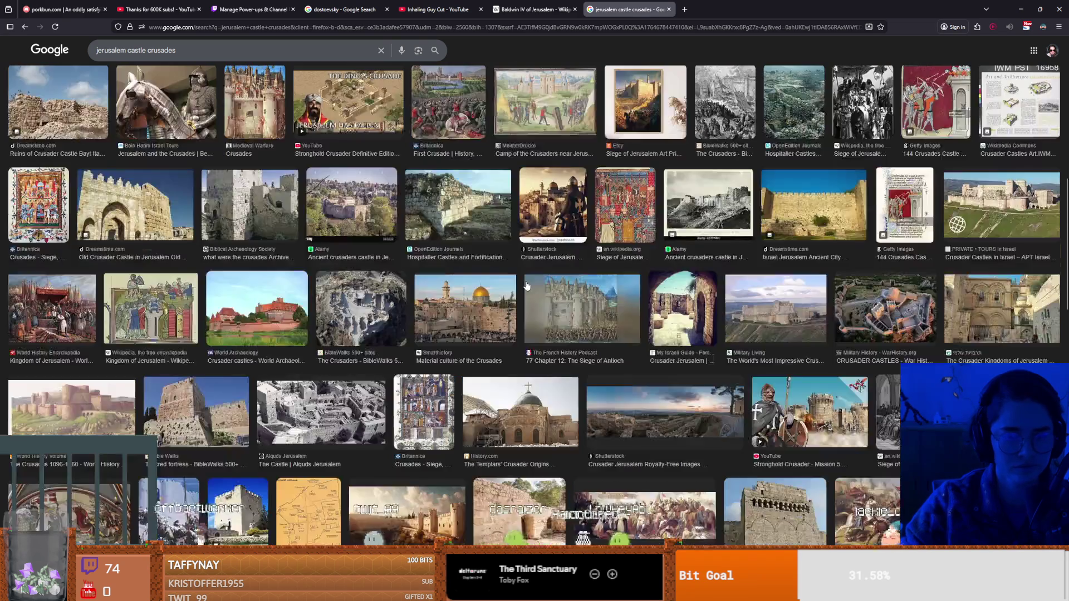
pyautogui.scroll(-2, 527, 286)
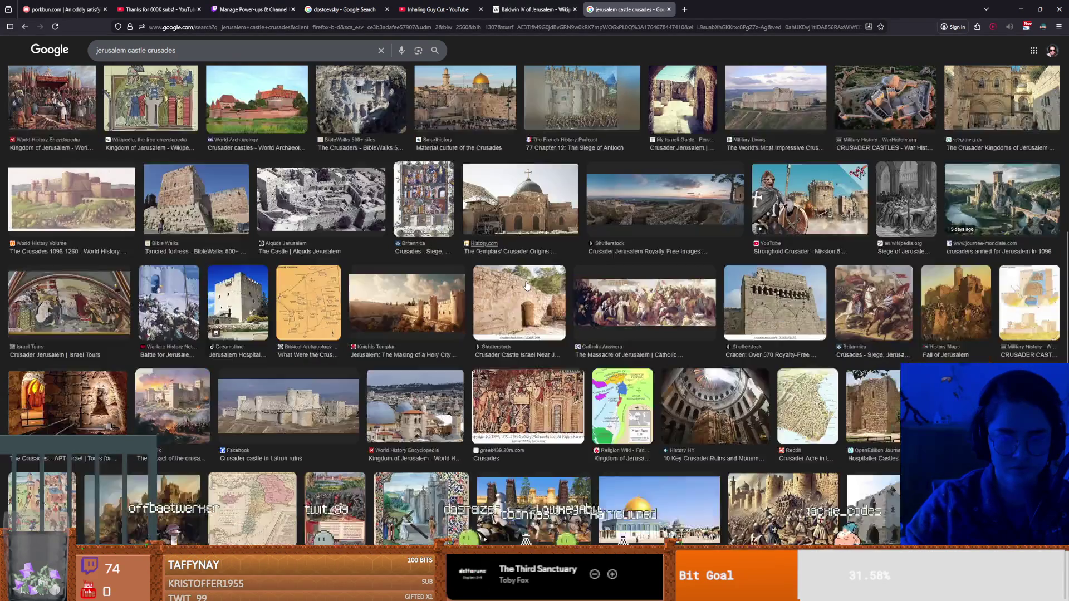
pyautogui.scroll(-1, 527, 285)
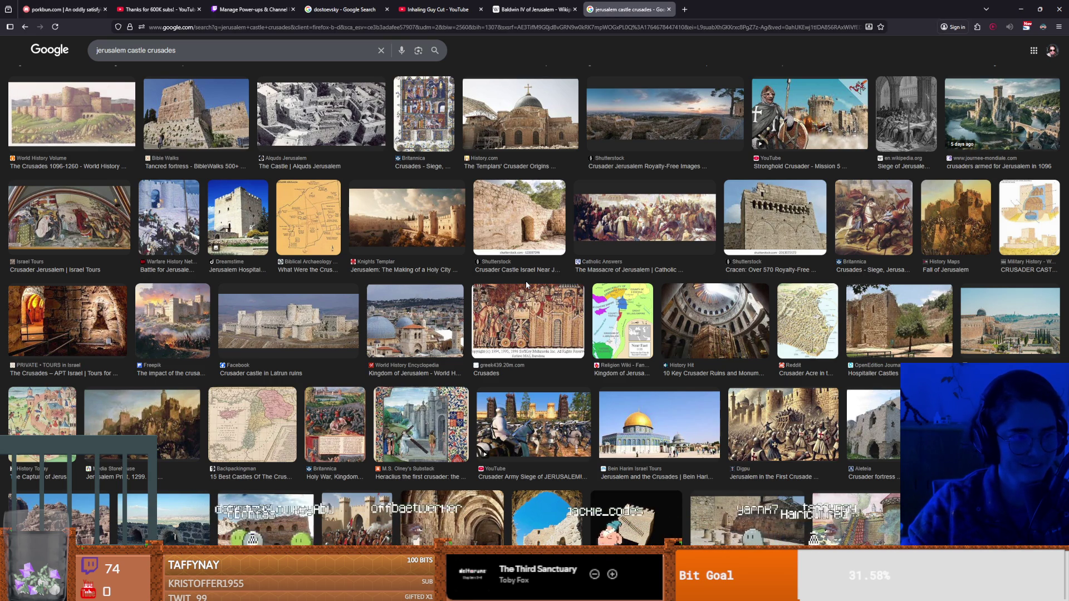
pyautogui.scroll(-2, 484, 321)
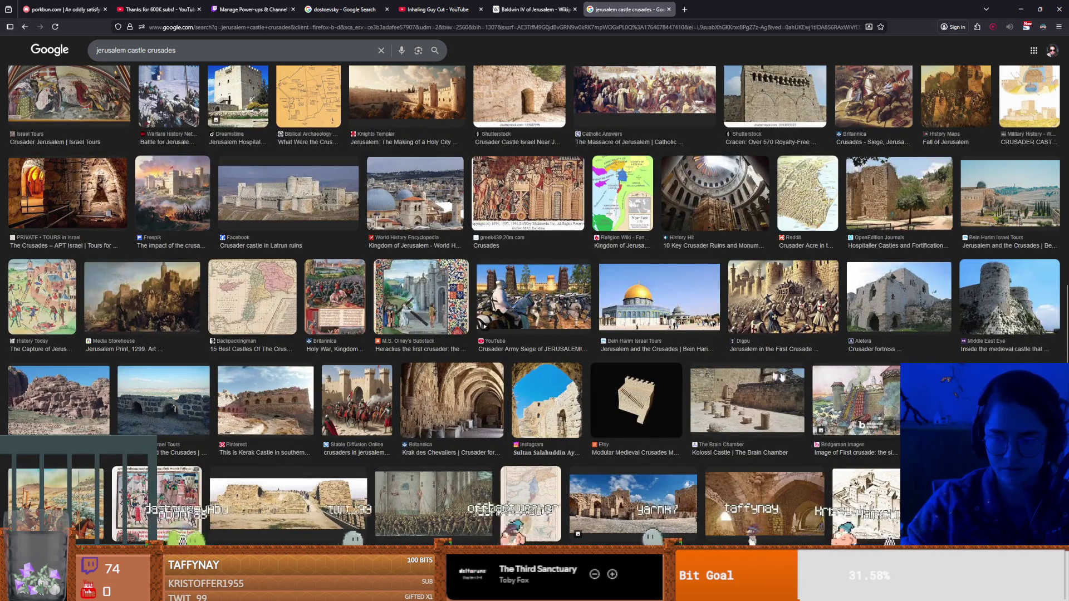
pyautogui.scroll(-2, 421, 355)
pyautogui.scroll(-2, 362, 356)
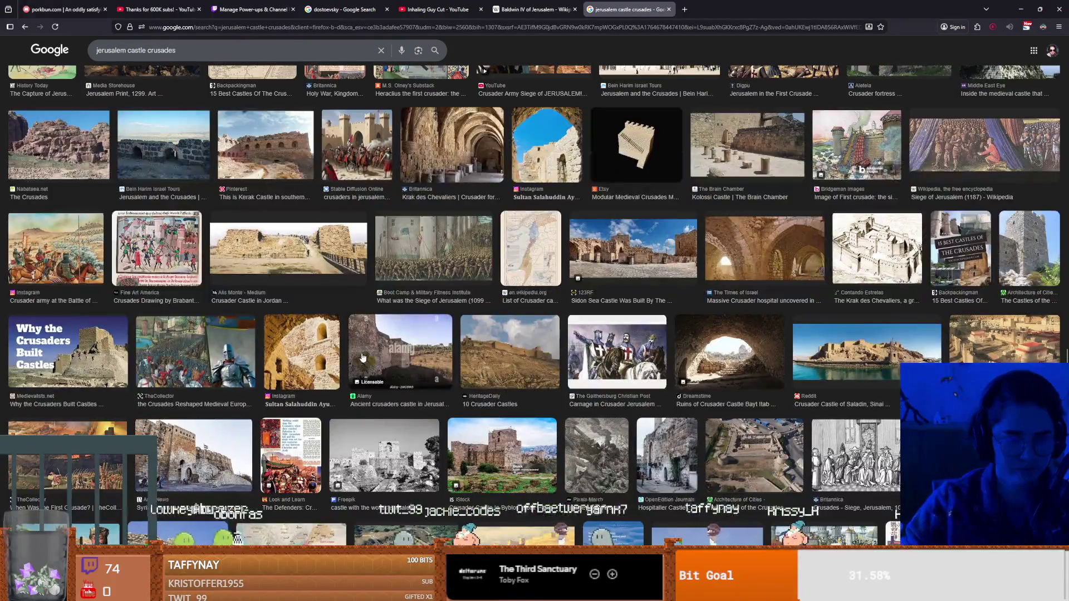
pyautogui.click(232, 353)
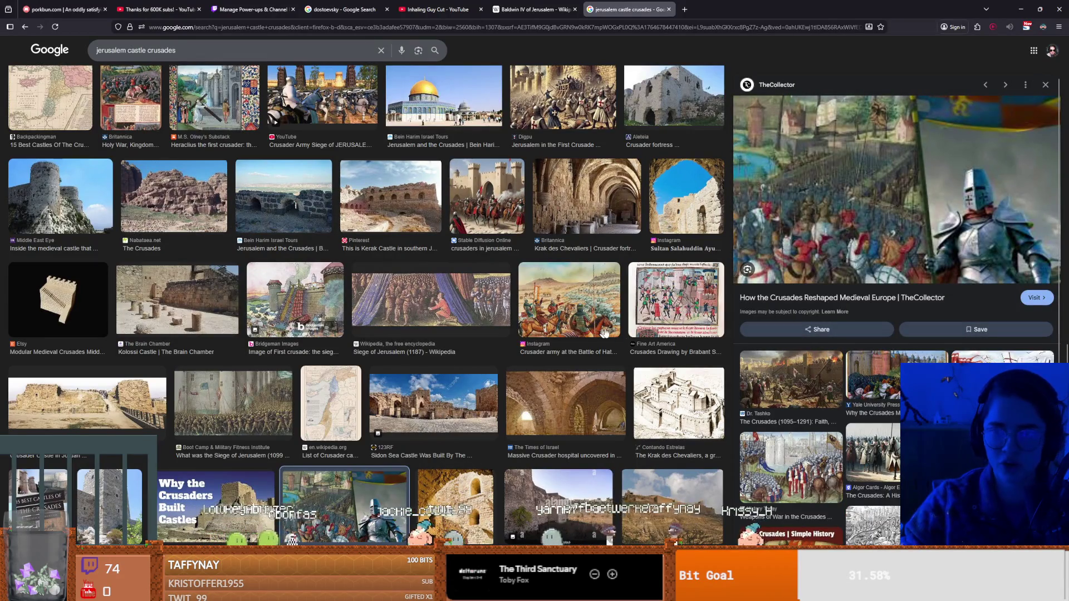
pyautogui.scroll(-3, 761, 364)
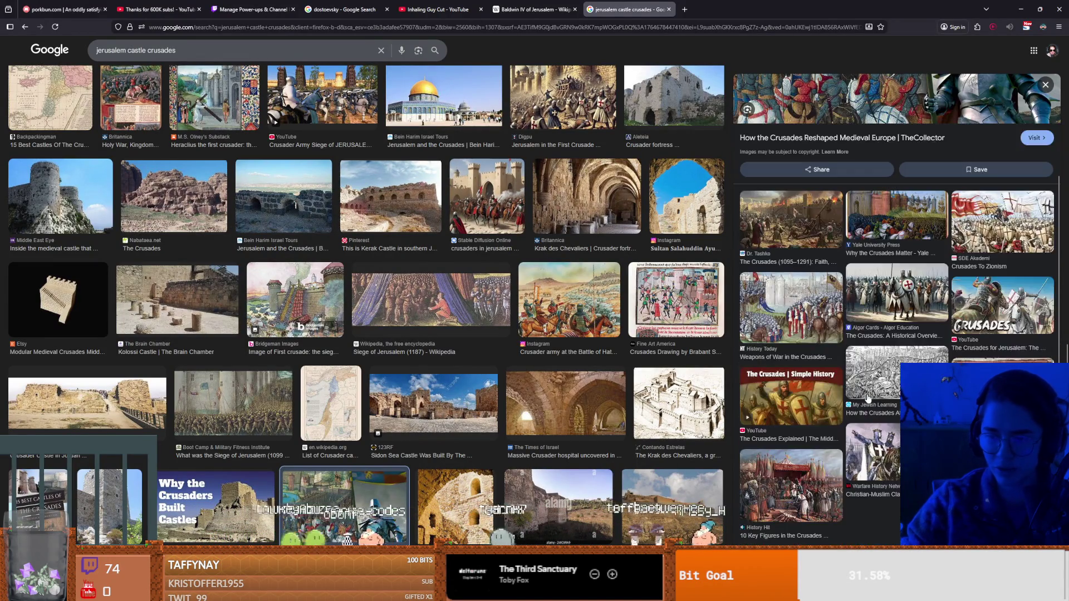
pyautogui.moveTo(177, 50); pyautogui.dragTo(64, 31)
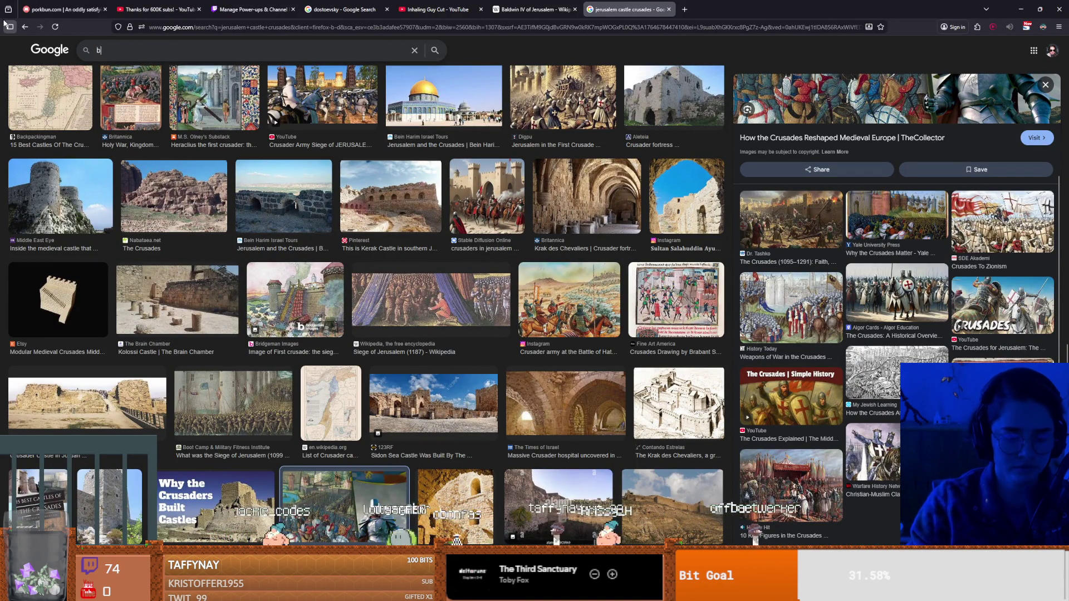
# Search images for 'baldwin iv', browse the results, and paste the altar-scene painting onto the Baldwin board.
pyautogui.write('baldwin iv')
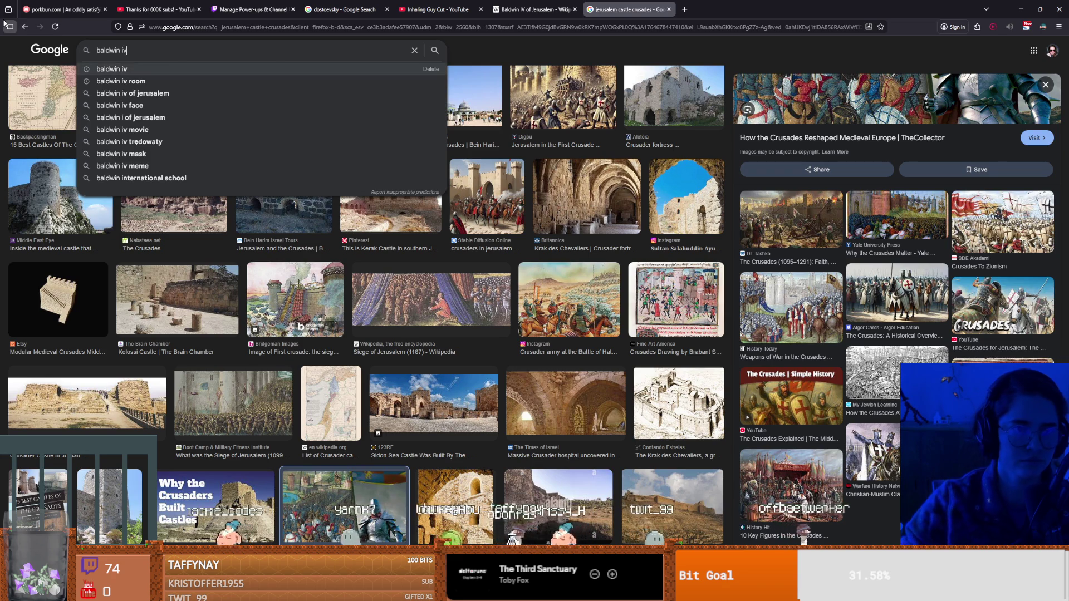
pyautogui.press('Return')
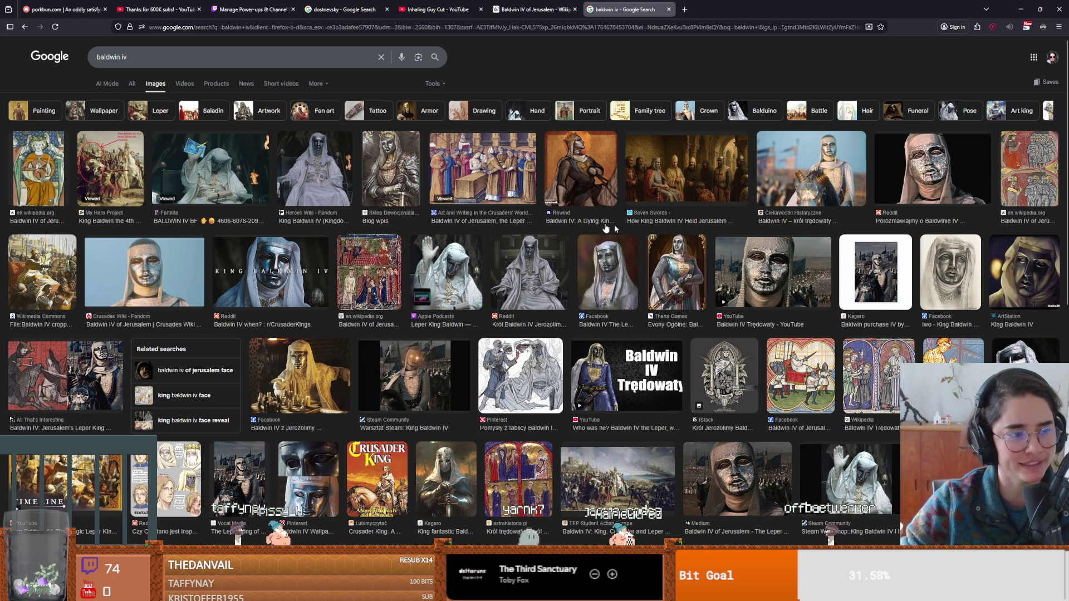
pyautogui.scroll(-4, 611, 301)
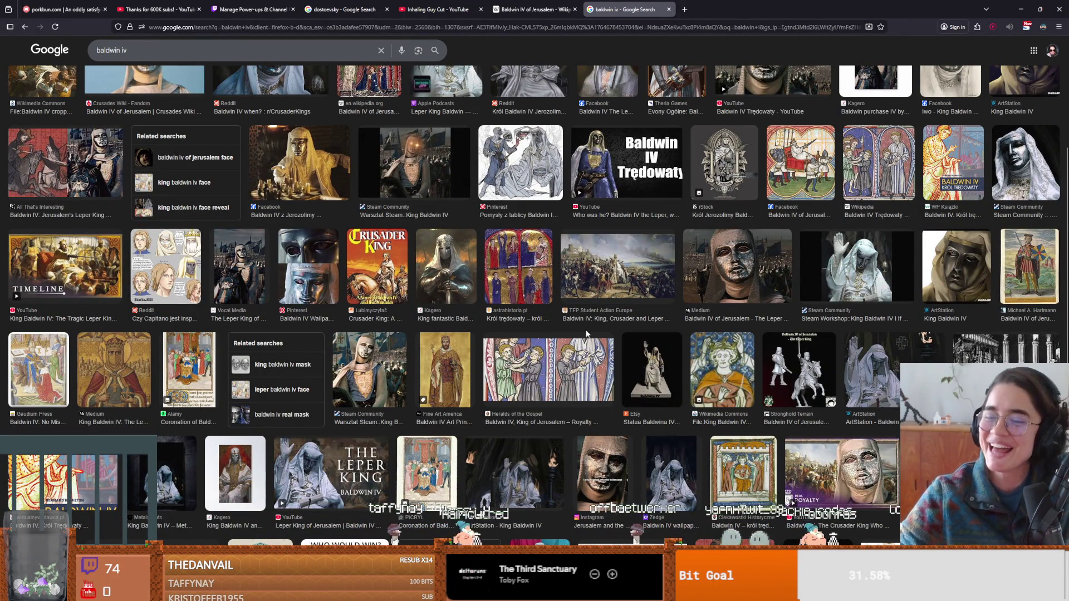
pyautogui.scroll(-4, 252, 340)
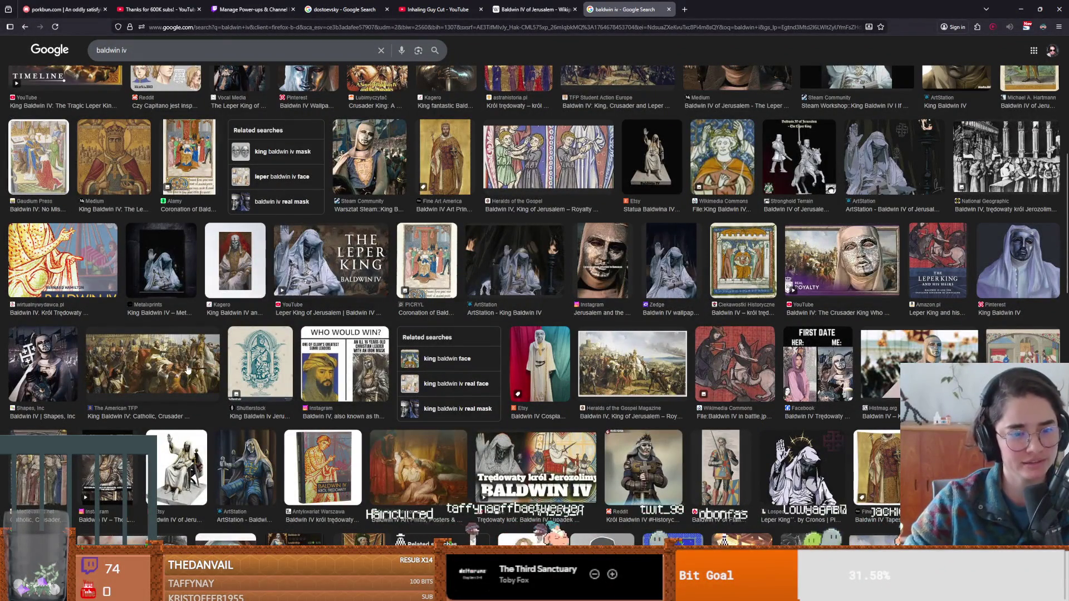
pyautogui.scroll(-1, 225, 373)
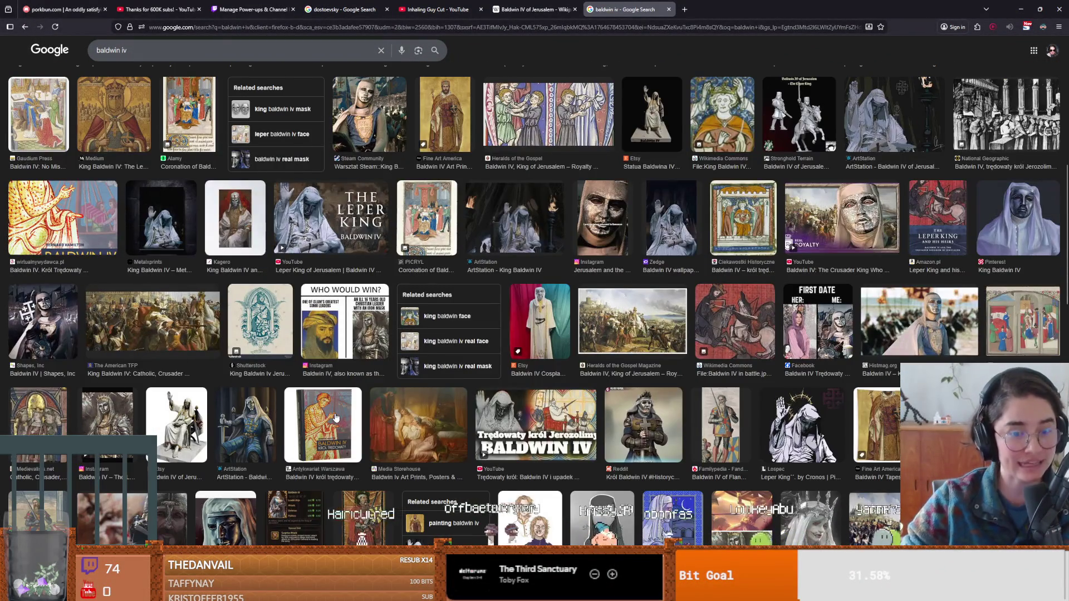
pyautogui.click(335, 418)
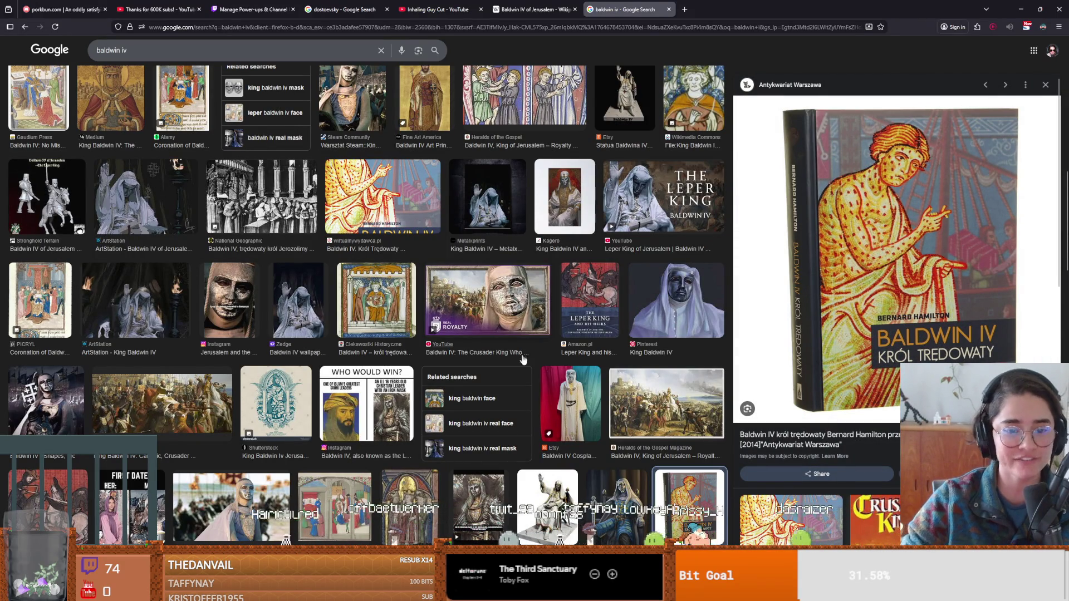
pyautogui.scroll(5, 331, 354)
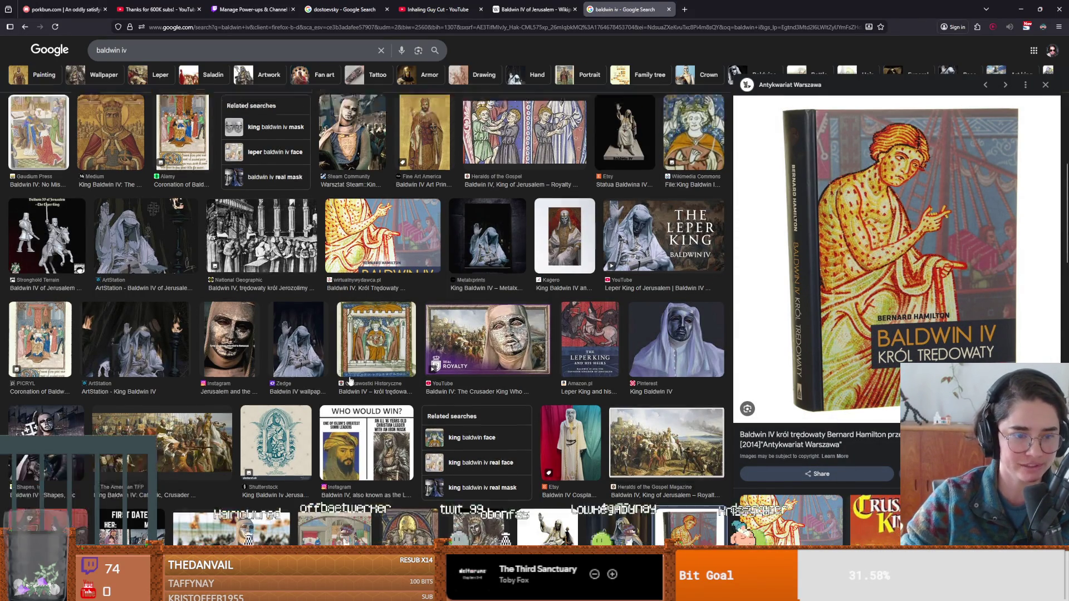
pyautogui.scroll(1, 330, 354)
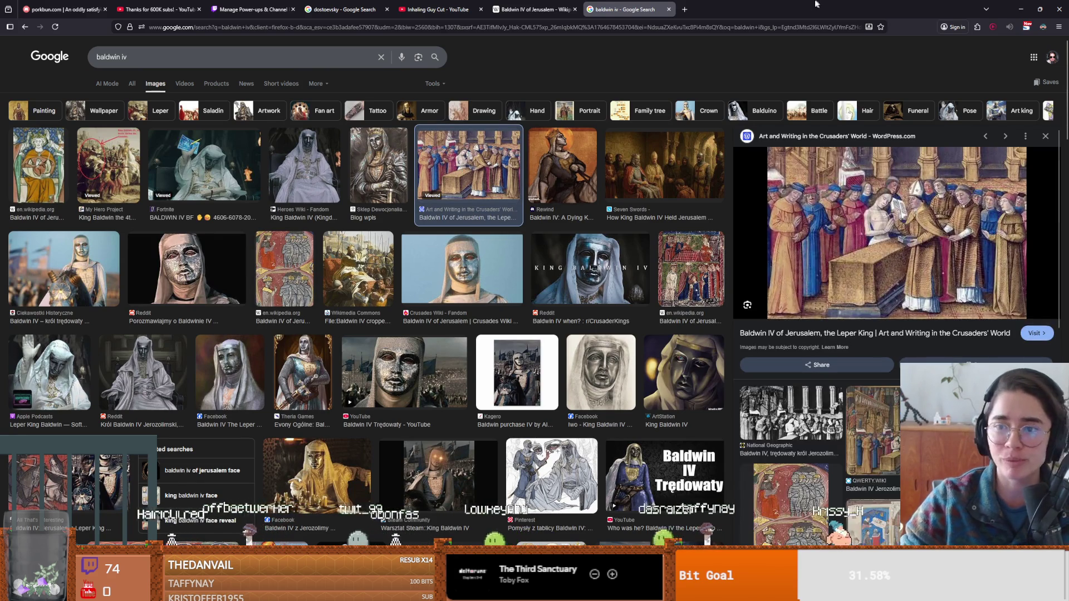
pyautogui.hotkey('alt', 'Tab')
pyautogui.hotkey('ctrl', 'v')
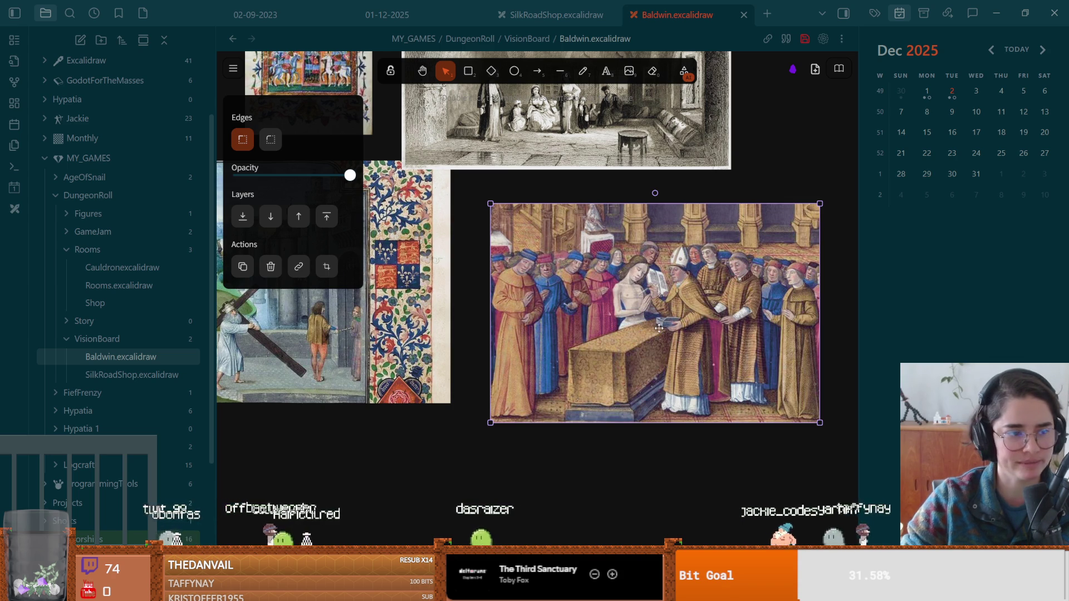
# Drop the knights manuscript image below the left-hand pictures on the board.
pyautogui.scroll(-1, 564, 333)
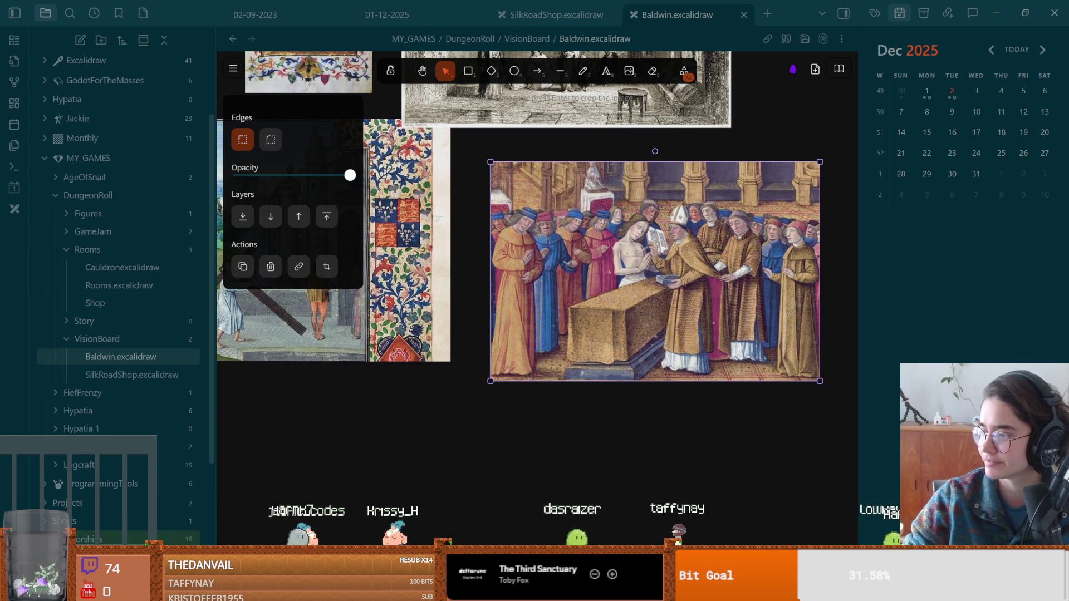
pyautogui.moveTo(749, 447)
pyautogui.mouseDown()
pyautogui.moveTo(638, 427)
pyautogui.moveTo(376, 451)
pyautogui.mouseUp()
pyautogui.scroll(-2, 468, 342)
pyautogui.hscroll(-1, 467, 341)
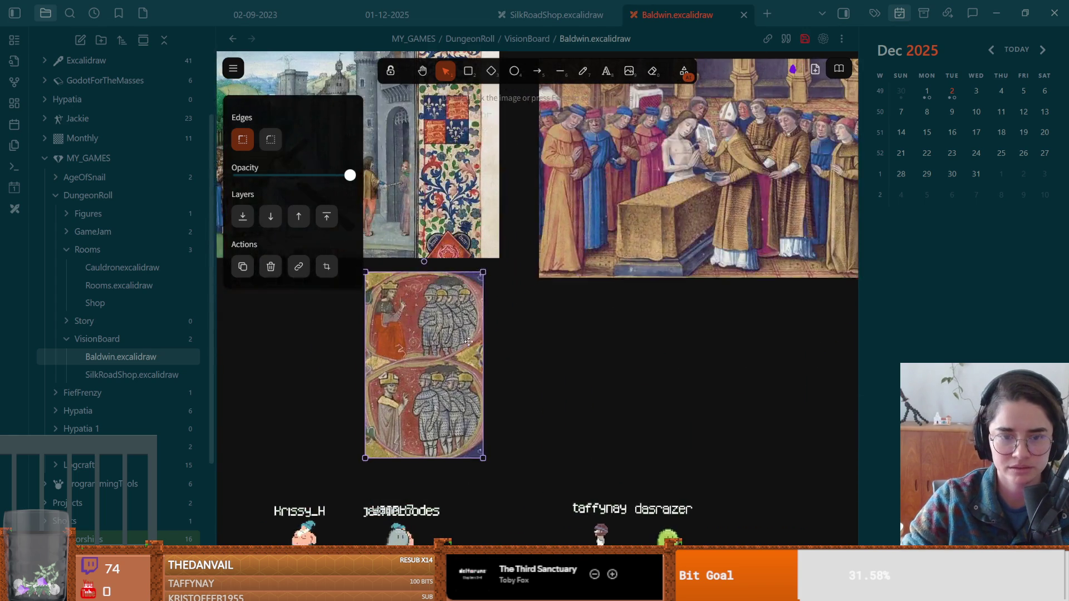
pyautogui.hscroll(-2, 468, 341)
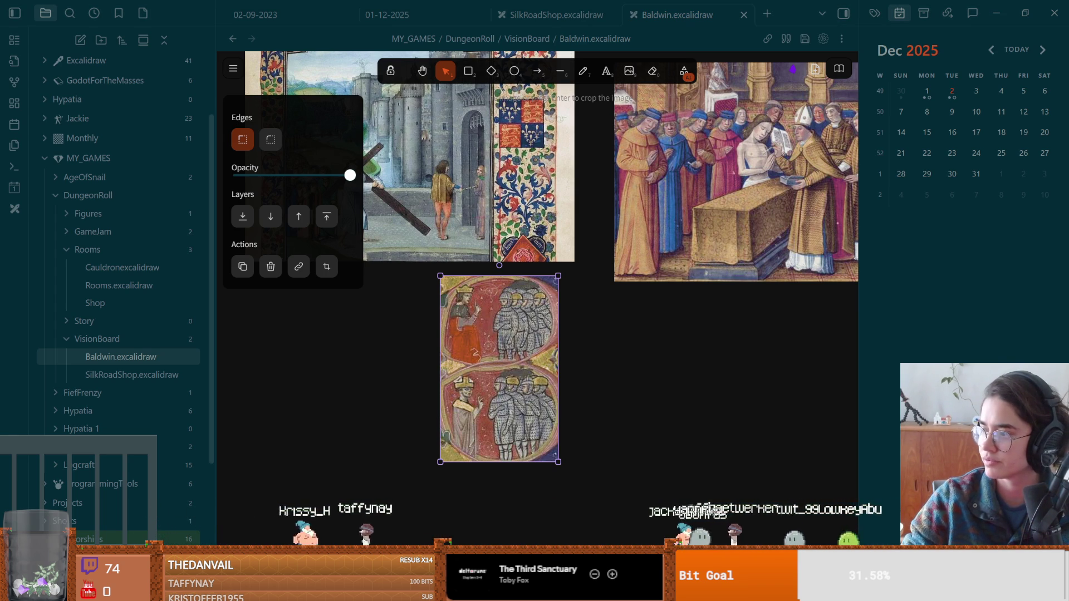
# Add the enthroned-king coronation picture and review the board, then return to the results.
pyautogui.moveTo(891, 434)
pyautogui.mouseDown()
pyautogui.moveTo(796, 434)
pyautogui.moveTo(670, 403)
pyautogui.moveTo(775, 483)
pyautogui.mouseUp()
pyautogui.scroll(-5, 696, 423)
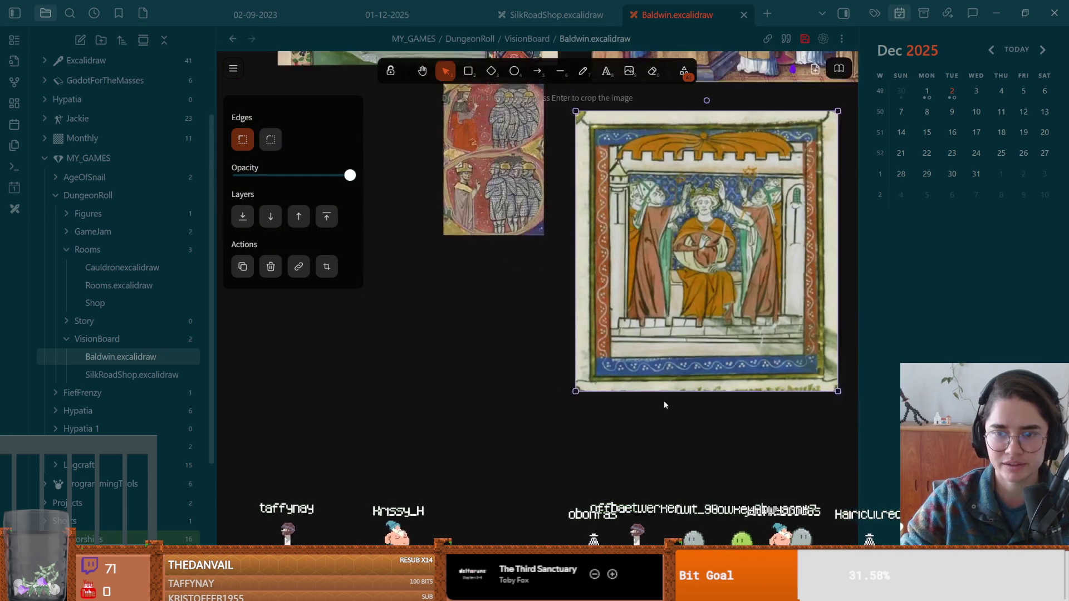
pyautogui.scroll(-3, 664, 405)
pyautogui.scroll(5, 613, 334)
pyautogui.scroll(-3, 580, 423)
pyautogui.hscroll(5, 562, 361)
pyautogui.scroll(2, 553, 321)
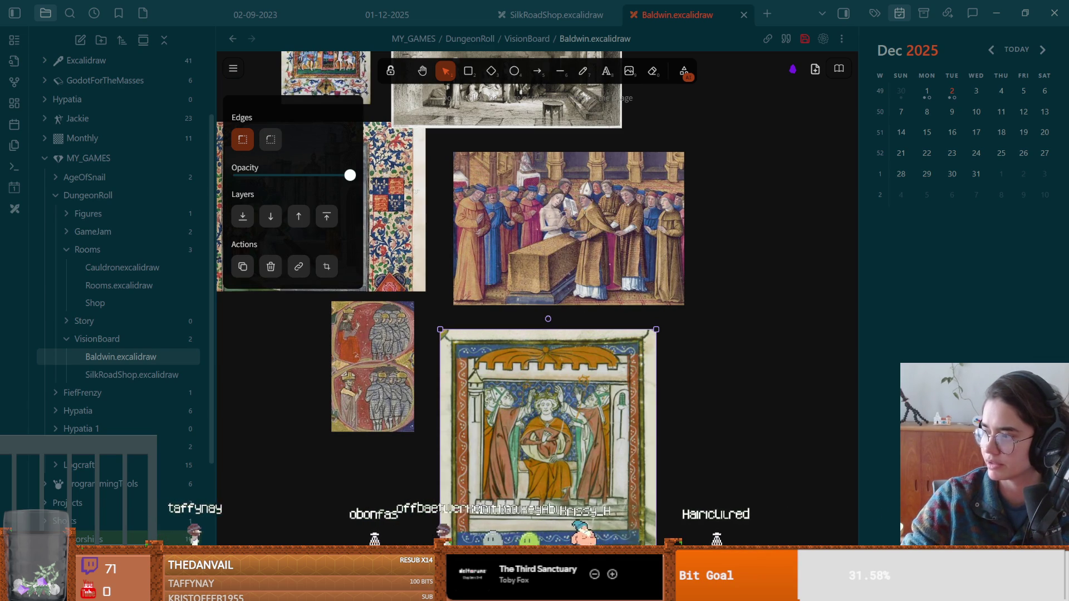
pyautogui.hotkey('alt', 'Tab')
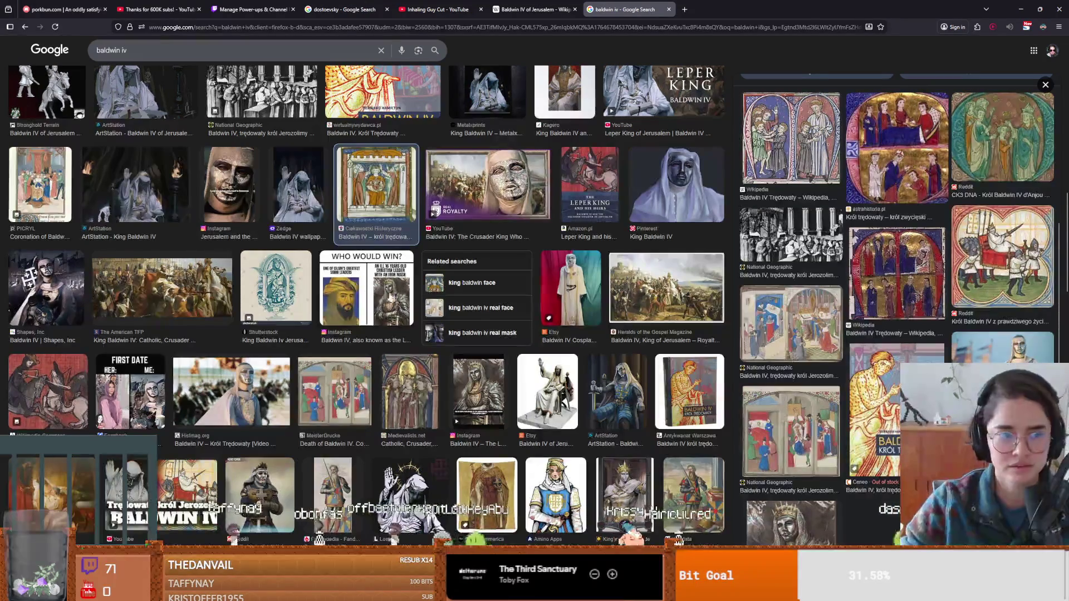
# Paste the National Geographic bed-scene manuscript painting onto the Baldwin board.
pyautogui.scroll(-3, 900, 279)
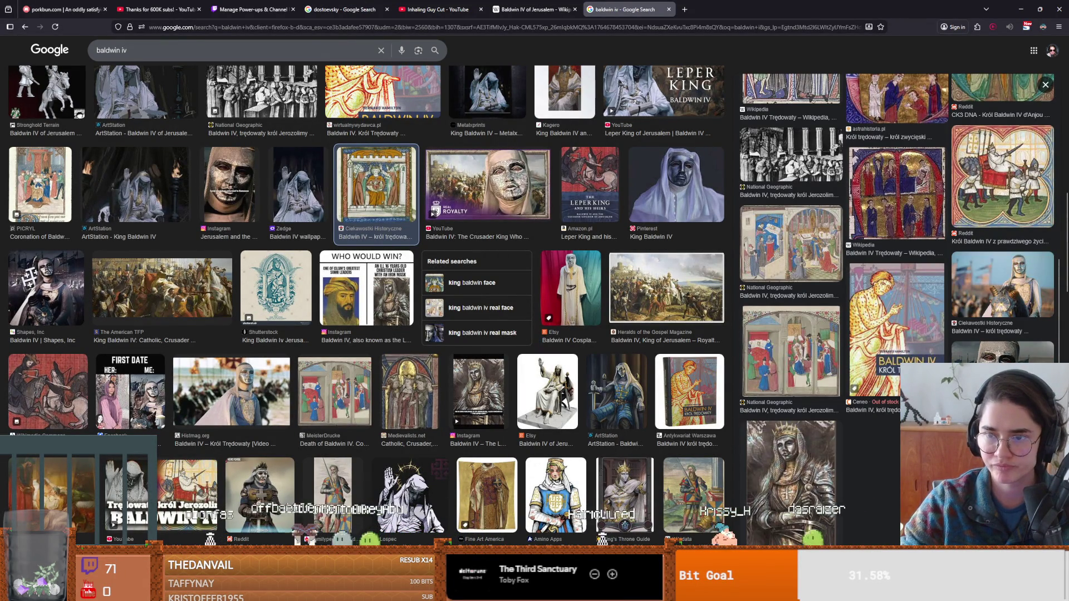
pyautogui.click(787, 347)
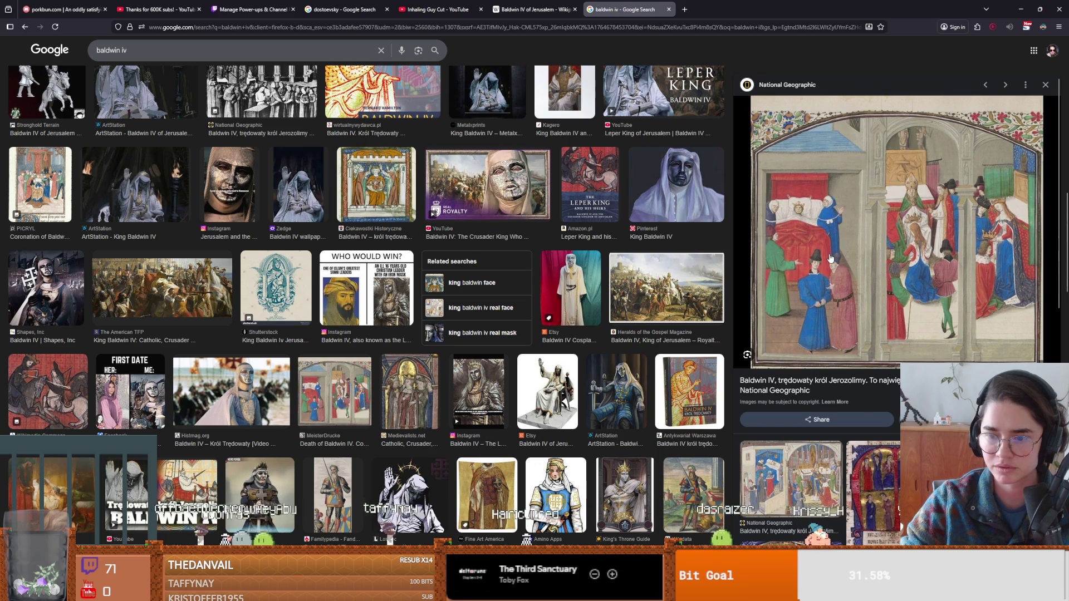
pyautogui.hotkey('alt', 'Tab')
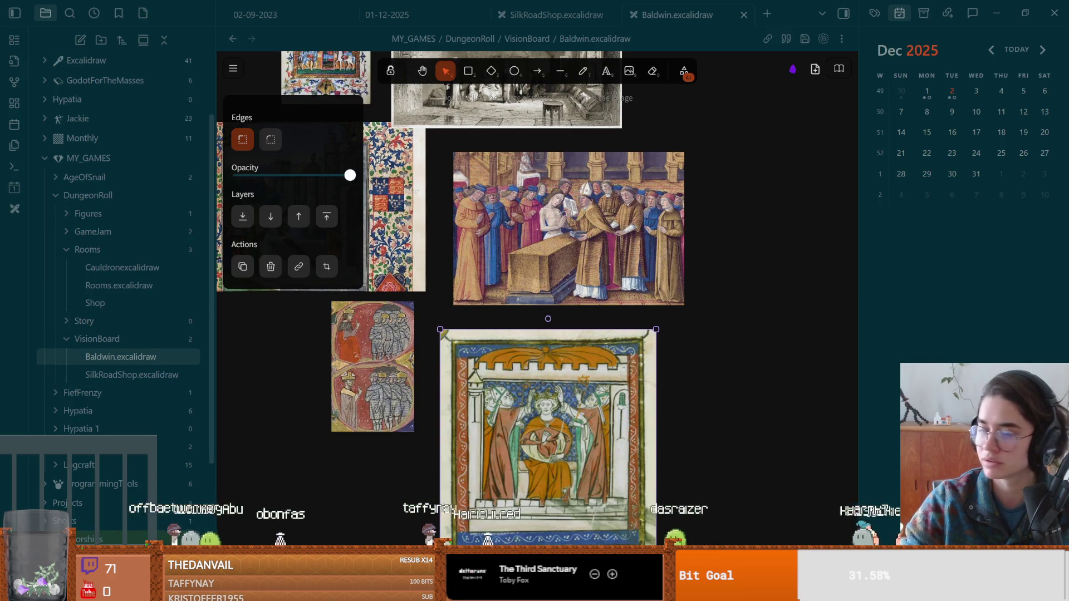
pyautogui.hotkey('ctrl', 'v')
pyautogui.moveTo(771, 373); pyautogui.dragTo(770, 328)
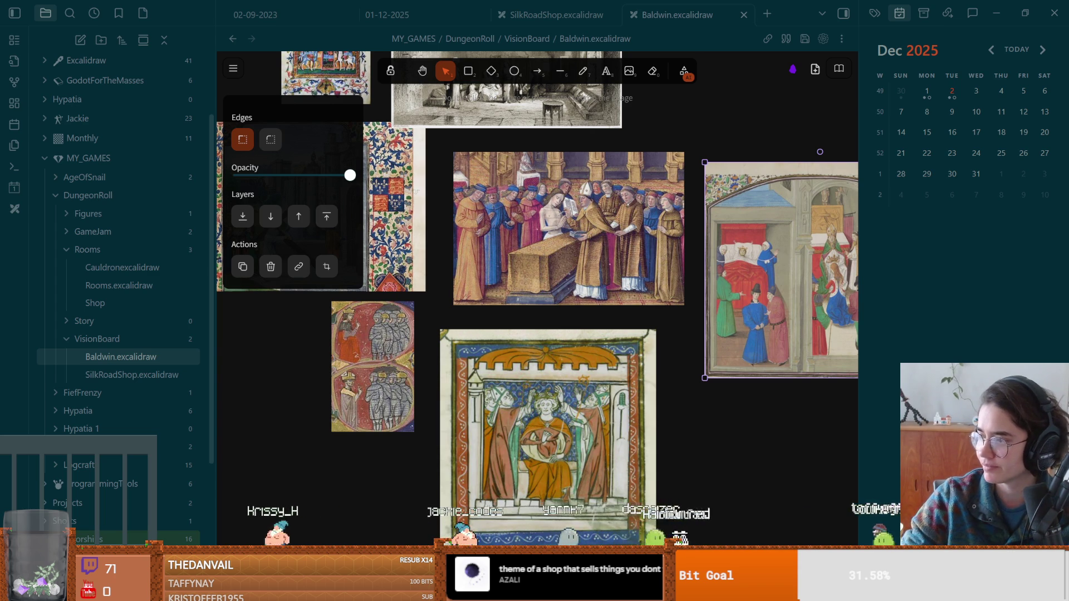
pyautogui.hscroll(2, 517, 207)
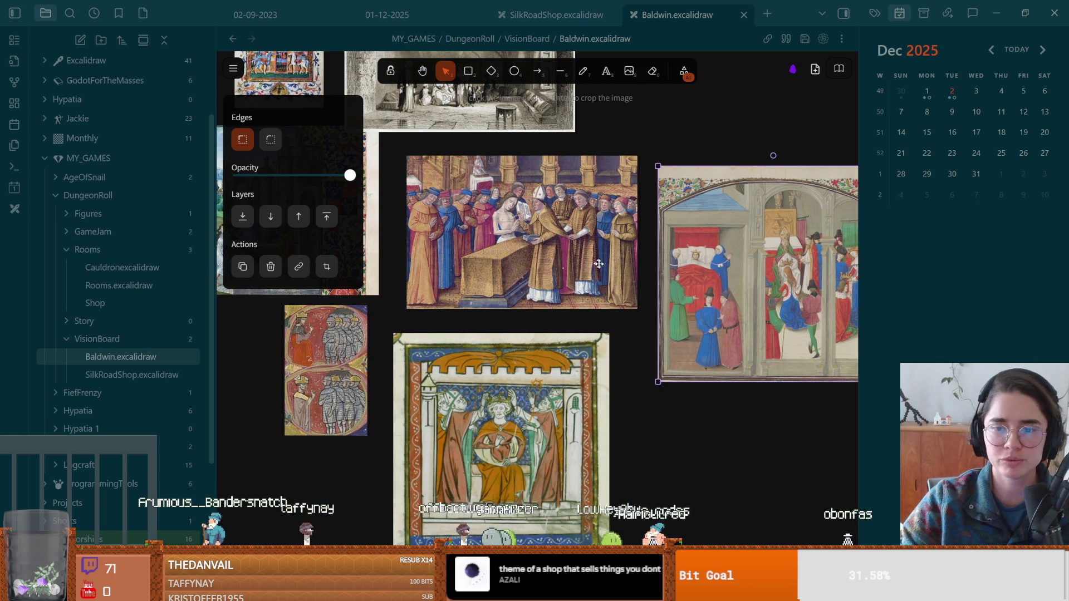
pyautogui.scroll(5, 582, 308)
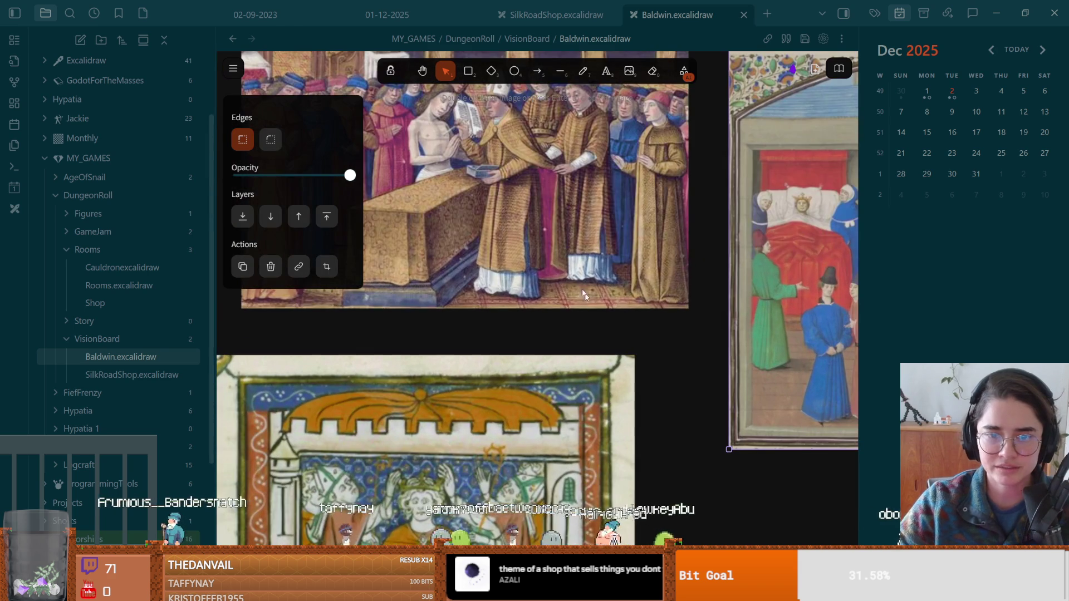
pyautogui.scroll(-3, 634, 268)
pyautogui.hotkey('alt', 'Tab')
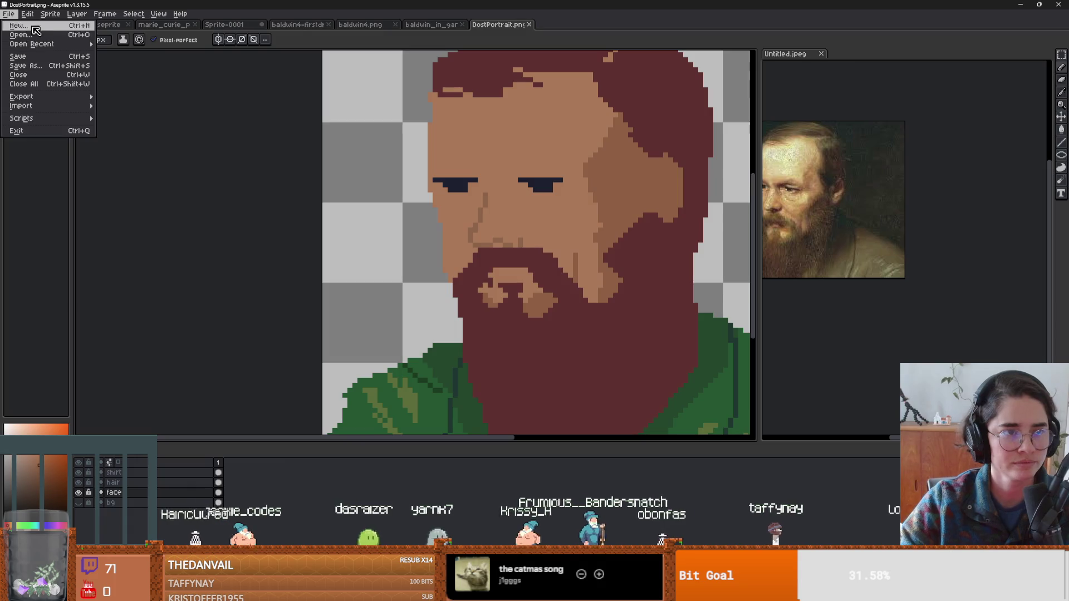
# Create a first new sprite from the New Sprite dialog and pan over its blank canvas.
pyautogui.hotkey('ctrl', 'n')
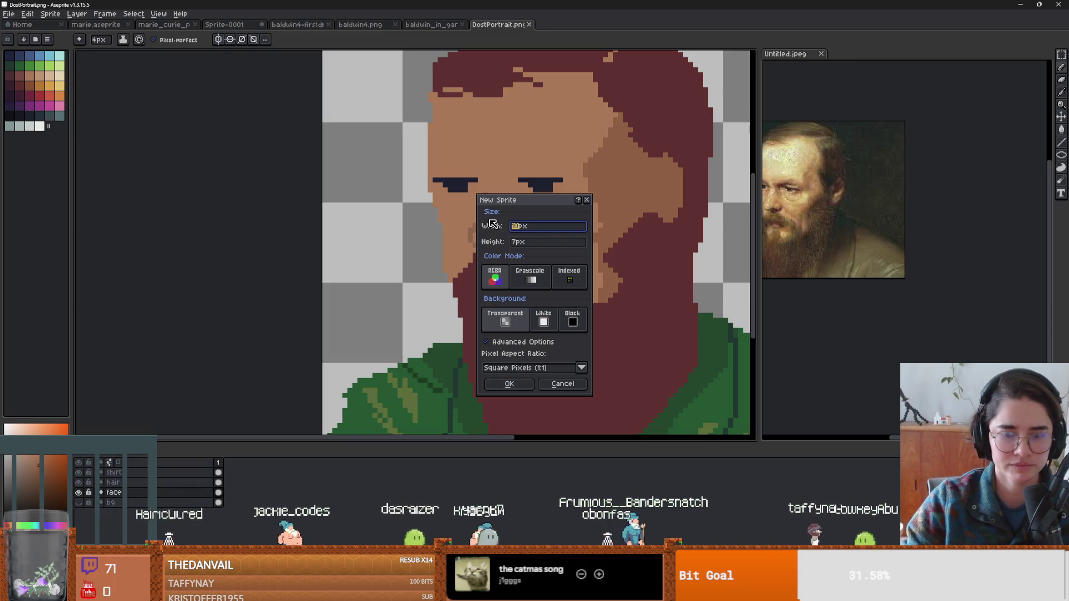
pyautogui.press('Tab')
pyautogui.write('120')
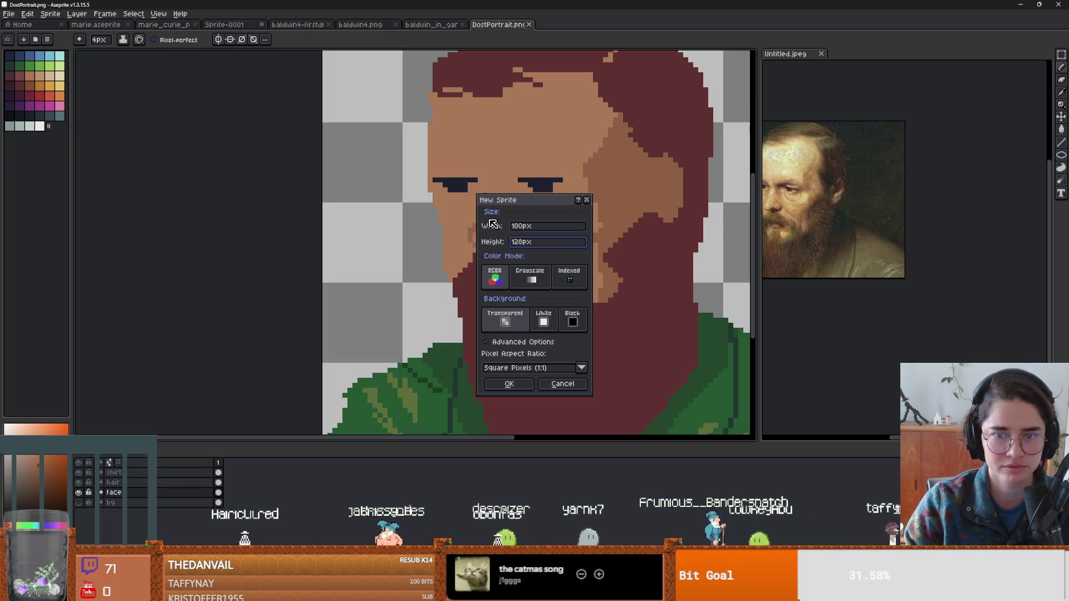
pyautogui.click(524, 227)
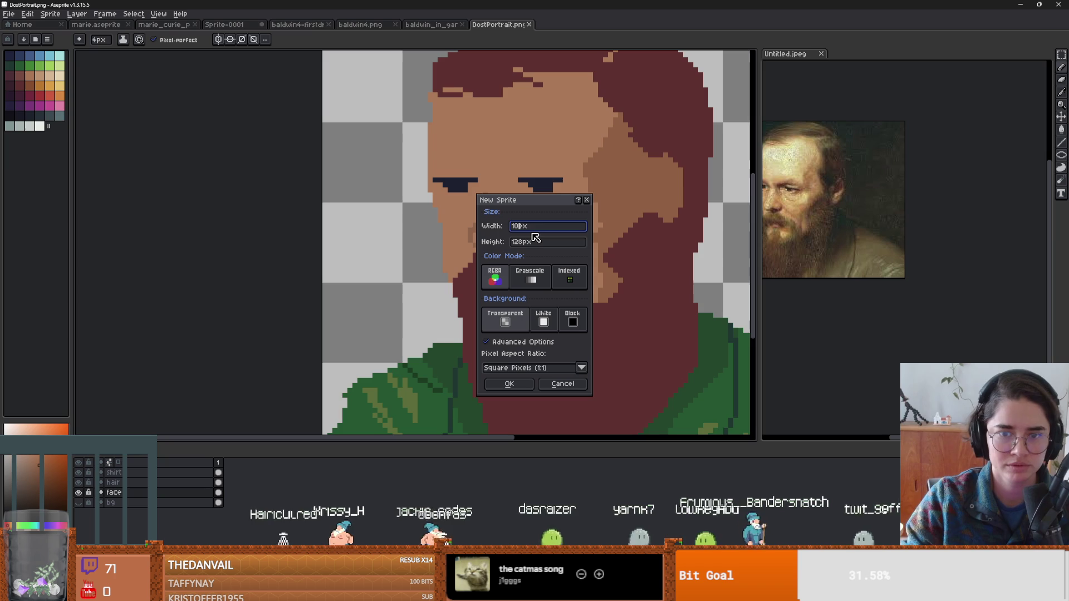
pyautogui.write('128')
pyautogui.press('Return')
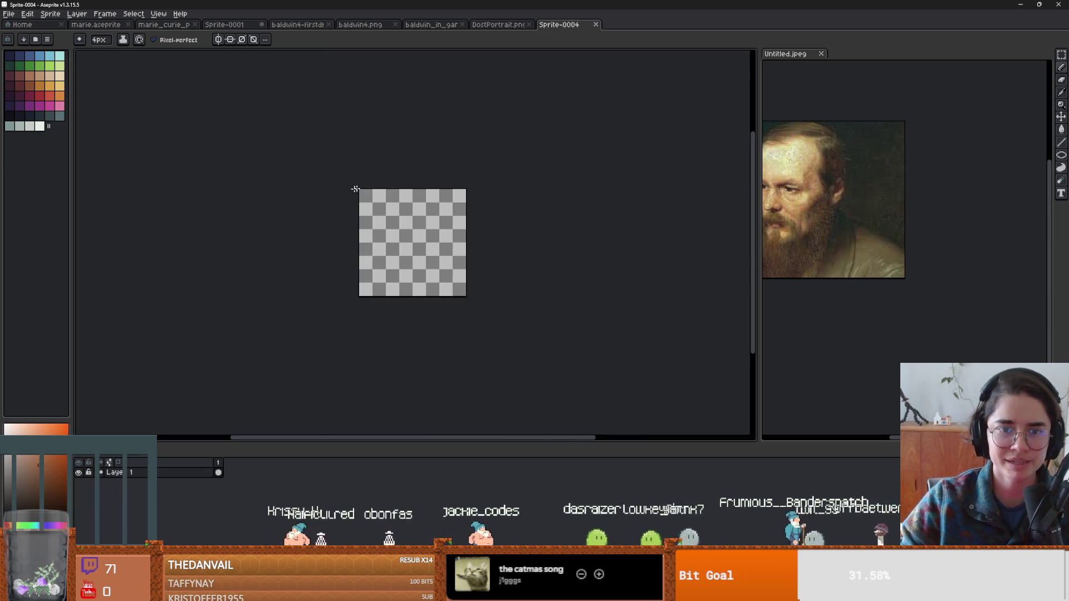
pyautogui.scroll(4, 367, 190)
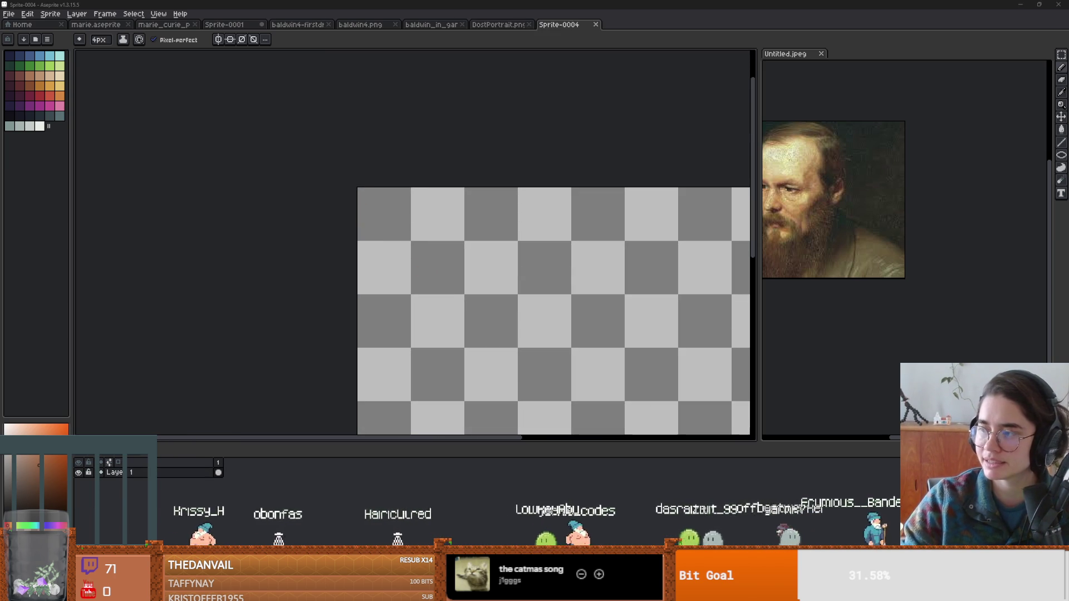
pyautogui.moveTo(452, 324)
pyautogui.mouseDown()
pyautogui.moveTo(394, 270)
pyautogui.moveTo(489, 295)
pyautogui.mouseUp()
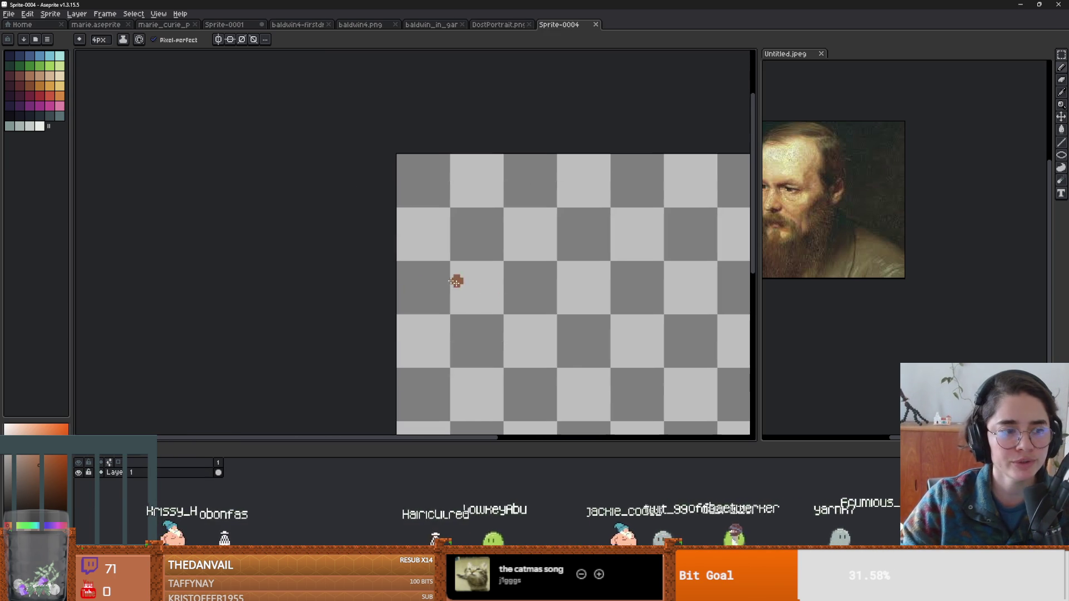
# Create another new sprite at 16×16 pixels from File > New.
pyautogui.click(11, 16)
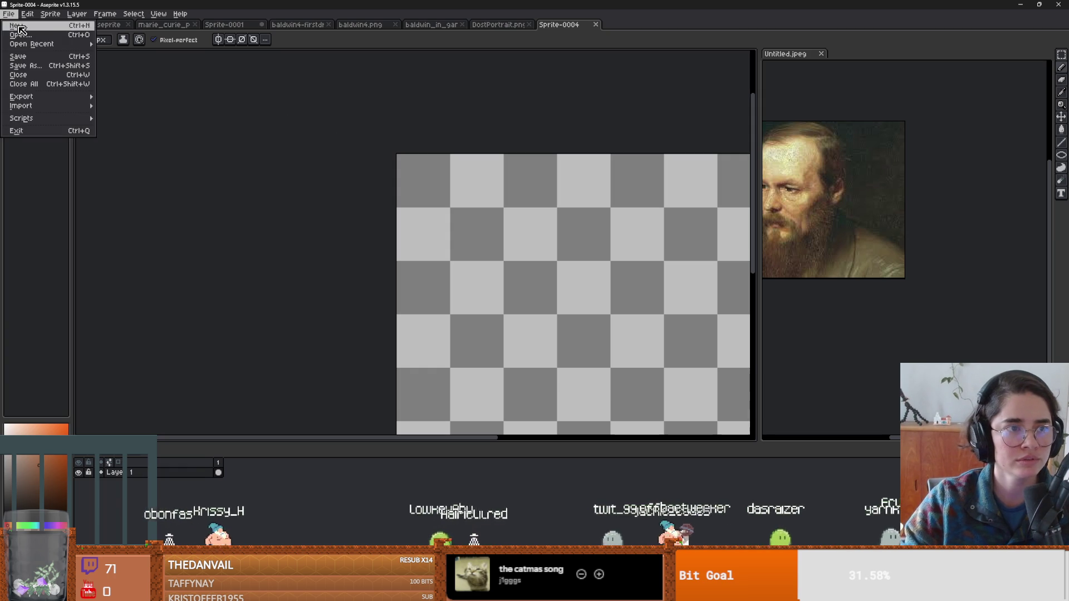
pyautogui.click(22, 24)
pyautogui.write('16')
pyautogui.press('Tab')
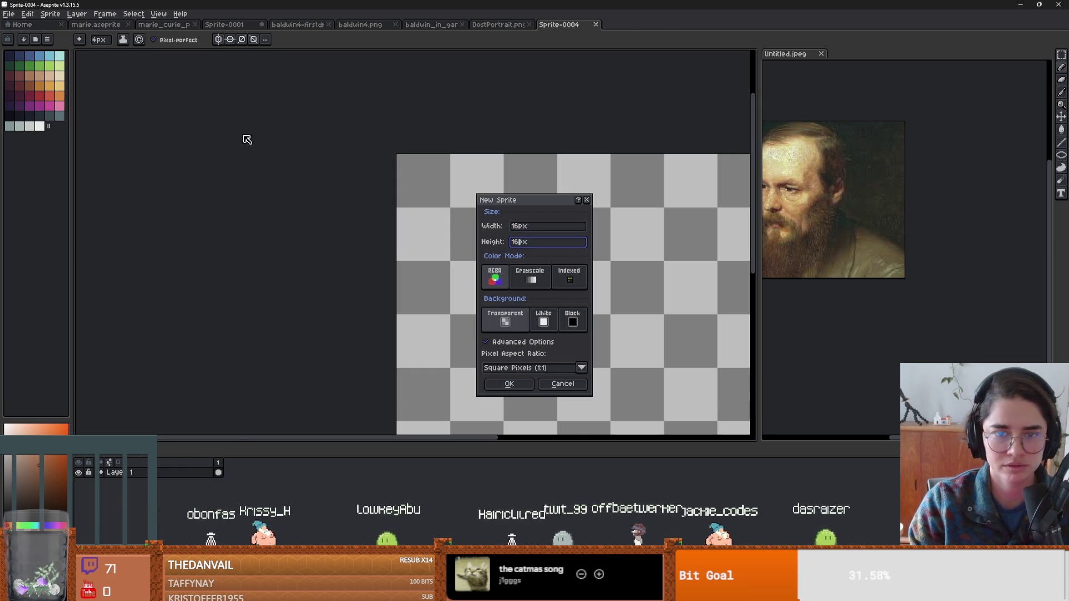
pyautogui.press('Return')
pyautogui.scroll(5, 477, 267)
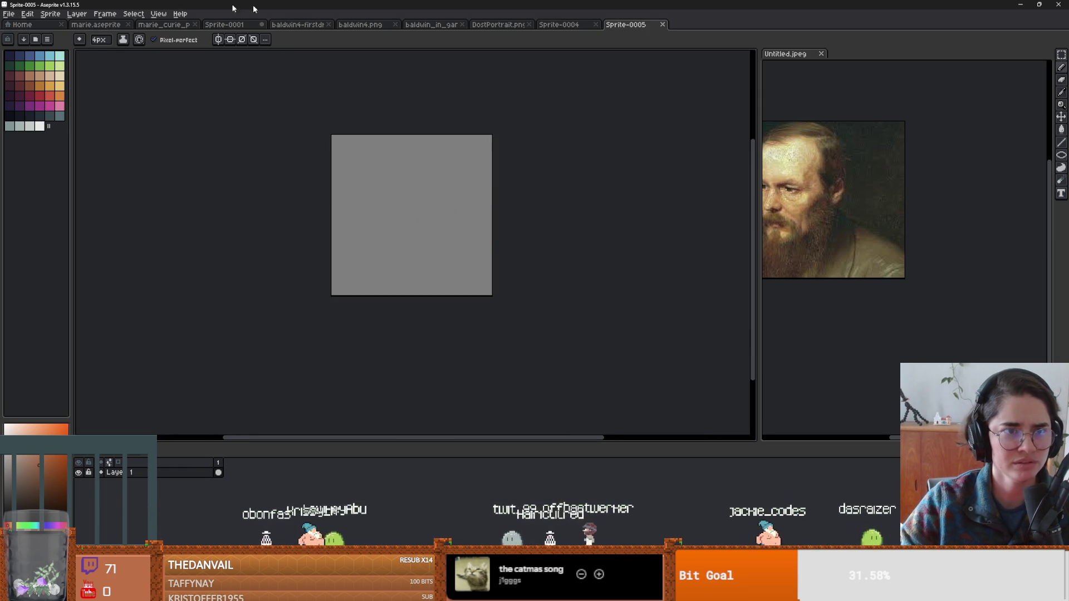
pyautogui.click(158, 13)
pyautogui.moveTo(205, 47)
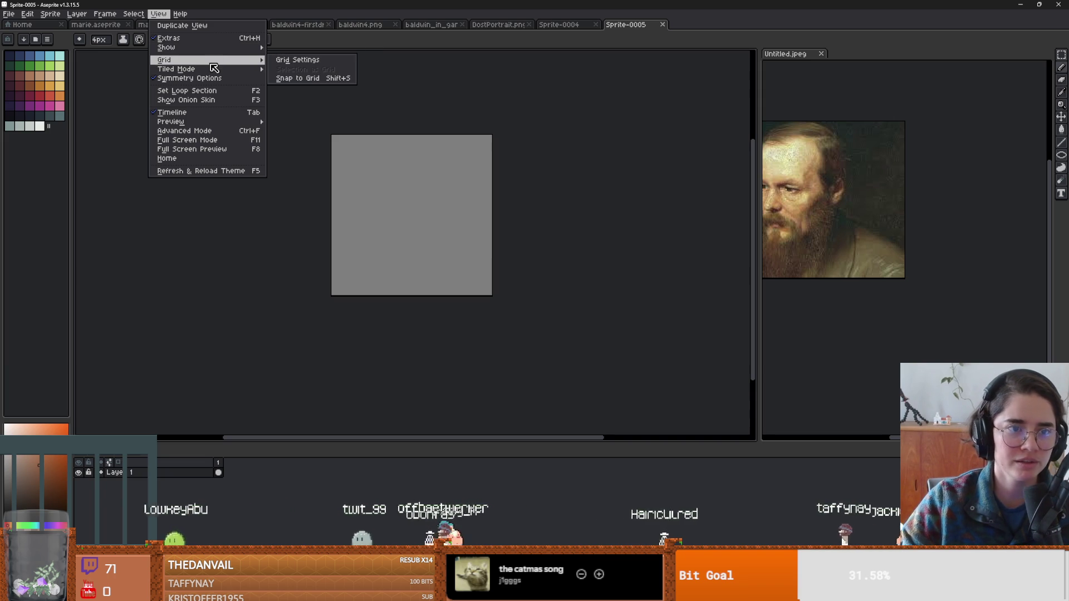
# Turn on tiled mode in both axes, shrink the brush, and show the grid.
pyautogui.moveTo(218, 69)
pyautogui.click(328, 83)
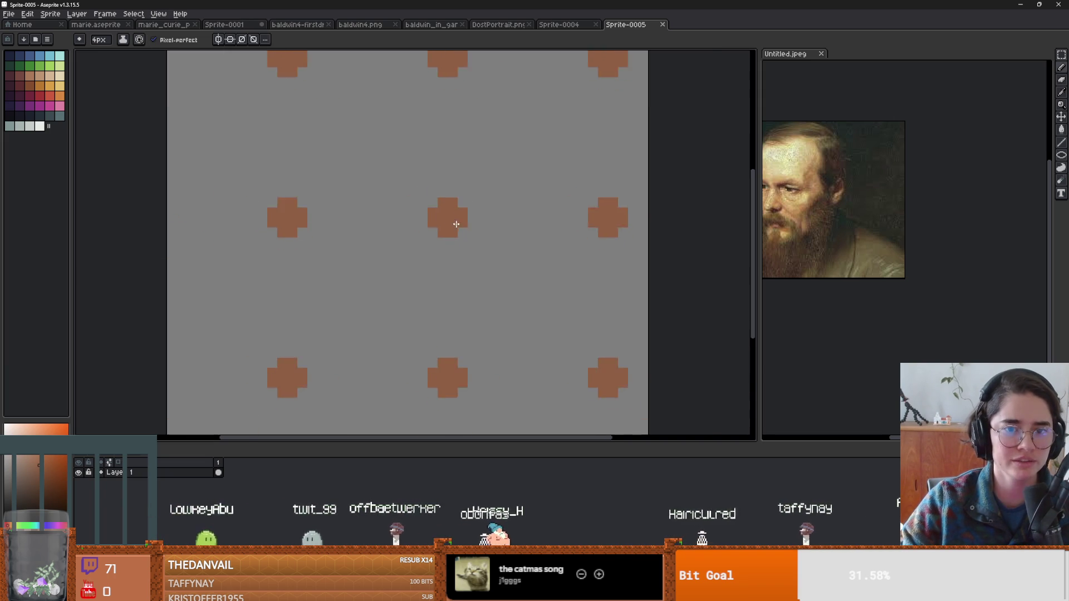
pyautogui.press('-')
pyautogui.press('-')
pyautogui.press('-')
pyautogui.click(158, 14)
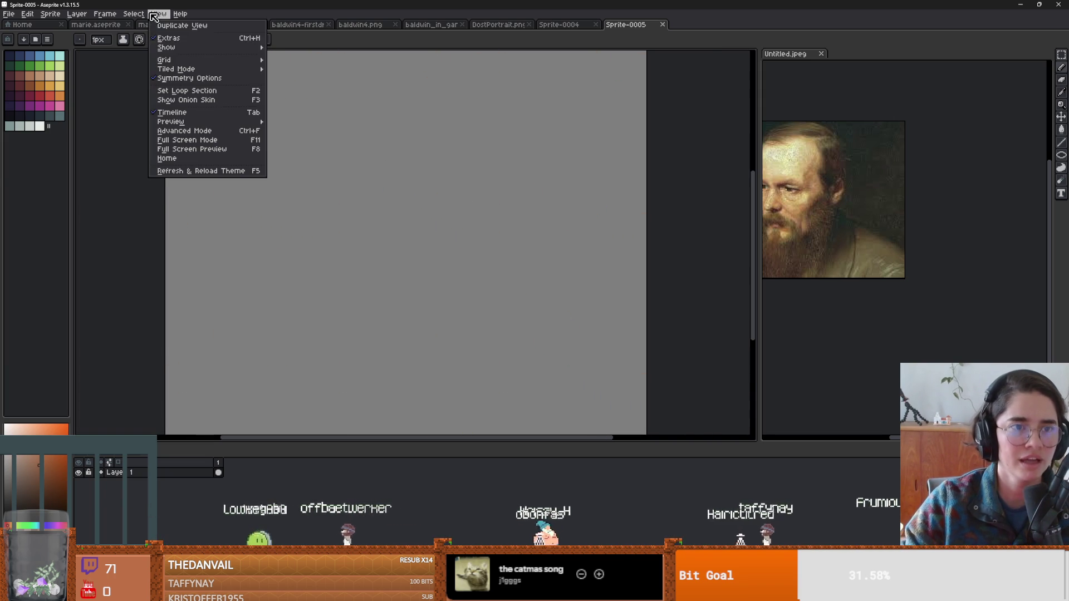
pyautogui.moveTo(190, 61)
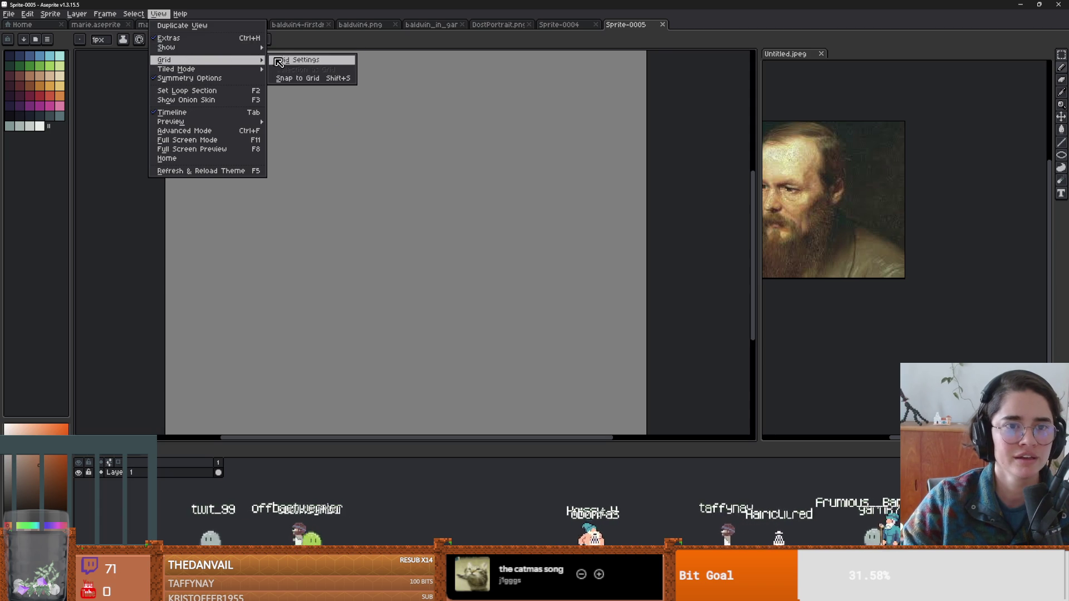
pyautogui.moveTo(167, 47)
pyautogui.click(293, 66)
pyautogui.scroll(-4, 410, 187)
pyautogui.scroll(3, 410, 187)
# Draw two dark red horizontal lines, one along the tile's bottom and one across the middle.
pyautogui.click(19, 85)
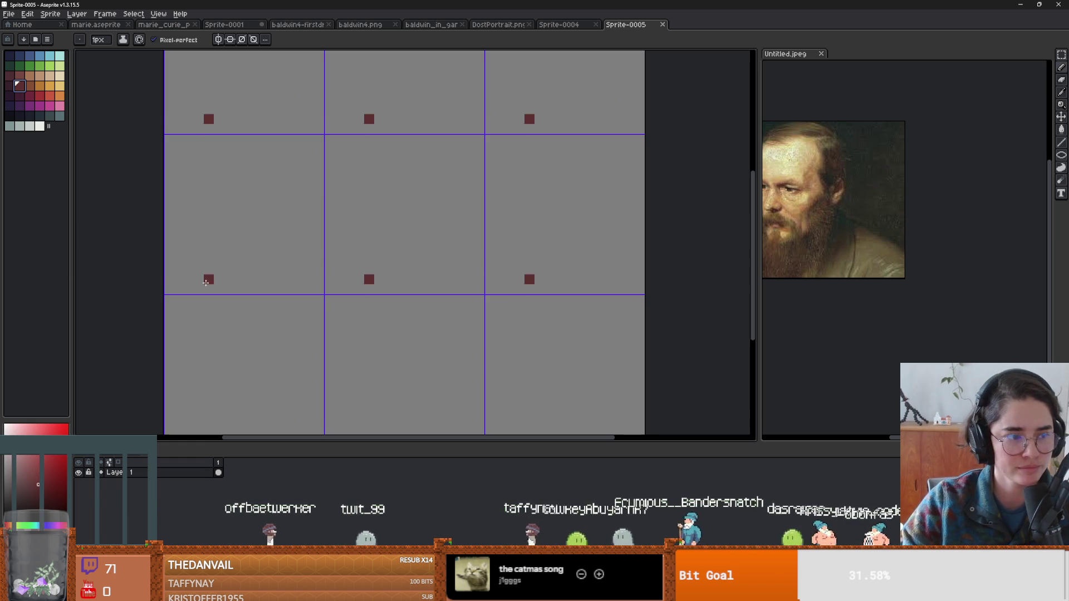
pyautogui.moveTo(319, 291); pyautogui.dragTo(166, 290)
pyautogui.moveTo(170, 207); pyautogui.dragTo(352, 204)
pyautogui.scroll(-2, 353, 204)
pyautogui.scroll(1, 374, 331)
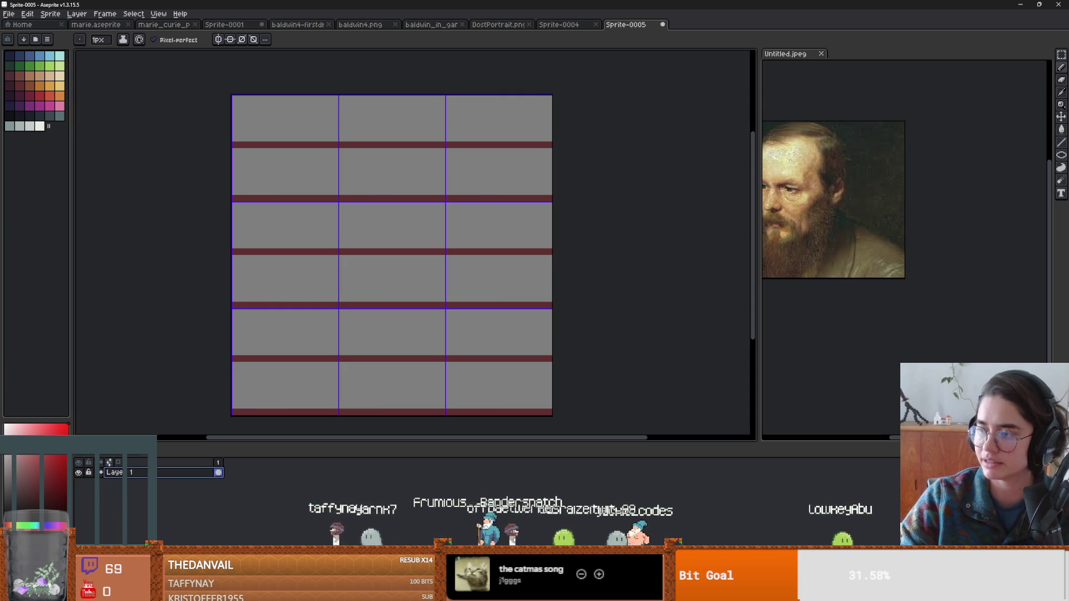
# Fill the grey plank areas with a light brown using the Paint Bucket.
pyautogui.press('g')
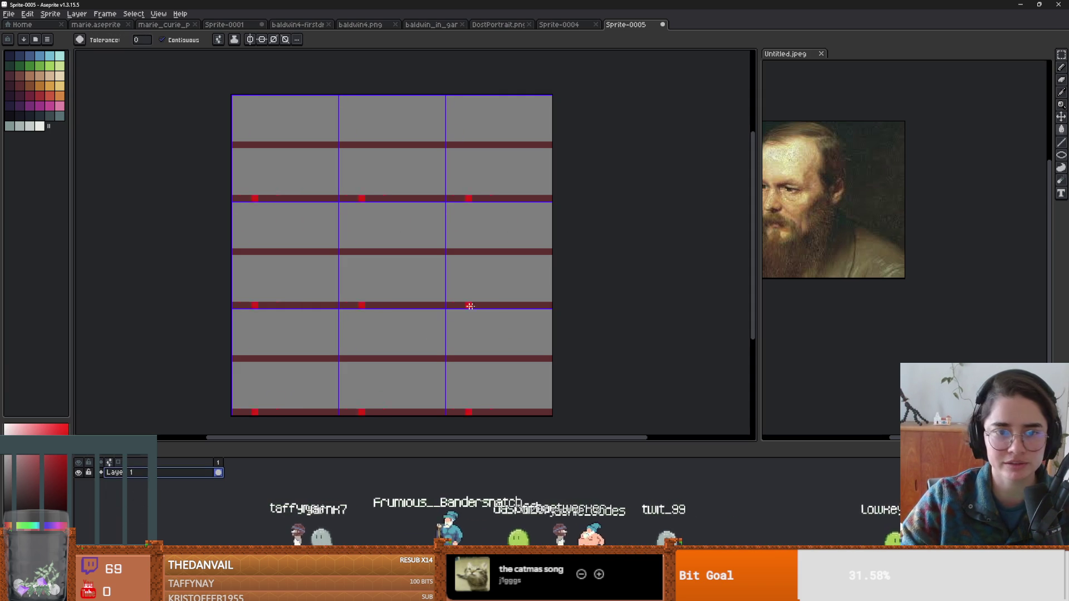
pyautogui.click(24, 465)
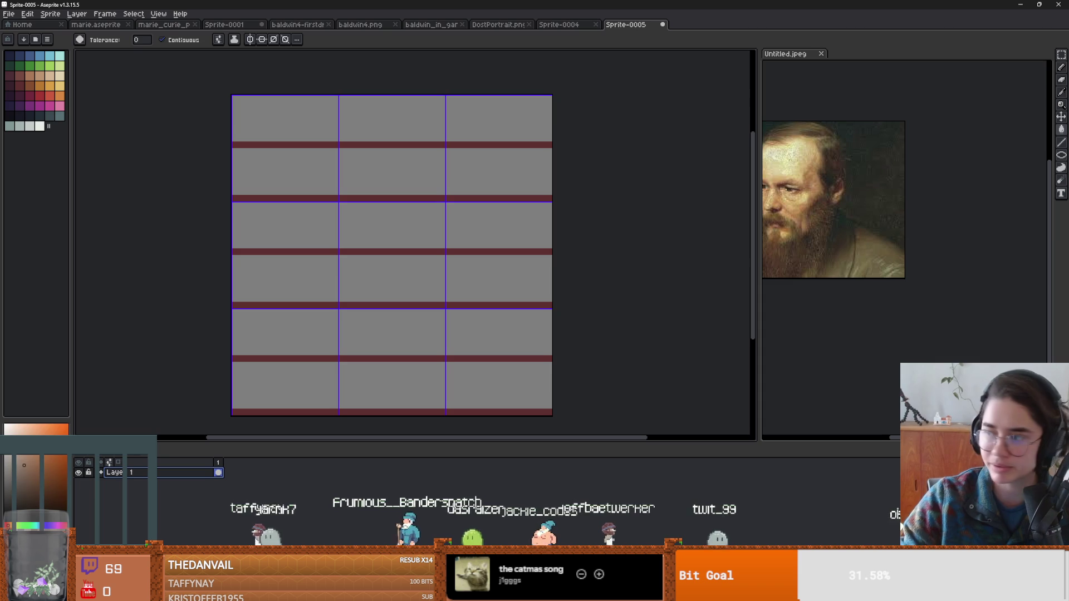
pyautogui.click(483, 383)
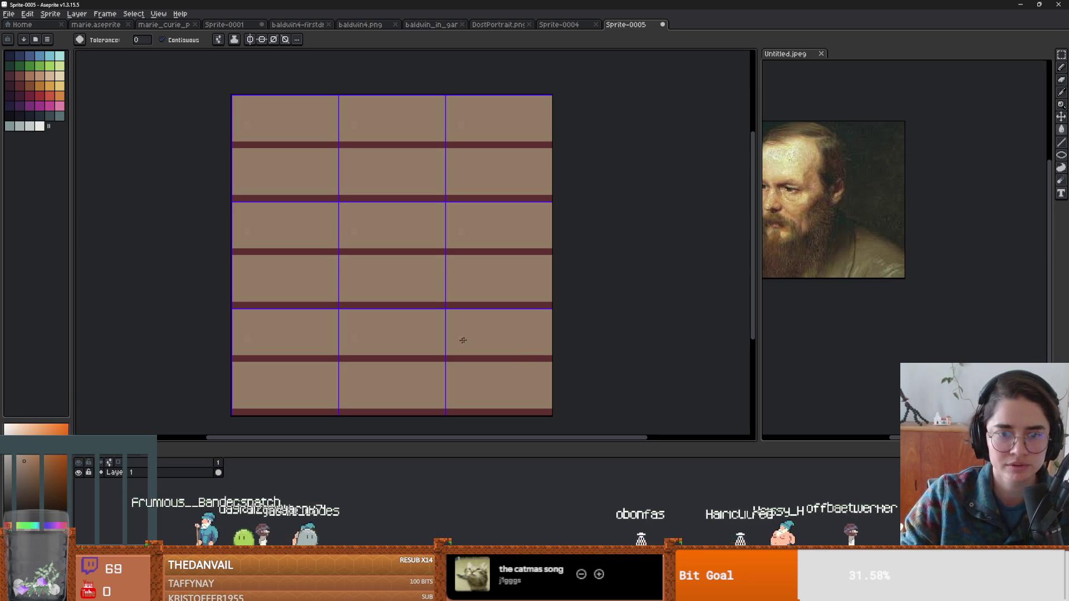
pyautogui.scroll(1, 409, 323)
# Sample a slightly darker brown and paint one-pixel grain strokes onto the planks.
pyautogui.press('b')
pyautogui.scroll(1, 441, 322)
pyautogui.press('+')
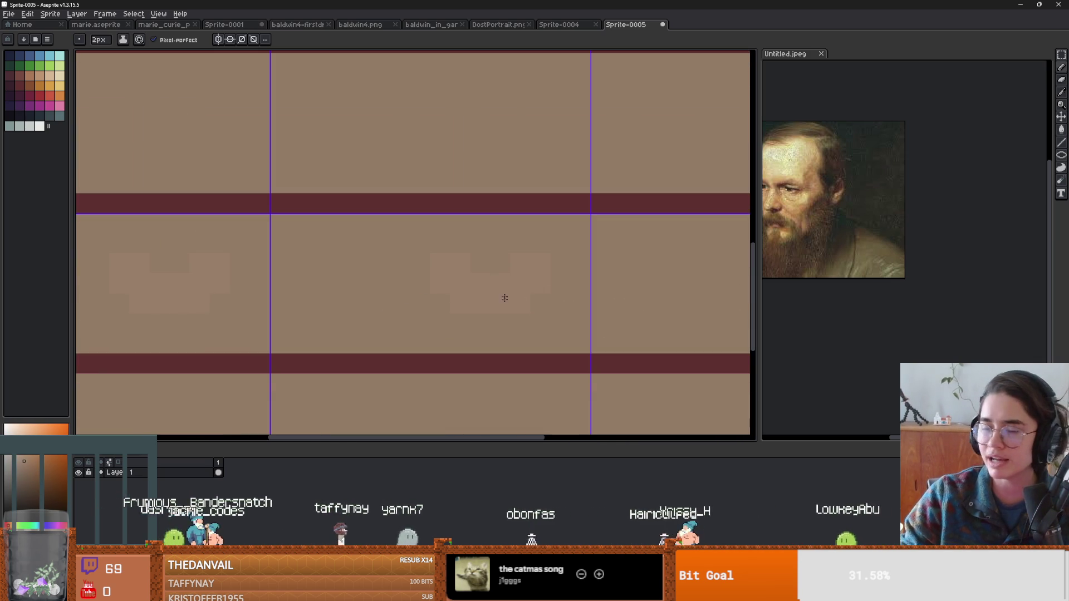
pyautogui.scroll(-2, 543, 283)
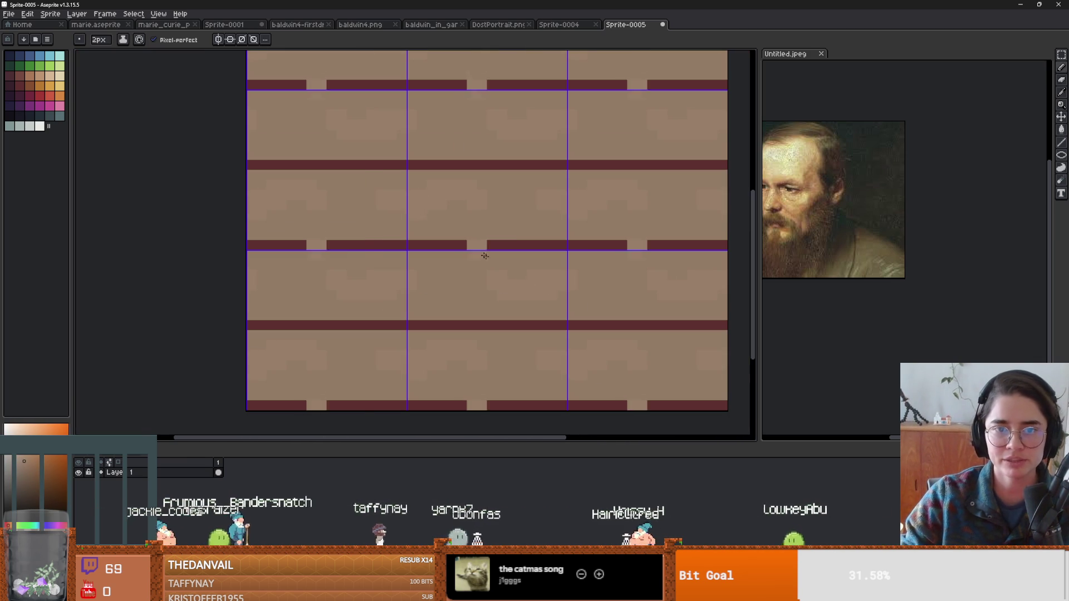
pyautogui.scroll(-1, 485, 257)
pyautogui.scroll(1, 538, 239)
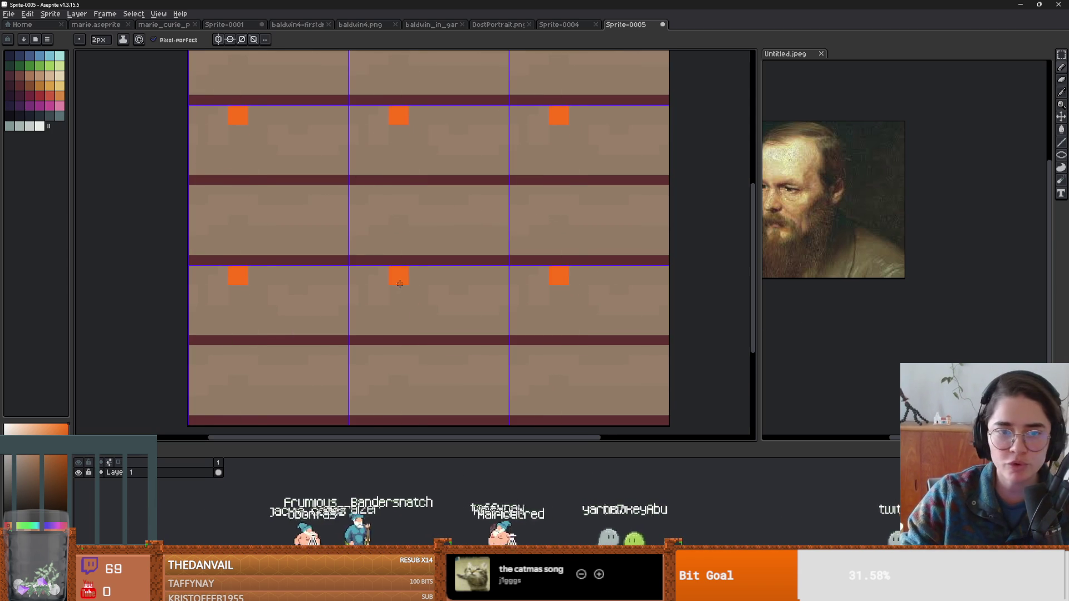
pyautogui.press('i')
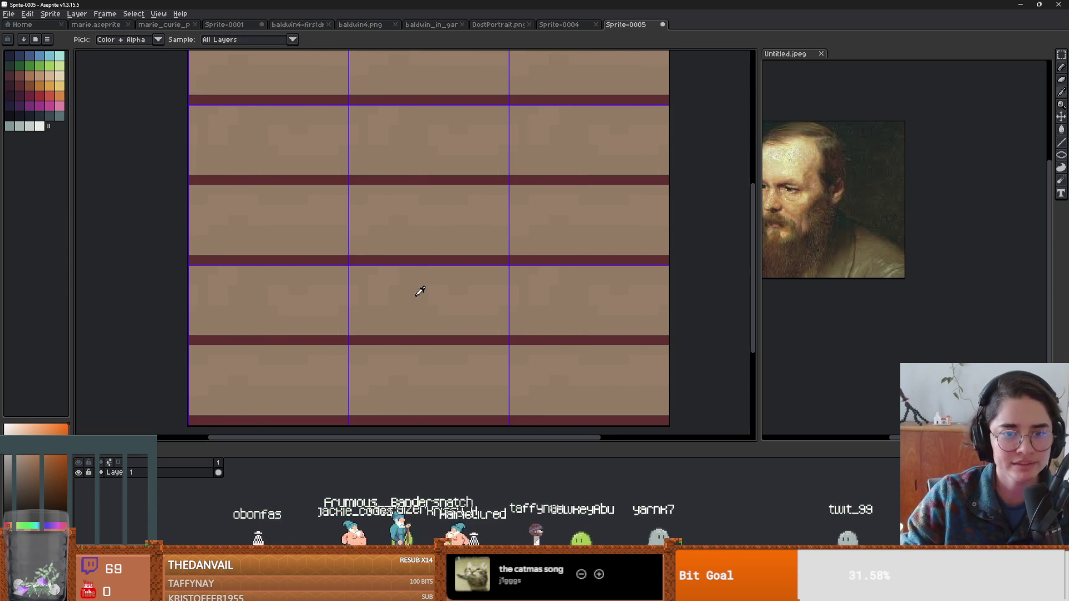
pyautogui.click(416, 289)
pyautogui.press('b')
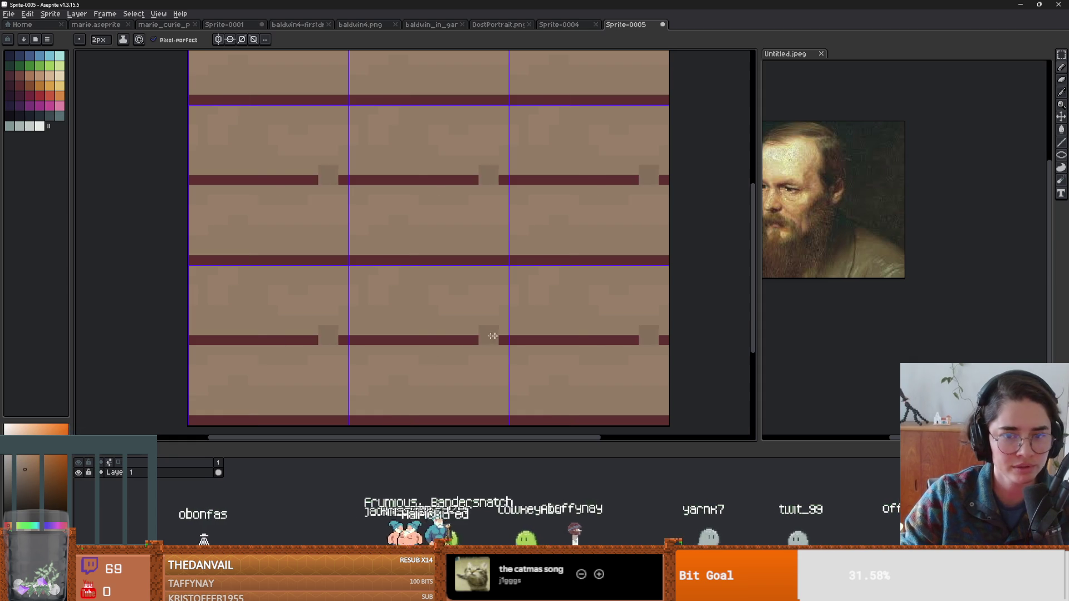
pyautogui.press('-')
pyautogui.moveTo(490, 317)
pyautogui.mouseDown()
pyautogui.moveTo(401, 303)
pyautogui.moveTo(429, 339)
pyautogui.mouseUp()
pyautogui.scroll(-4, 455, 348)
pyautogui.scroll(1, 455, 348)
# Undo the stray strokes and redraw dark wood-grain marks on the planks.
pyautogui.hotkey('ctrl', 'z')
pyautogui.hotkey('ctrl', 'z')
pyautogui.hotkey('ctrl', 'z')
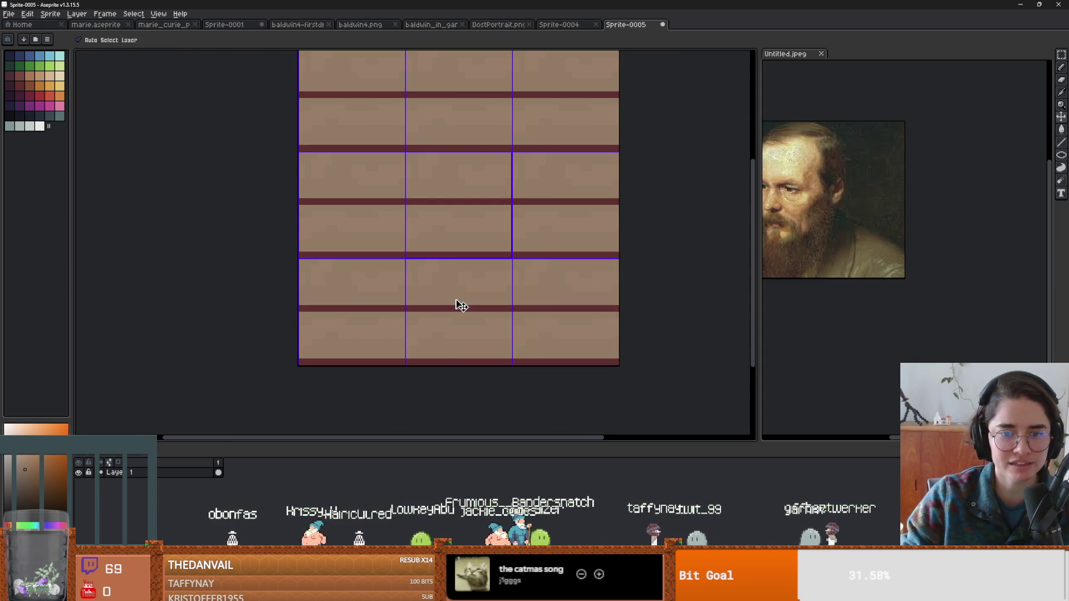
pyautogui.moveTo(441, 286); pyautogui.dragTo(456, 297)
pyautogui.moveTo(494, 341); pyautogui.dragTo(517, 346)
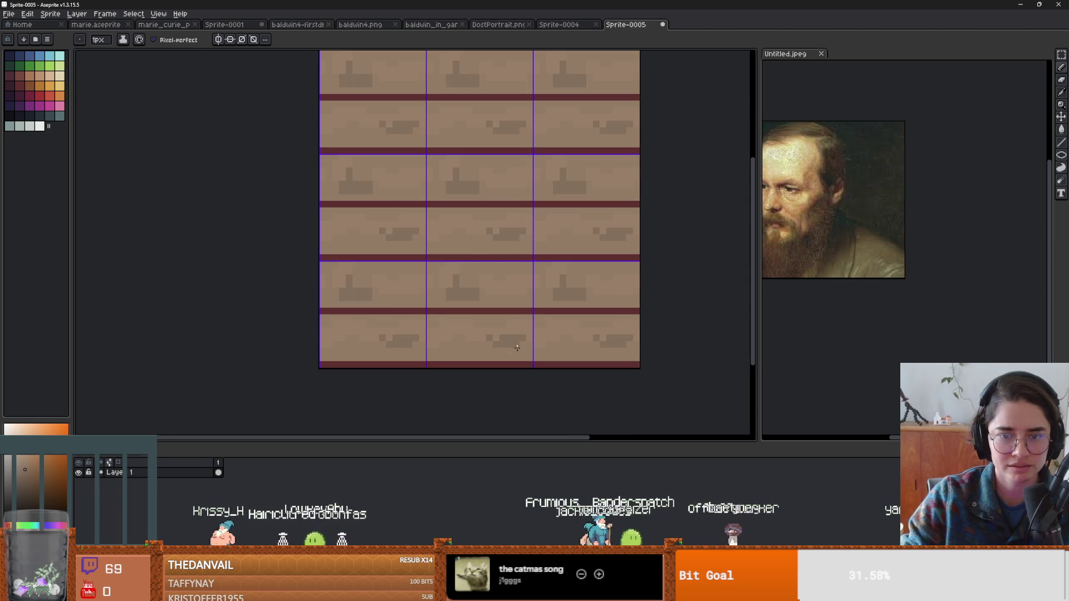
pyautogui.scroll(1, 493, 301)
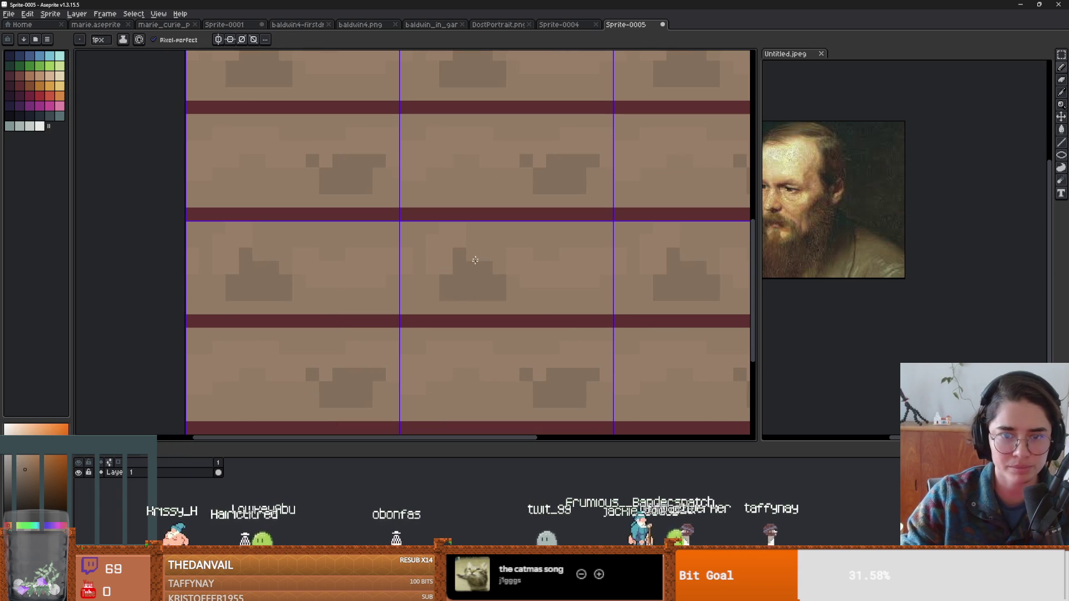
# Break up the dark marks with lighter brown and fill them back to light brown.
pyautogui.moveTo(503, 255); pyautogui.dragTo(451, 275)
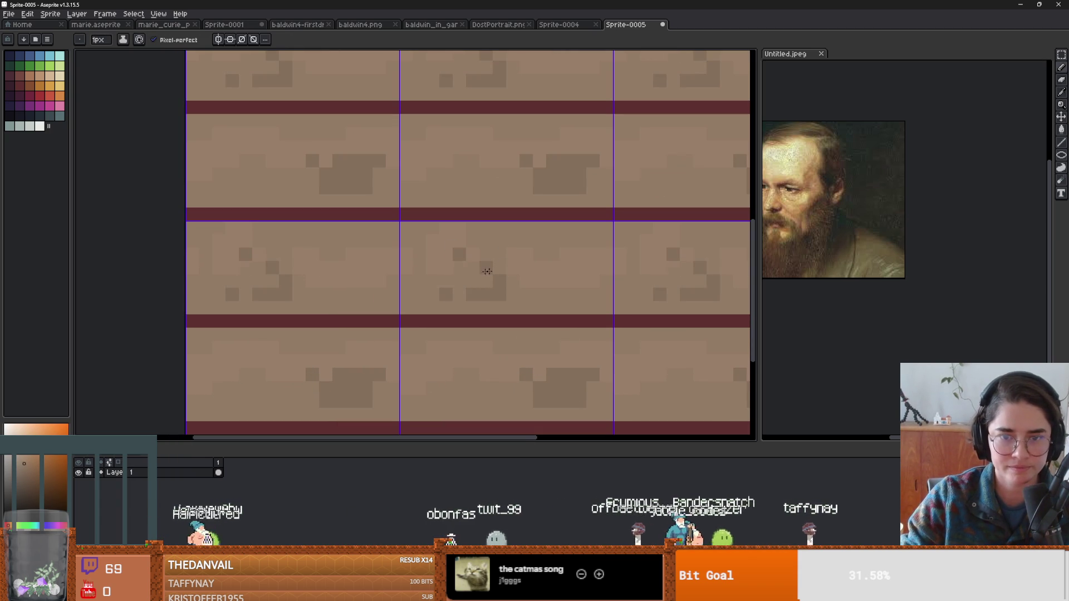
pyautogui.scroll(-2, 451, 275)
pyautogui.scroll(1, 540, 286)
pyautogui.press('i')
pyautogui.press('b')
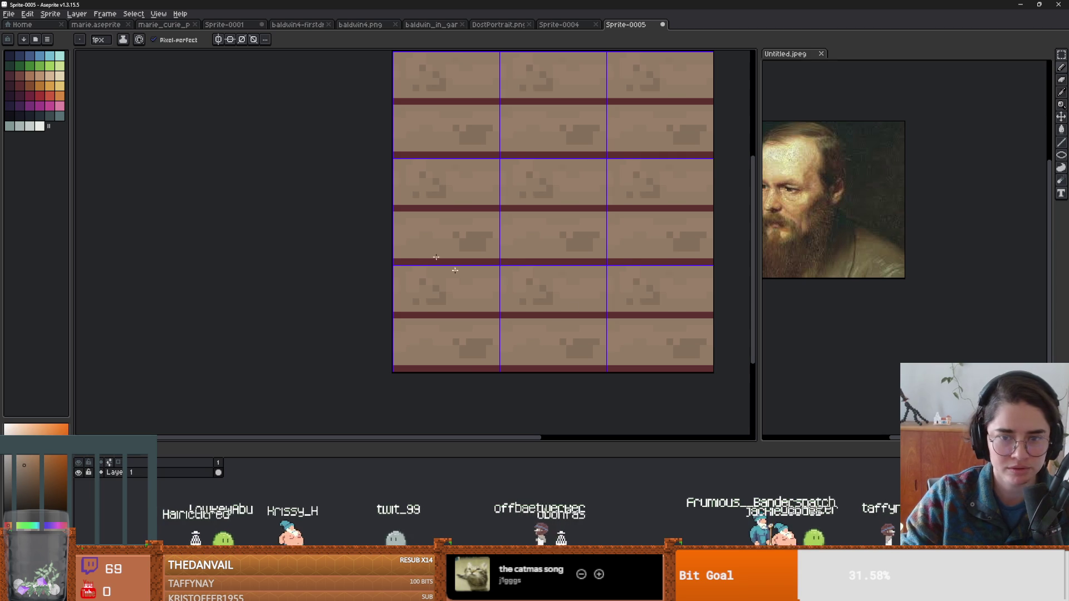
pyautogui.press('g')
pyautogui.click(584, 241)
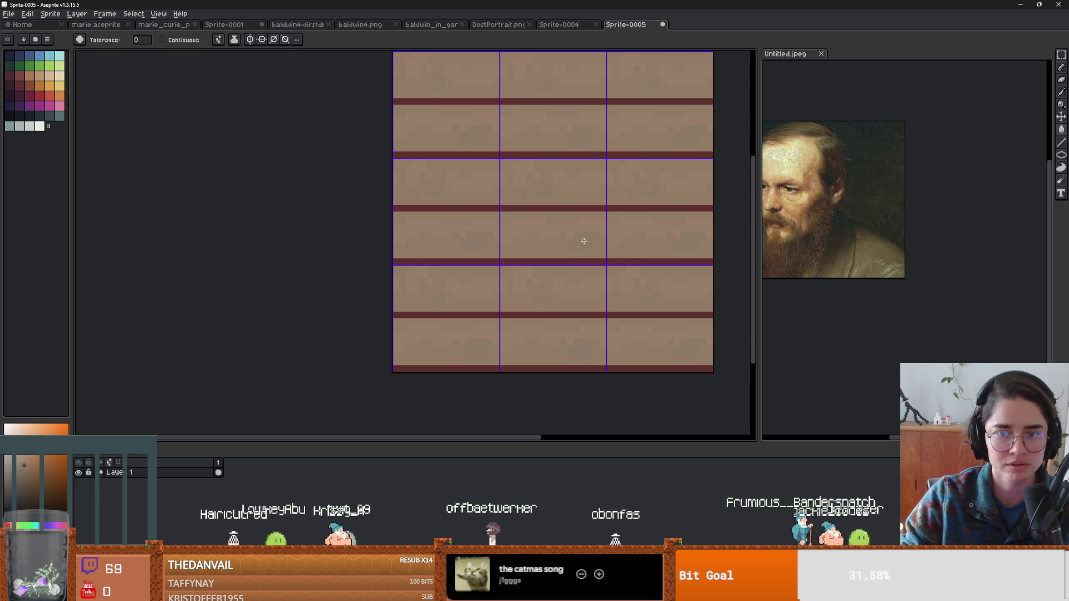
pyautogui.scroll(-1, 583, 241)
pyautogui.scroll(2, 606, 307)
pyautogui.scroll(2, 420, 265)
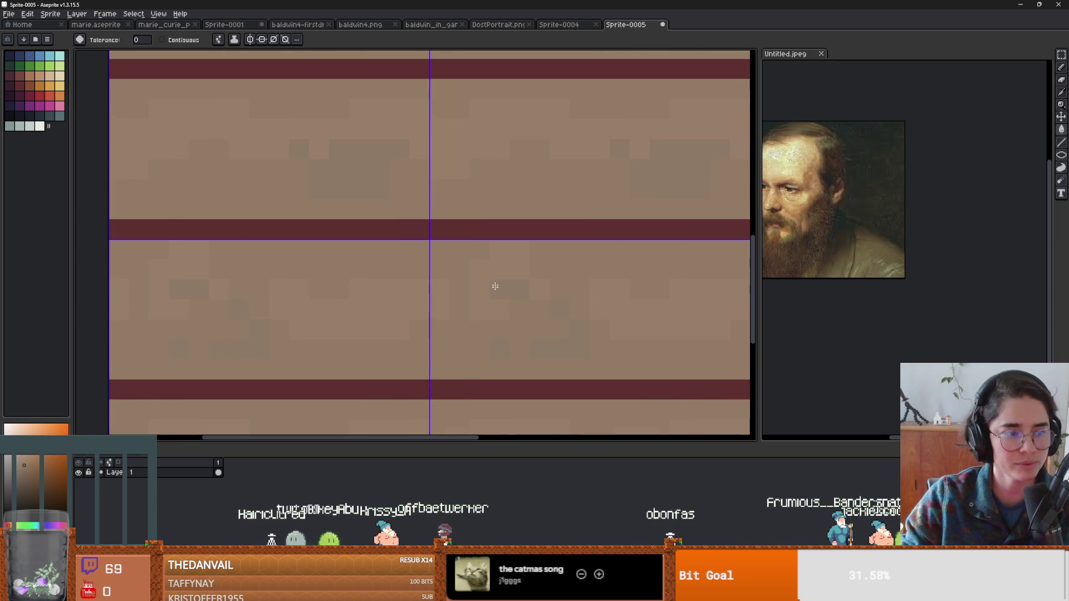
# Break the seam line with a light plank-brown pixel, discarding a trial dark square.
pyautogui.press('b')
pyautogui.scroll(-2, 437, 212)
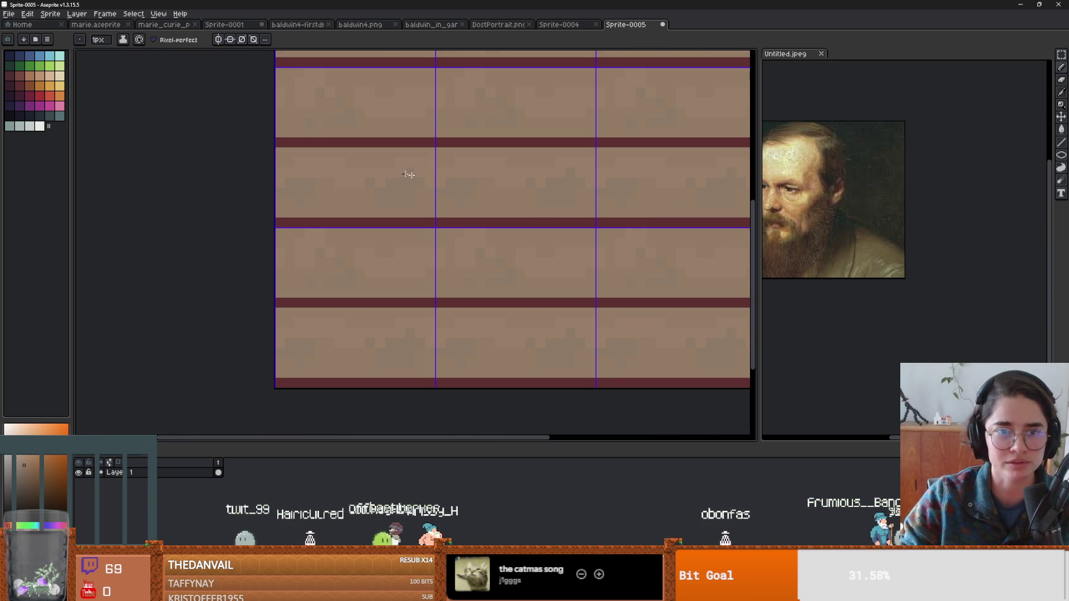
pyautogui.scroll(-2, 398, 205)
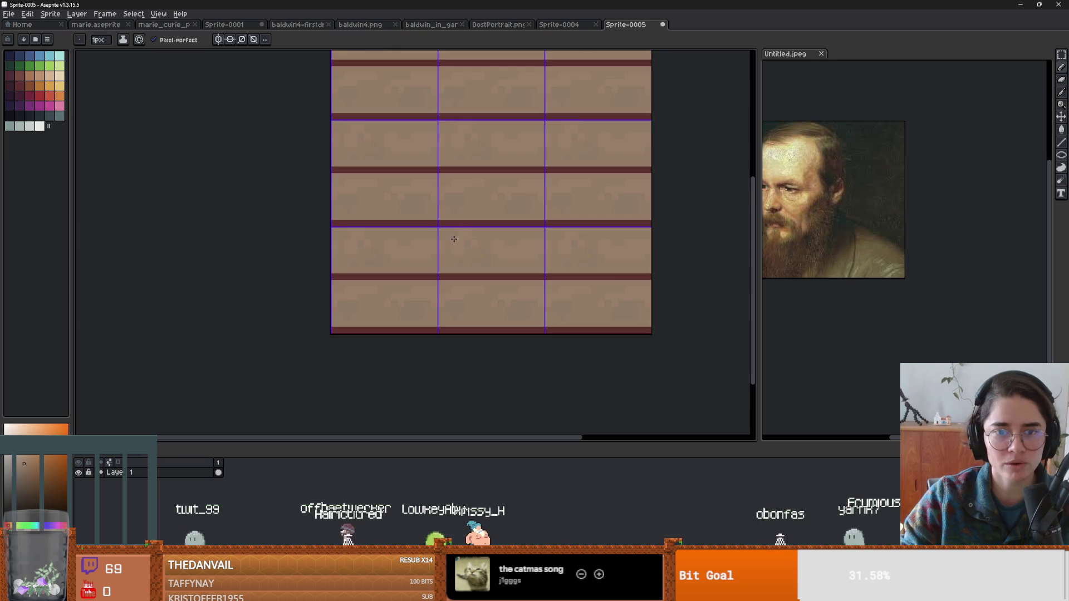
pyautogui.scroll(4, 495, 261)
pyautogui.press('i')
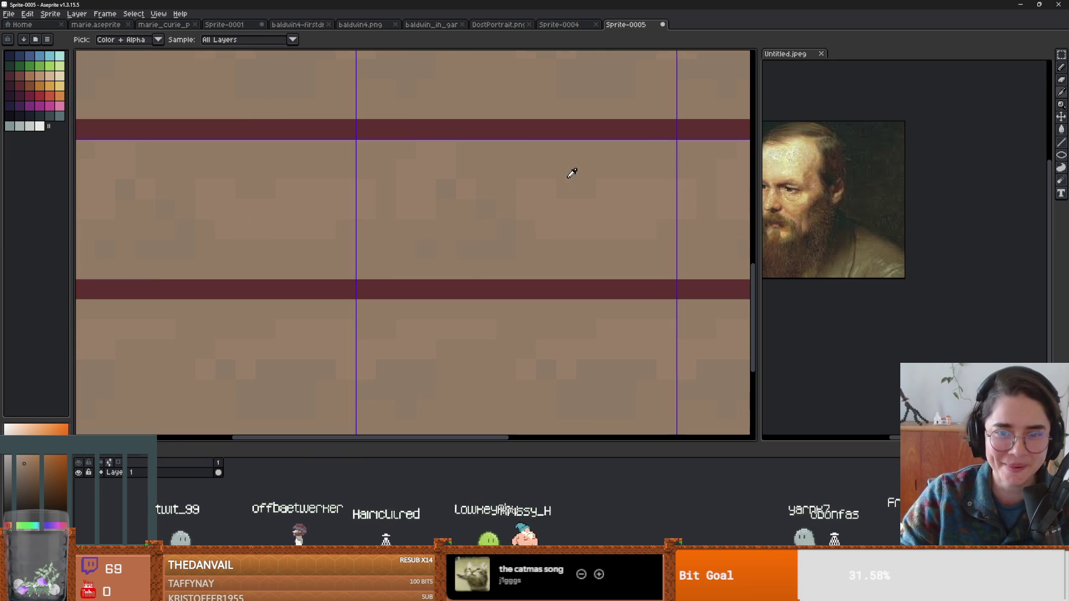
pyautogui.press('b')
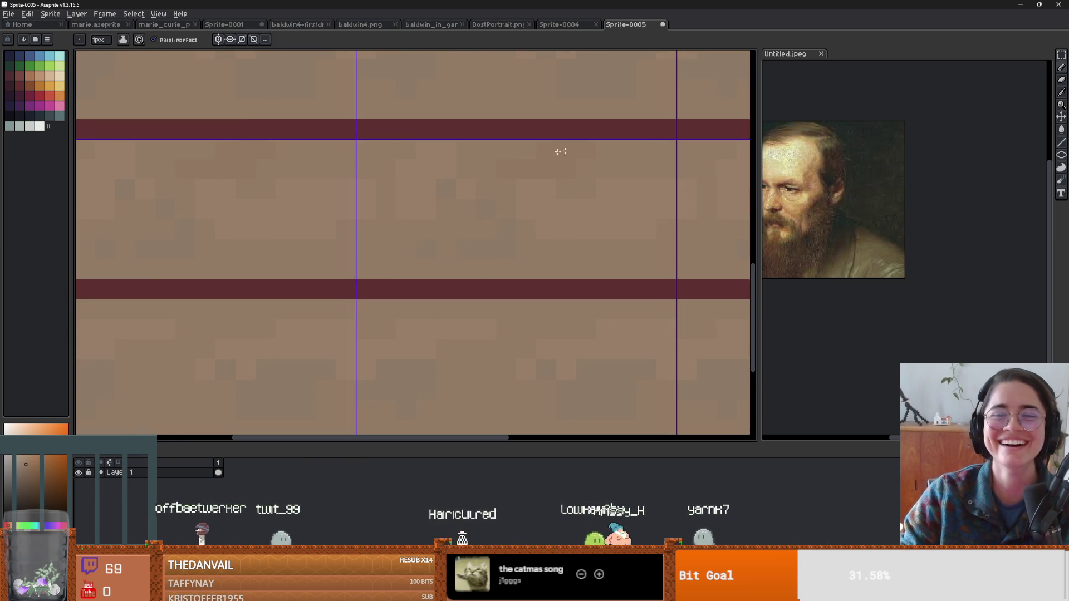
pyautogui.scroll(-3, 601, 154)
pyautogui.scroll(1, 612, 278)
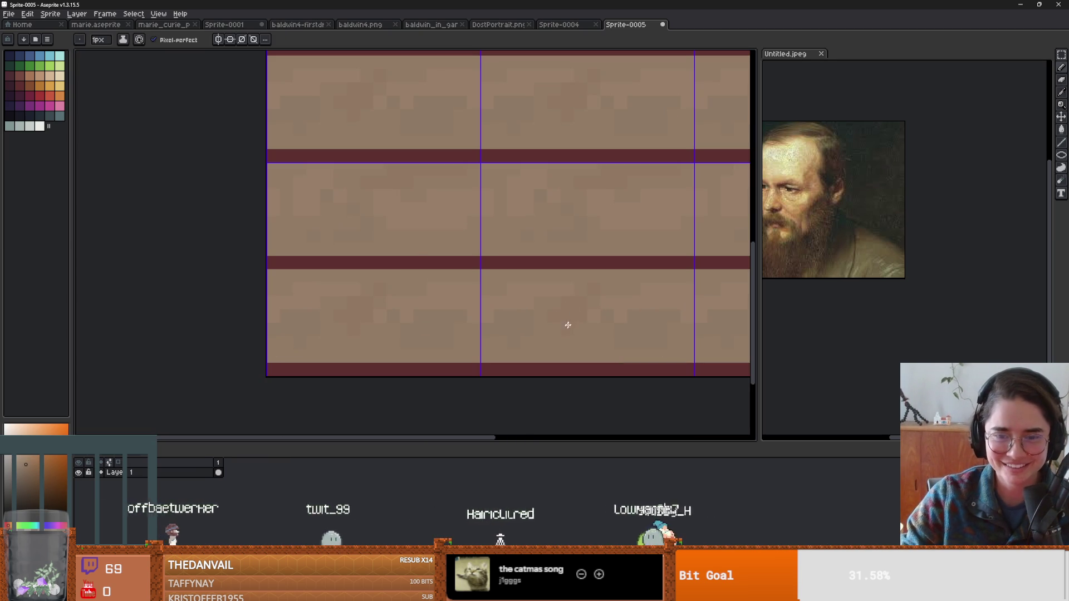
pyautogui.scroll(-3, 461, 325)
pyautogui.scroll(3, 461, 324)
pyautogui.keyDown('alt'); pyautogui.click(465, 293); pyautogui.keyUp('alt')
pyautogui.click(422, 266)
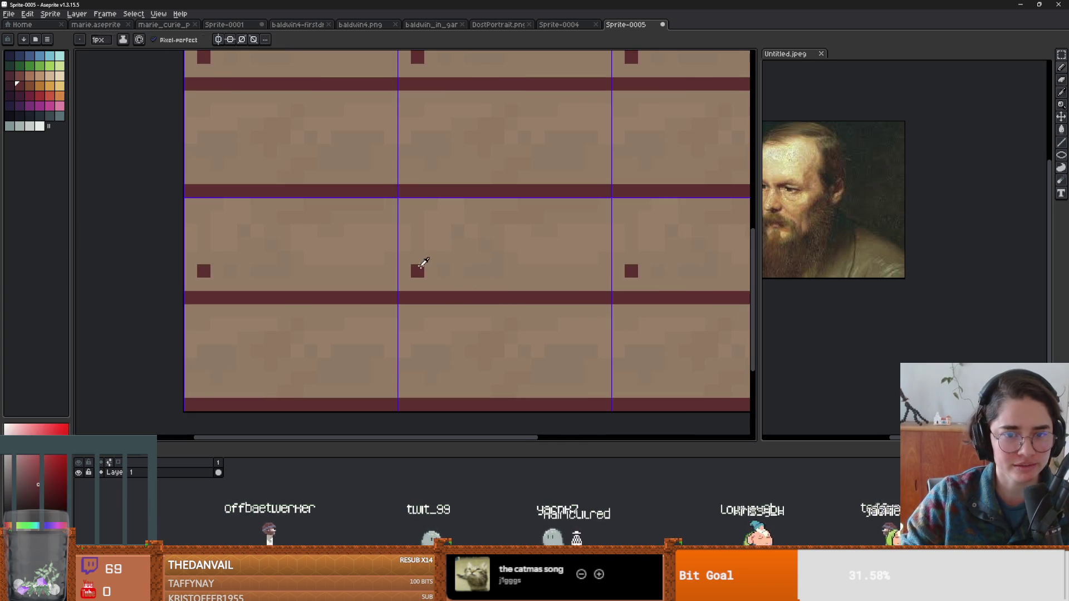
pyautogui.hotkey('ctrl', 'z')
pyautogui.keyDown('alt'); pyautogui.click(423, 256); pyautogui.keyUp('alt')
pyautogui.click(403, 299)
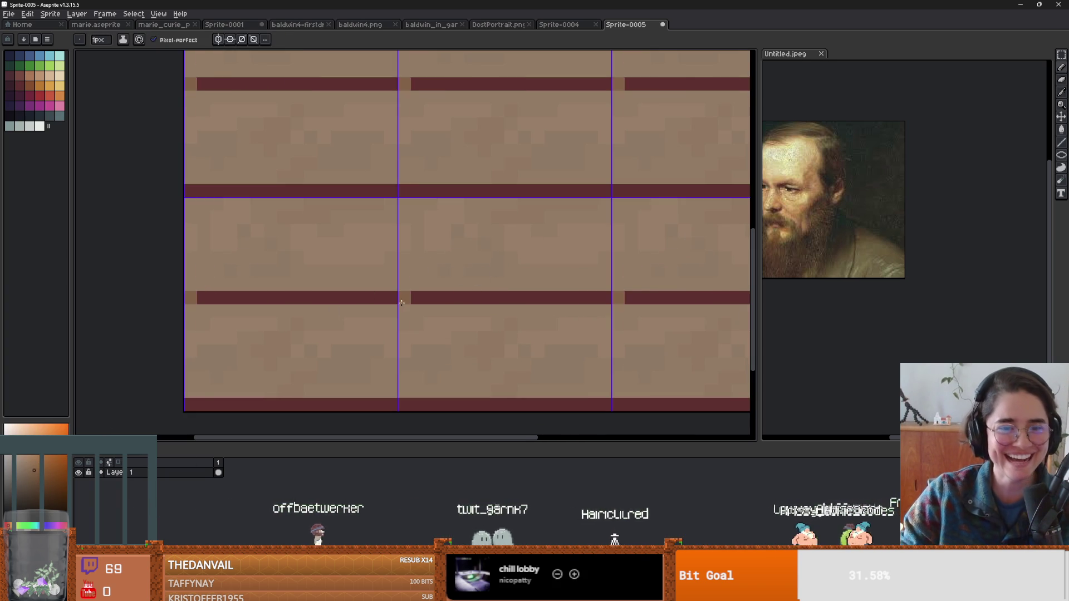
# Recolour the dark red seam lines and their notches with a medium brown.
pyautogui.press('g')
pyautogui.click(471, 299)
pyautogui.click(484, 310)
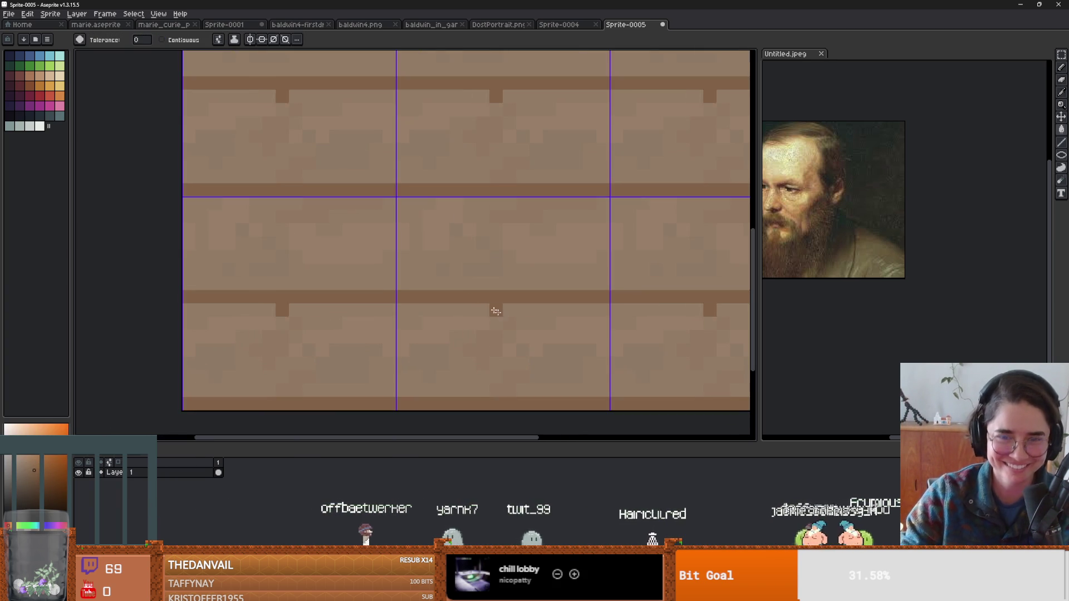
pyautogui.scroll(-2, 486, 306)
pyautogui.click(450, 303)
pyautogui.scroll(1, 489, 284)
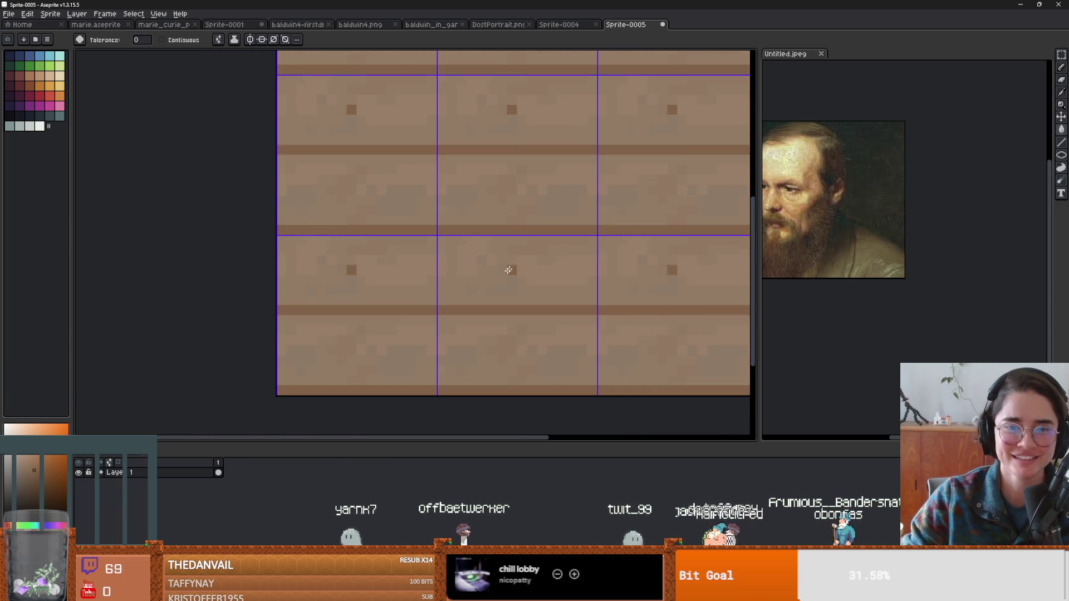
pyautogui.scroll(1, 491, 283)
pyautogui.hotkey('ctrl', 'z')
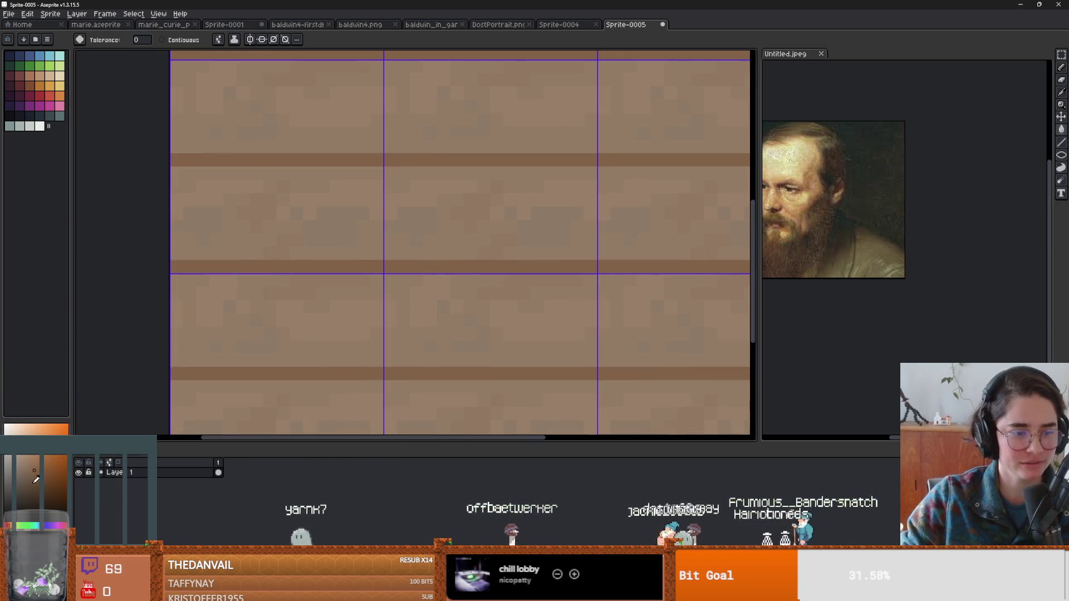
pyautogui.scroll(-2, 482, 322)
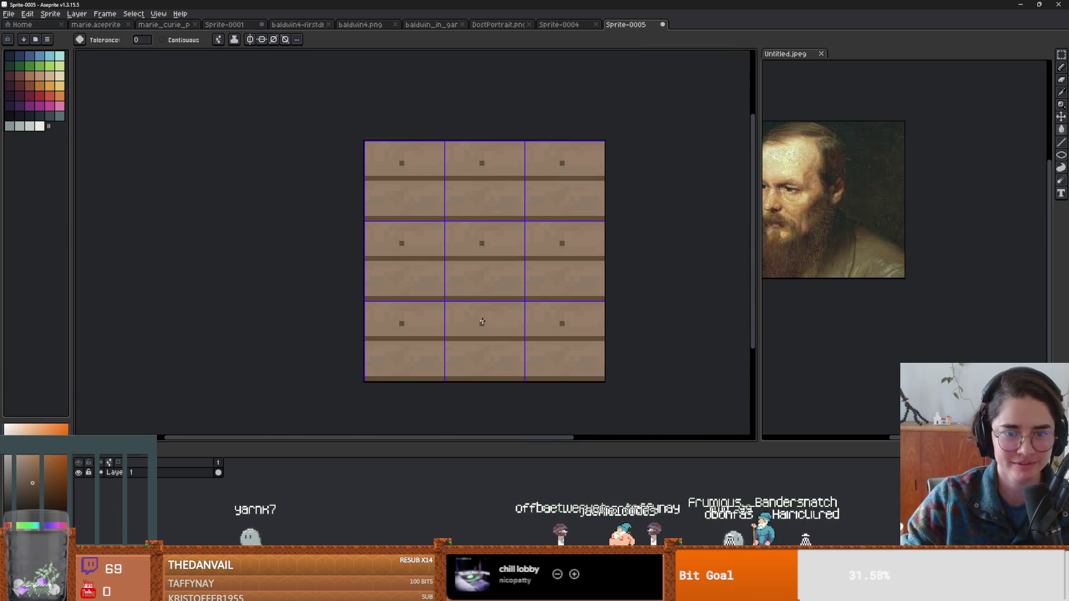
pyautogui.scroll(1, 482, 322)
pyautogui.scroll(-2, 482, 322)
pyautogui.moveTo(616, 305); pyautogui.dragTo(483, 292)
# Save the tile as jerusalem.aseprite in new-game-project > assets > tileset.
pyautogui.press('v')
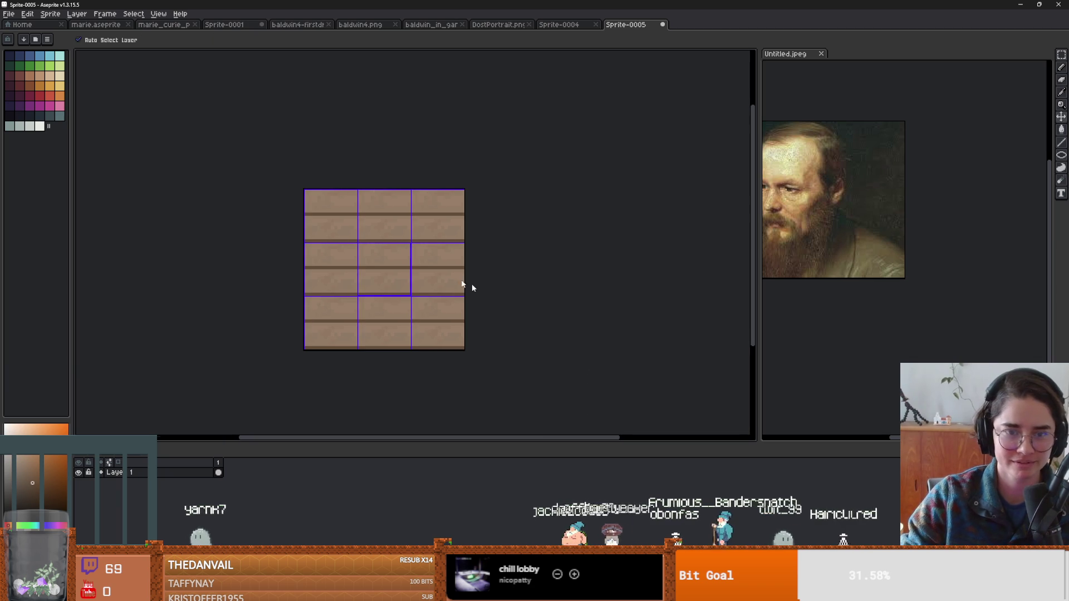
pyautogui.hotkey('ctrl', 's')
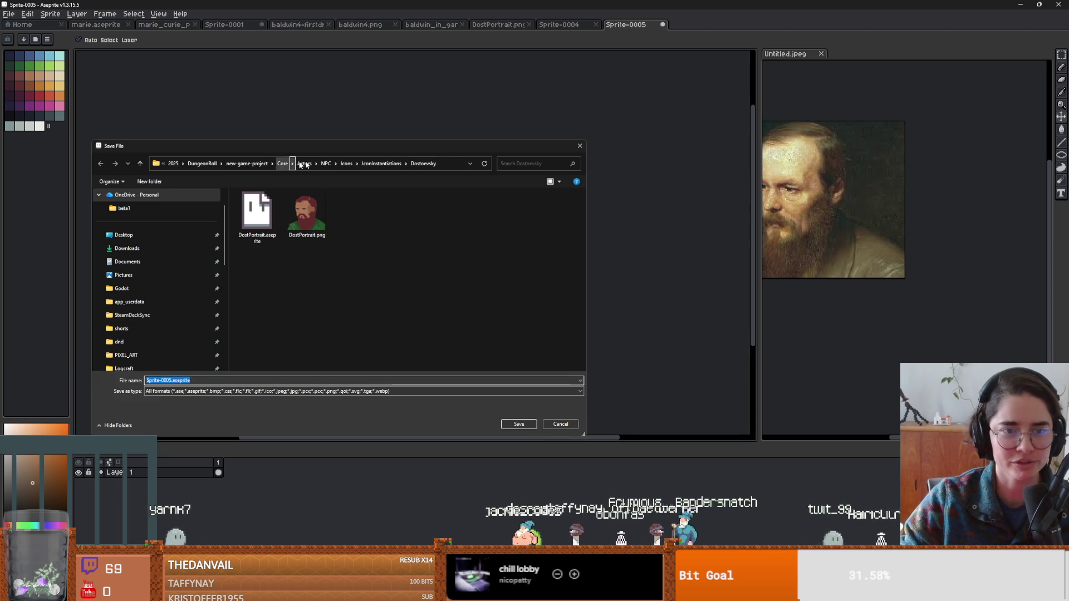
pyautogui.click(283, 164)
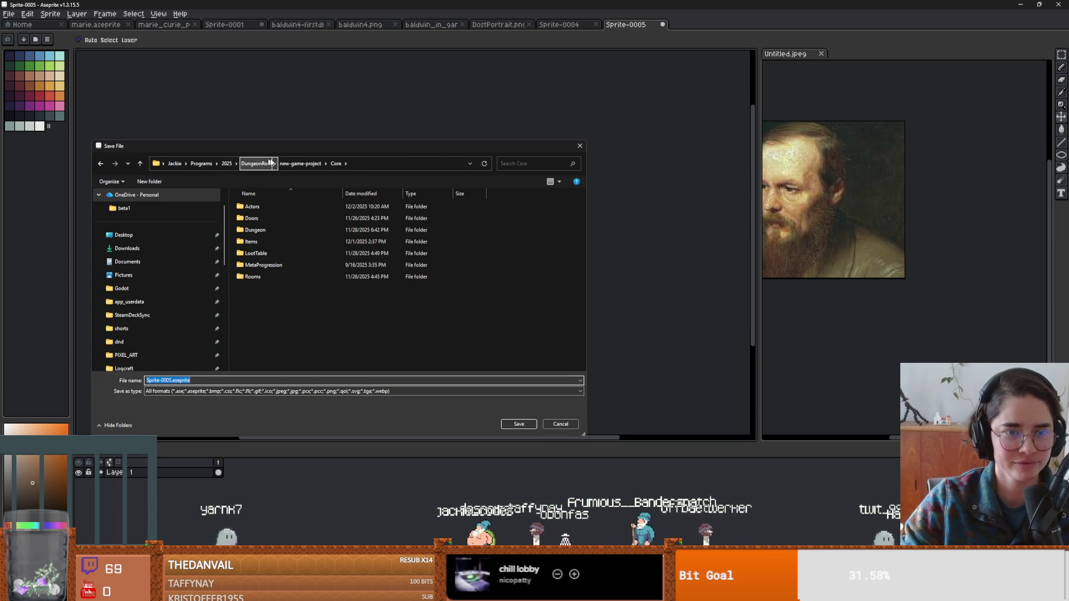
pyautogui.click(261, 162)
pyautogui.doubleClick(251, 265)
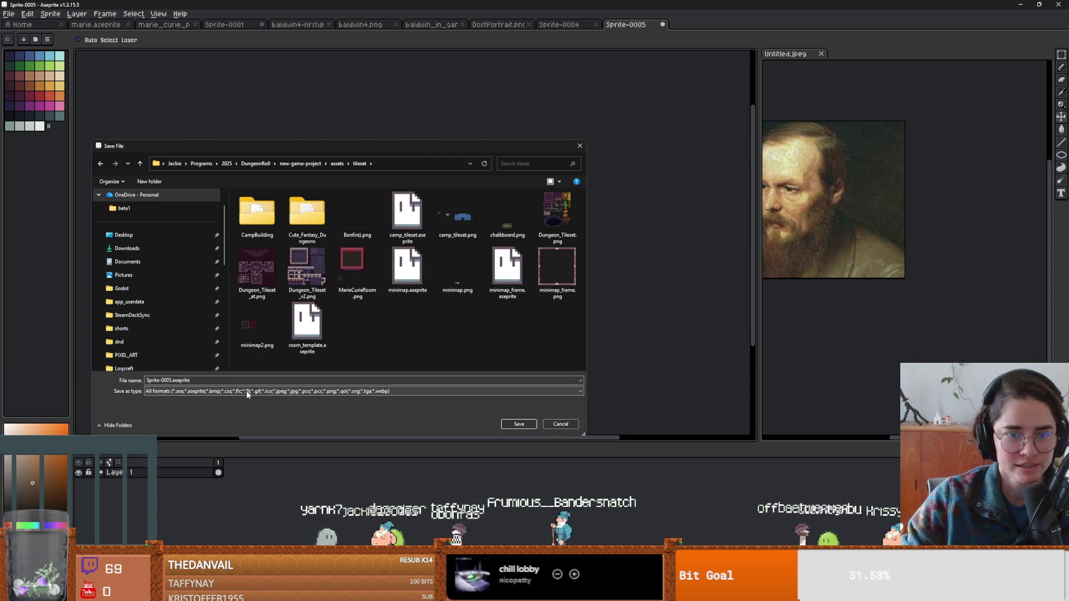
pyautogui.write('j')
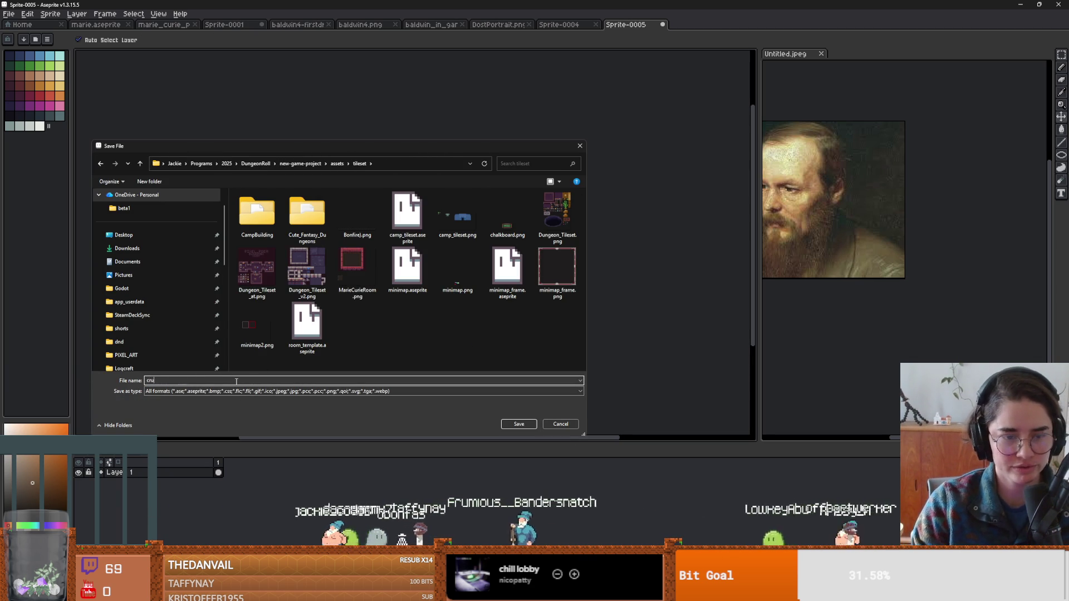
pyautogui.write('er')
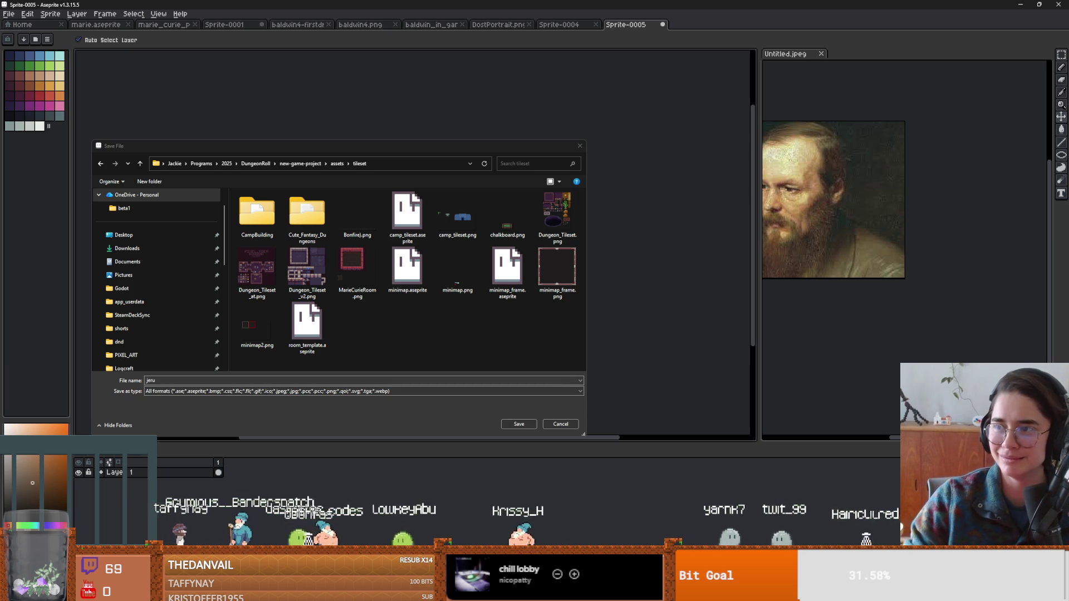
pyautogui.click(191, 379)
pyautogui.write('salem')
pyautogui.press('Return')
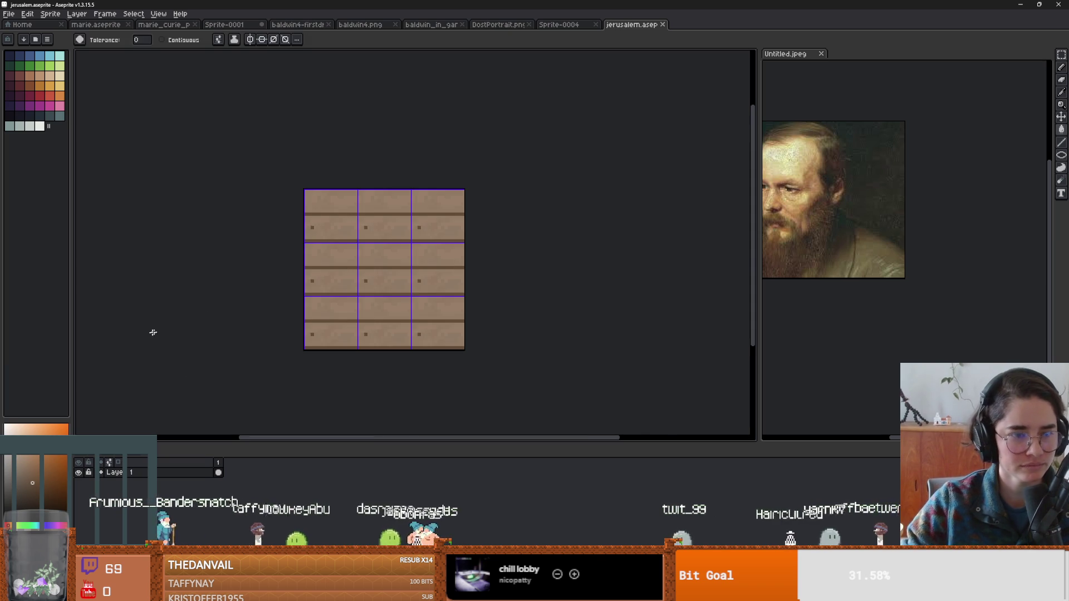
# Sample the dark seam colour and add dark pixels along the plank seams.
pyautogui.scroll(2, 407, 267)
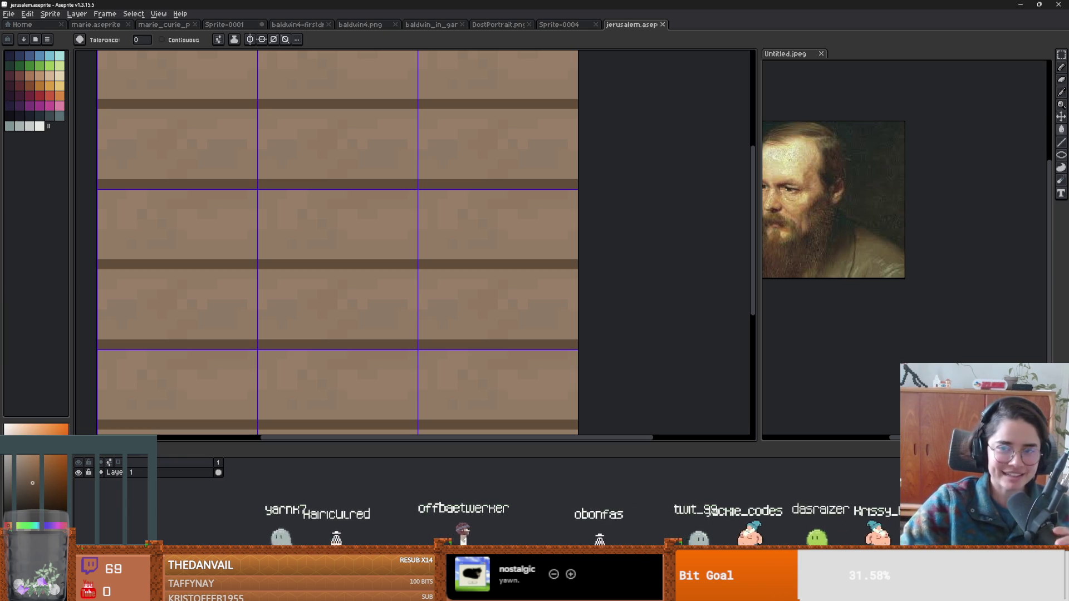
pyautogui.press('i')
pyautogui.keyDown('alt'); pyautogui.click(288, 177); pyautogui.keyUp('alt')
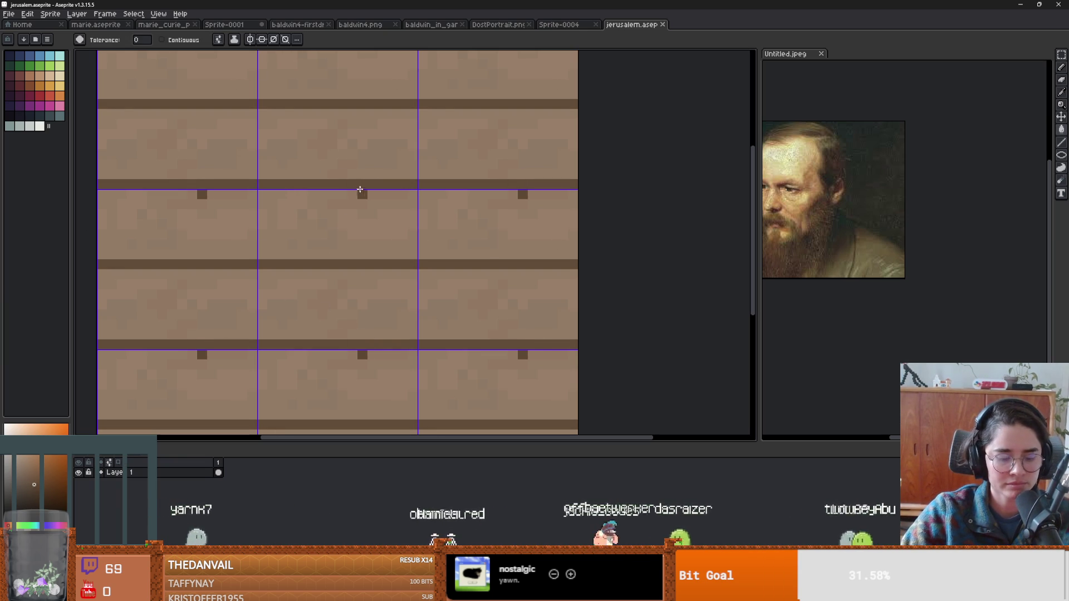
pyautogui.press('b')
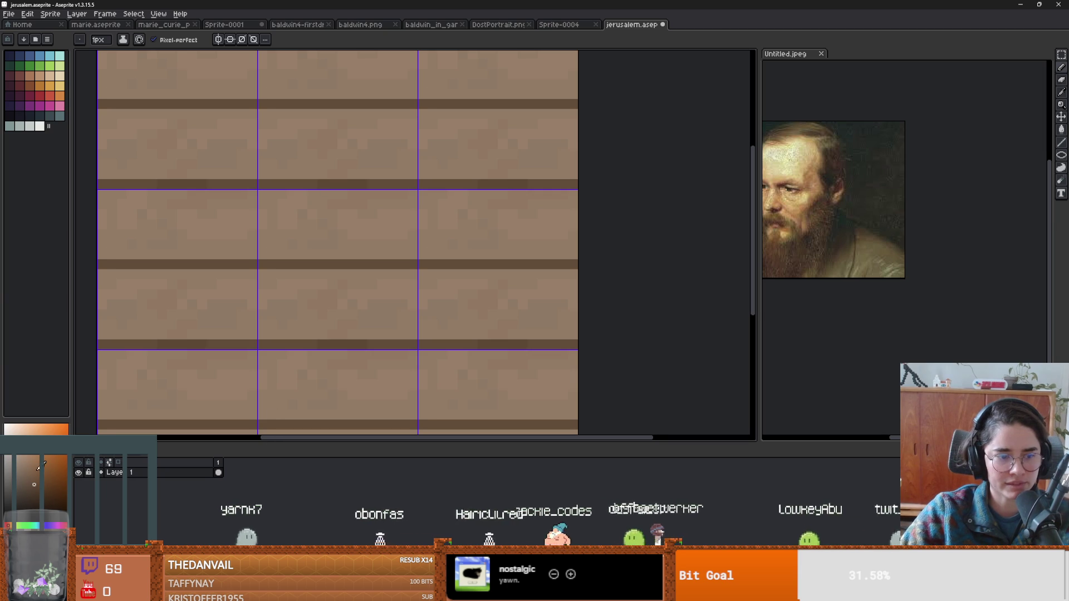
pyautogui.moveTo(278, 184); pyautogui.dragTo(239, 184)
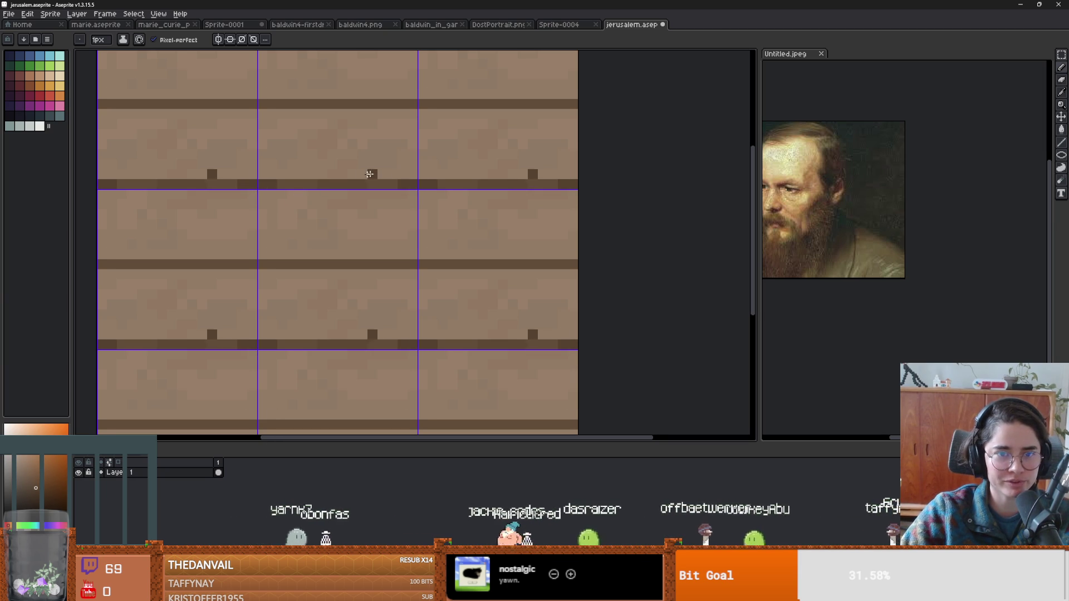
pyautogui.scroll(-4, 390, 184)
pyautogui.scroll(4, 398, 205)
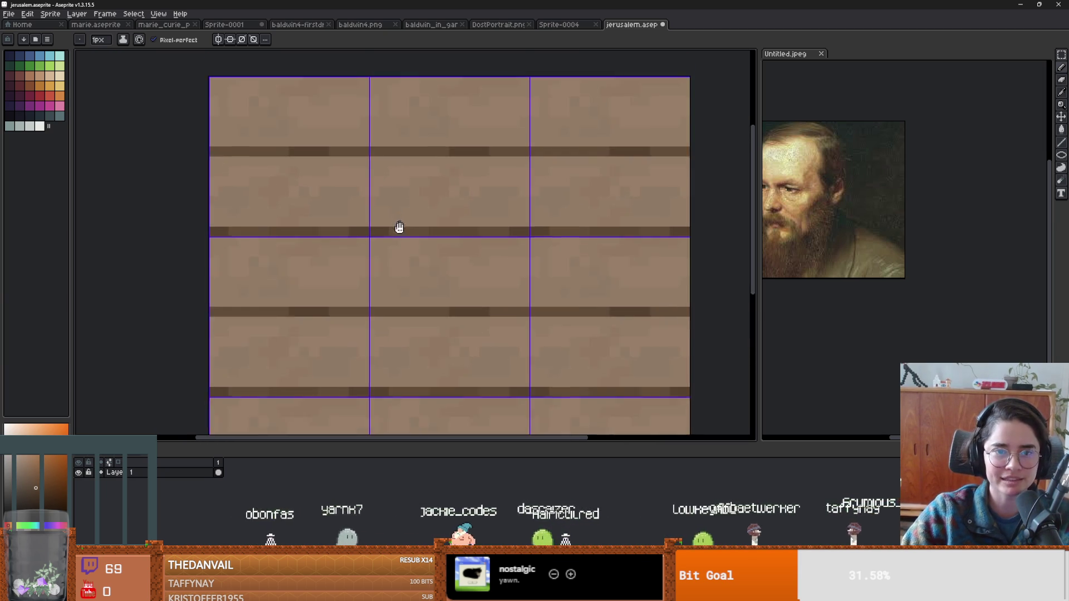
pyautogui.scroll(-1, 445, 364)
pyautogui.scroll(1, 390, 366)
# Undo a trial dark pixel and place the nail pixel higher and to the left.
pyautogui.press('i')
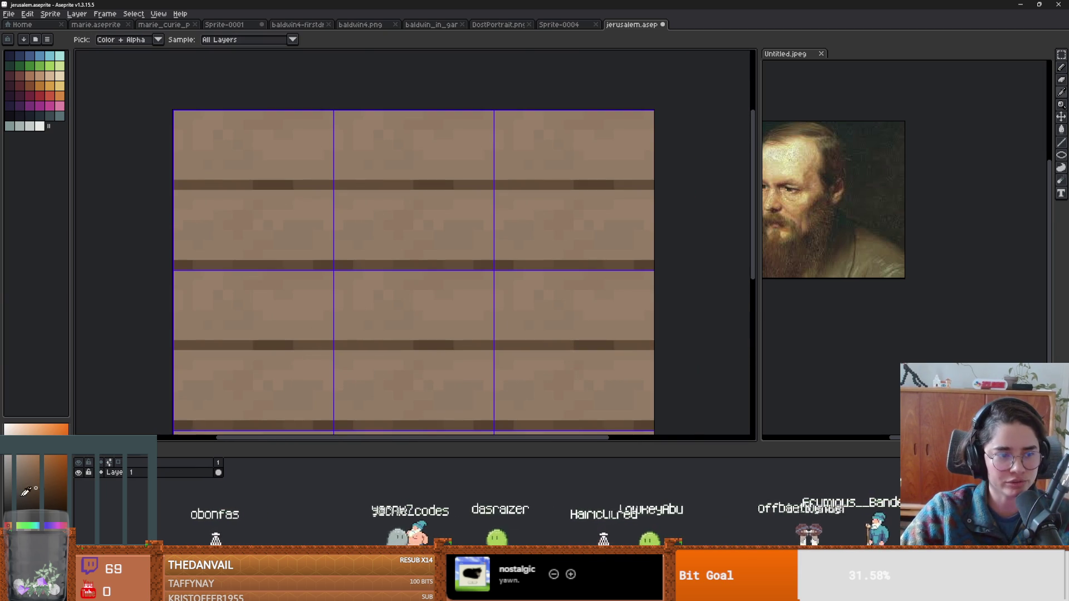
pyautogui.press('b')
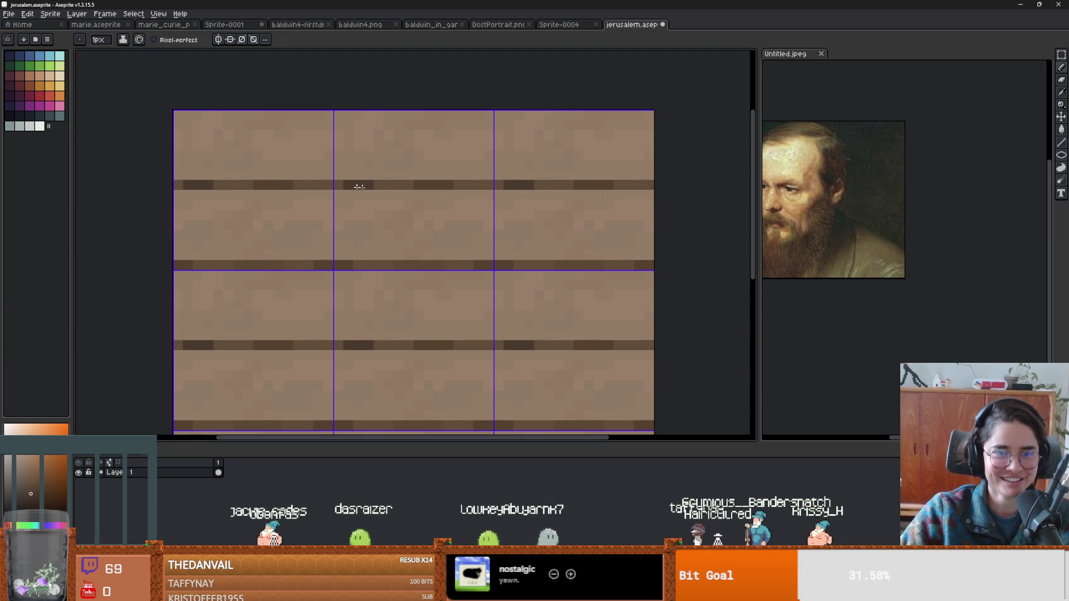
pyautogui.scroll(-2, 457, 241)
pyautogui.scroll(3, 457, 241)
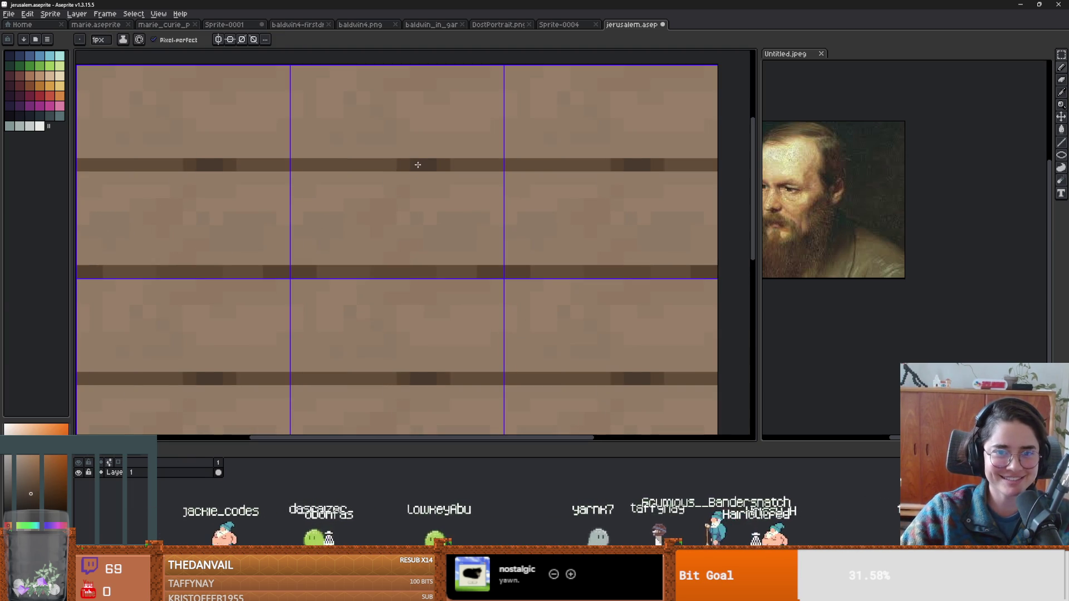
pyautogui.scroll(-1, 293, 168)
pyautogui.click(346, 195)
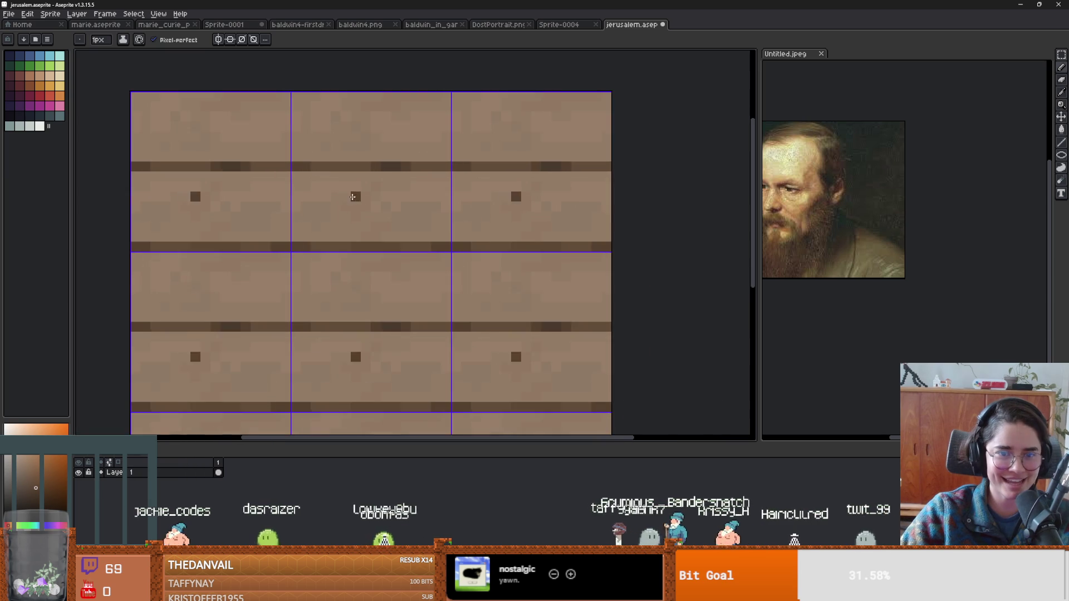
pyautogui.scroll(1, 336, 235)
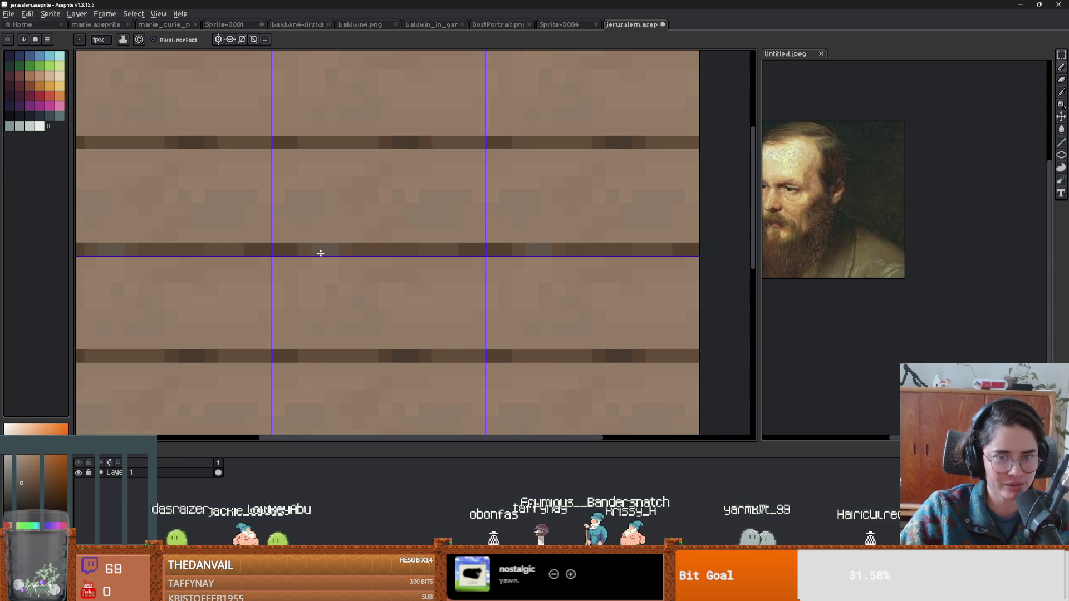
pyautogui.scroll(-4, 324, 252)
pyautogui.scroll(3, 360, 334)
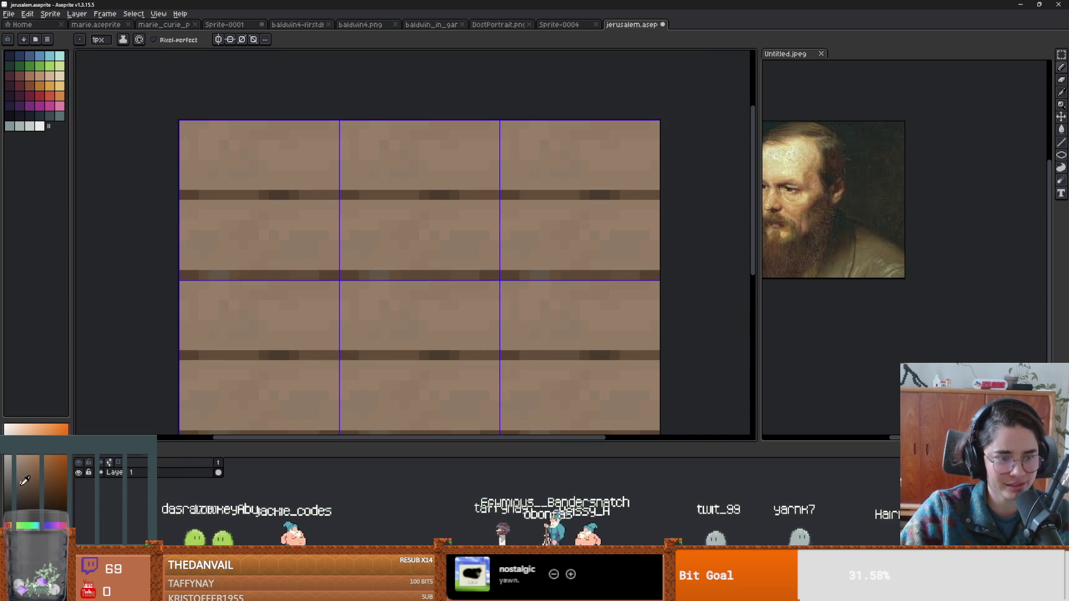
pyautogui.press('g')
pyautogui.hotkey('ctrl', 'z')
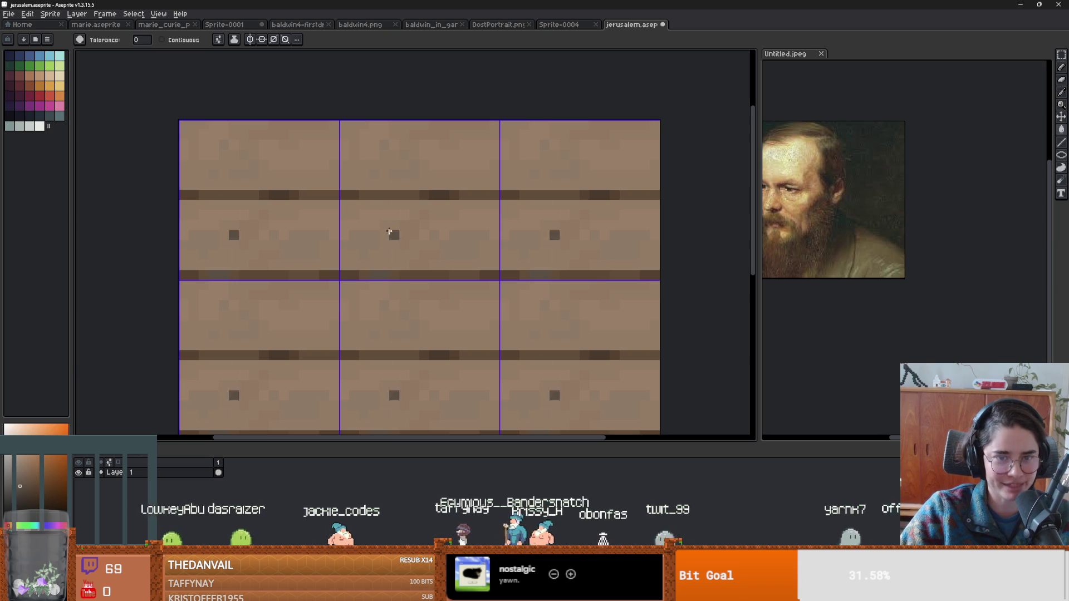
pyautogui.press('b')
pyautogui.click(400, 200)
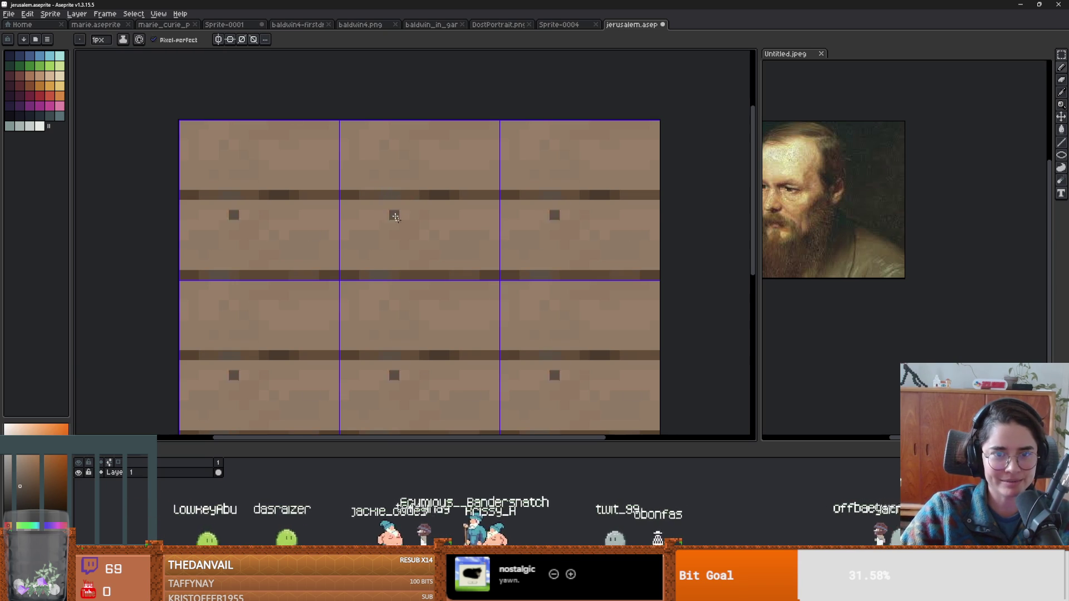
pyautogui.scroll(-3, 383, 201)
pyautogui.scroll(2, 501, 256)
pyautogui.scroll(-1, 538, 255)
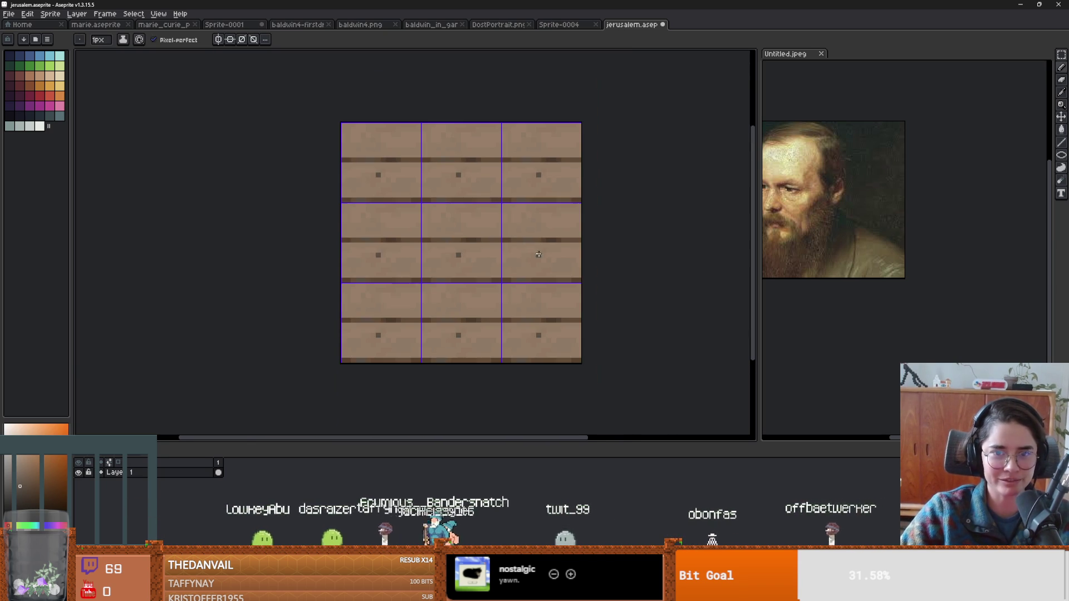
pyautogui.click(157, 12)
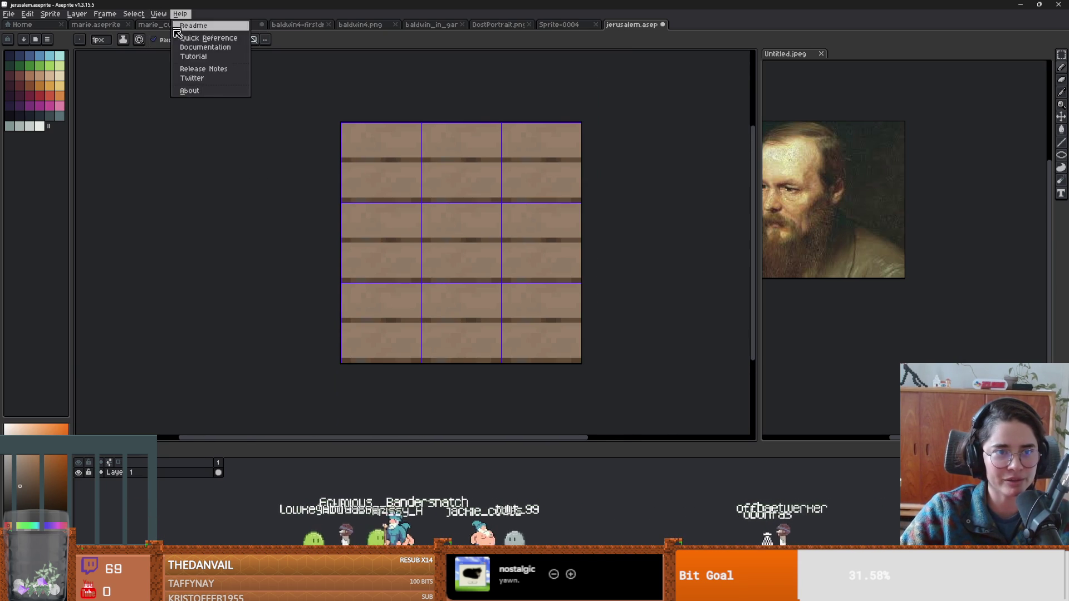
# Hide the grid and paste the whole plank tile into Sprite-0004.
pyautogui.moveTo(170, 59)
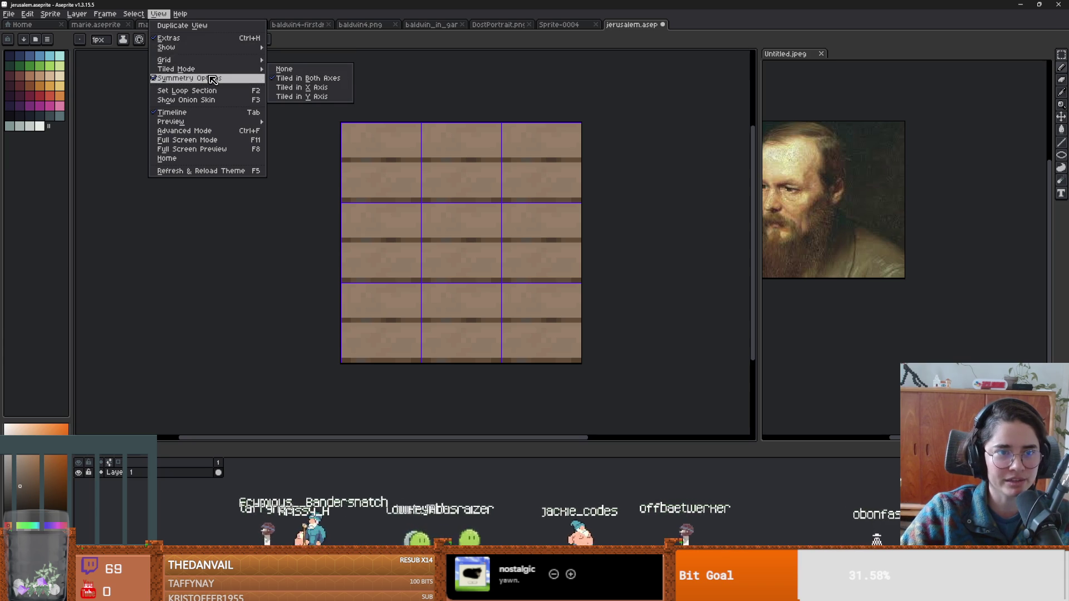
pyautogui.moveTo(246, 60)
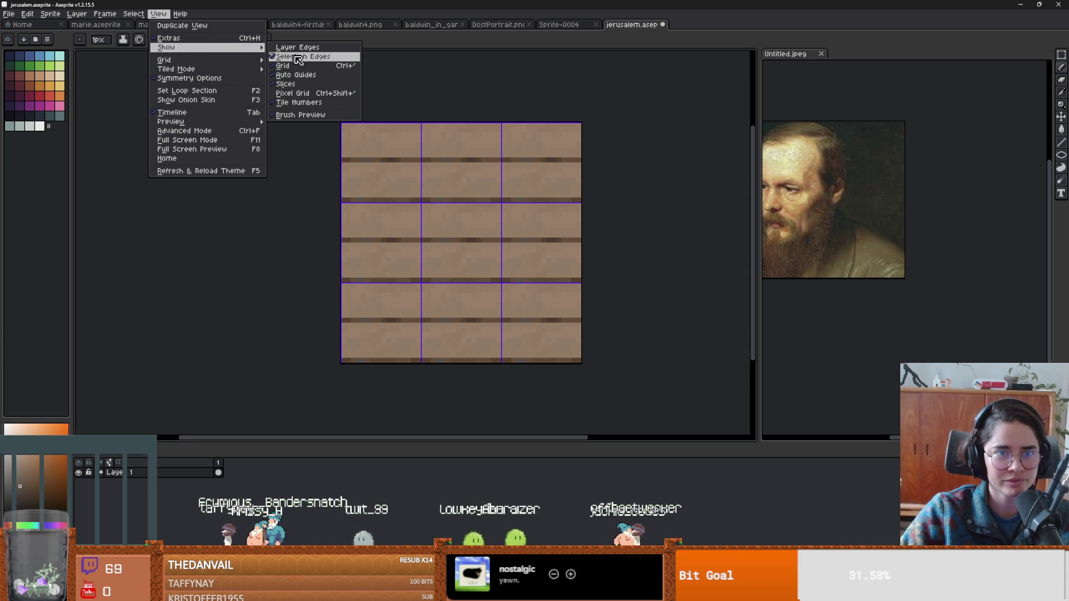
pyautogui.click(294, 65)
pyautogui.scroll(-1, 615, 204)
pyautogui.scroll(2, 618, 205)
pyautogui.hotkey('ctrl', 'shift', 'd')
pyautogui.click(561, 25)
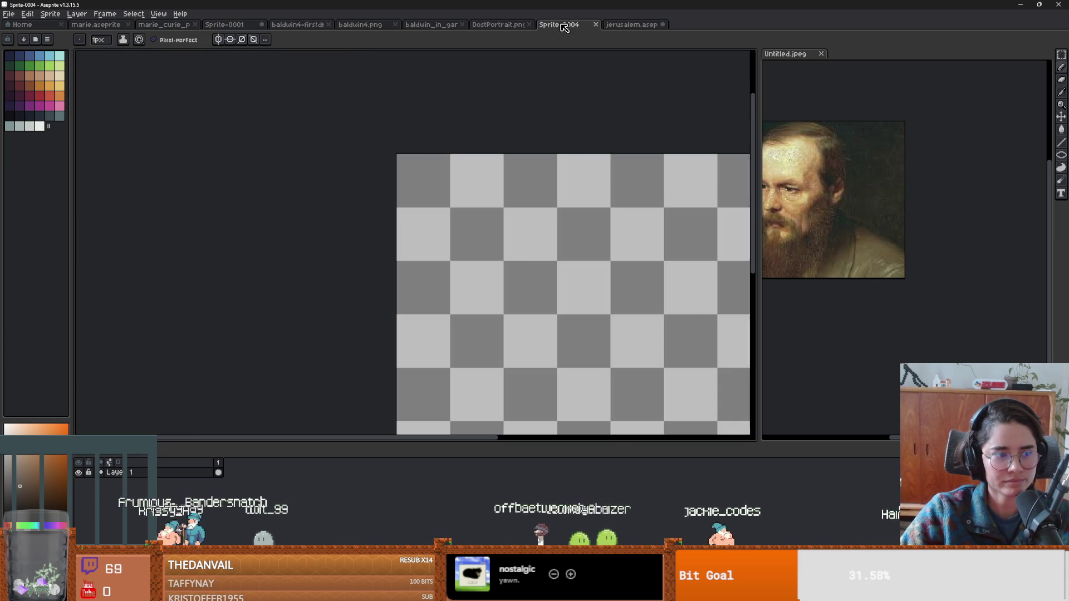
pyautogui.hotkey('ctrl', 'v')
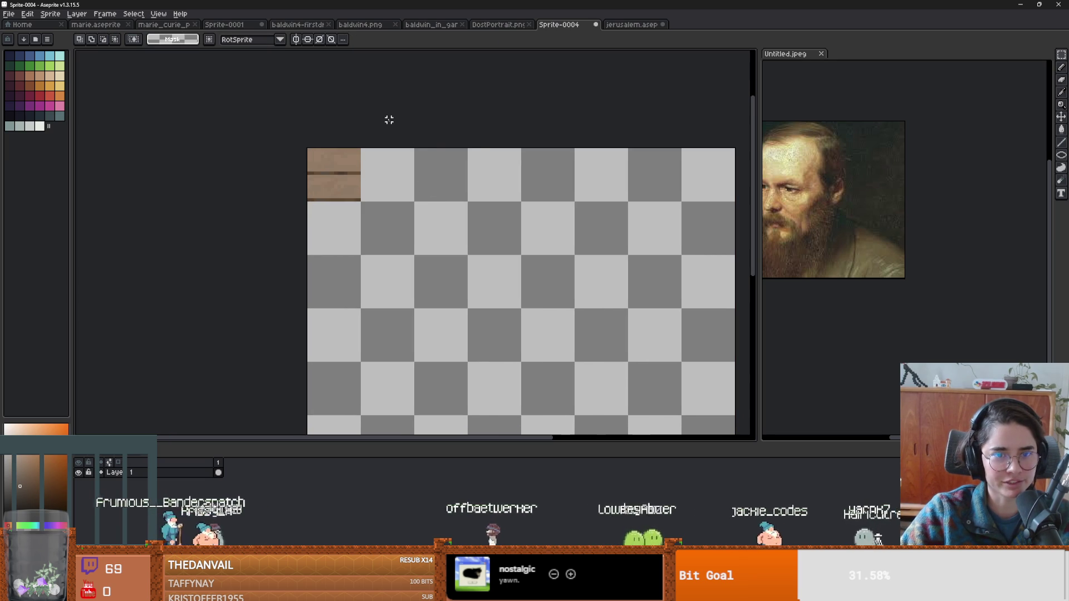
# Save Sprite-0004 over jerusalem.aseprite, confirming the replacement.
pyautogui.hotkey('ctrl', 's')
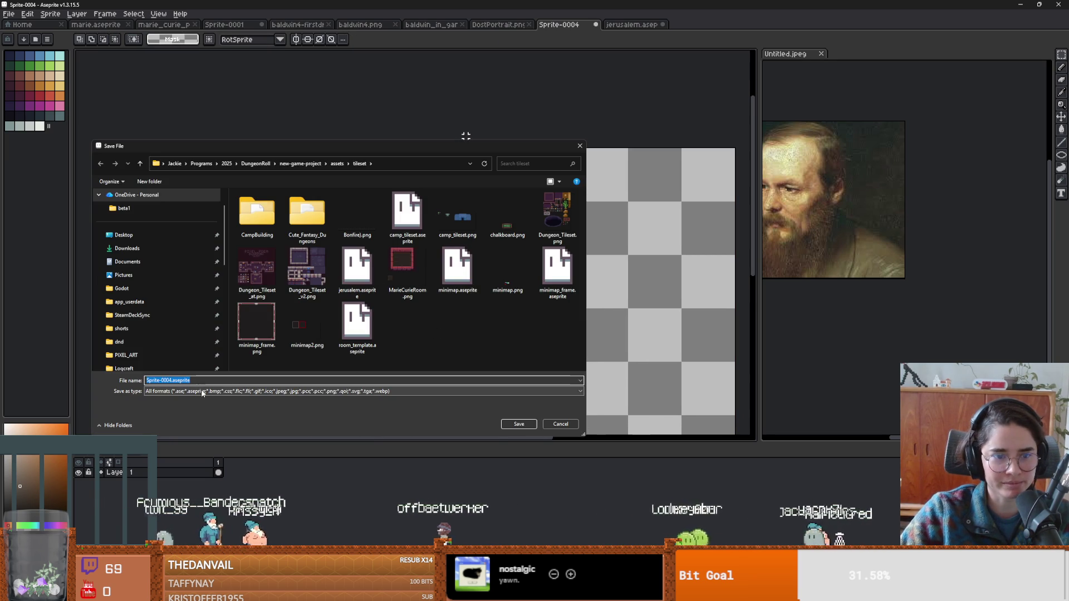
pyautogui.write('jeru')
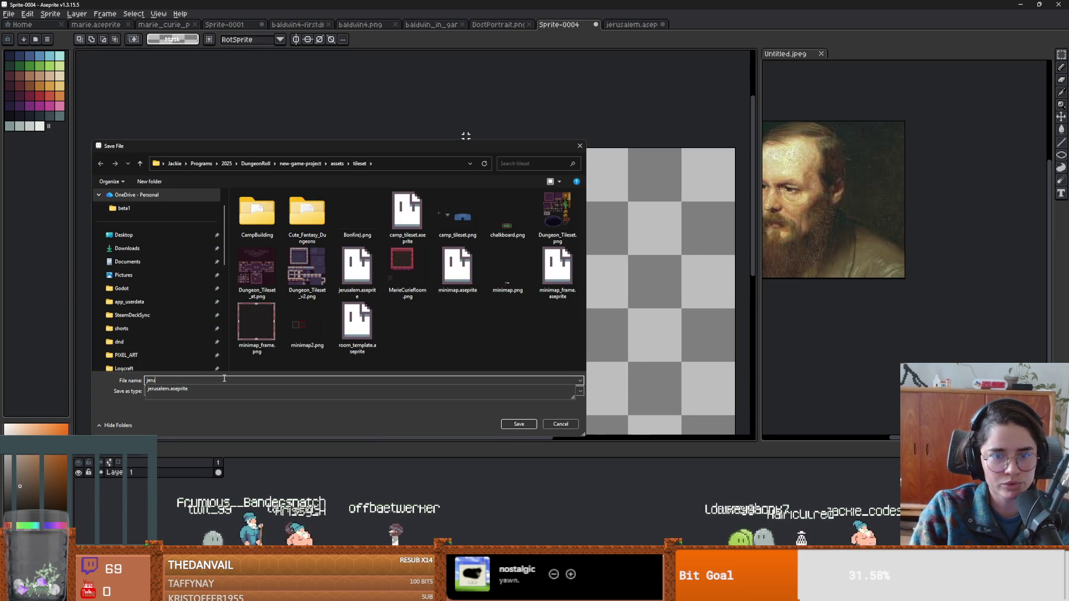
pyautogui.click(234, 389)
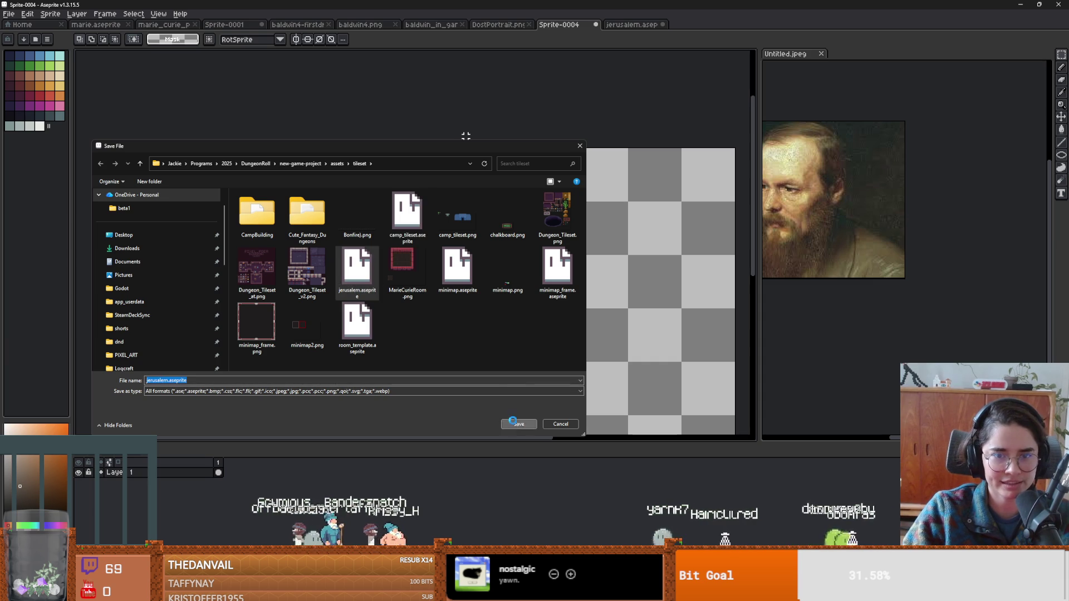
pyautogui.press('Return')
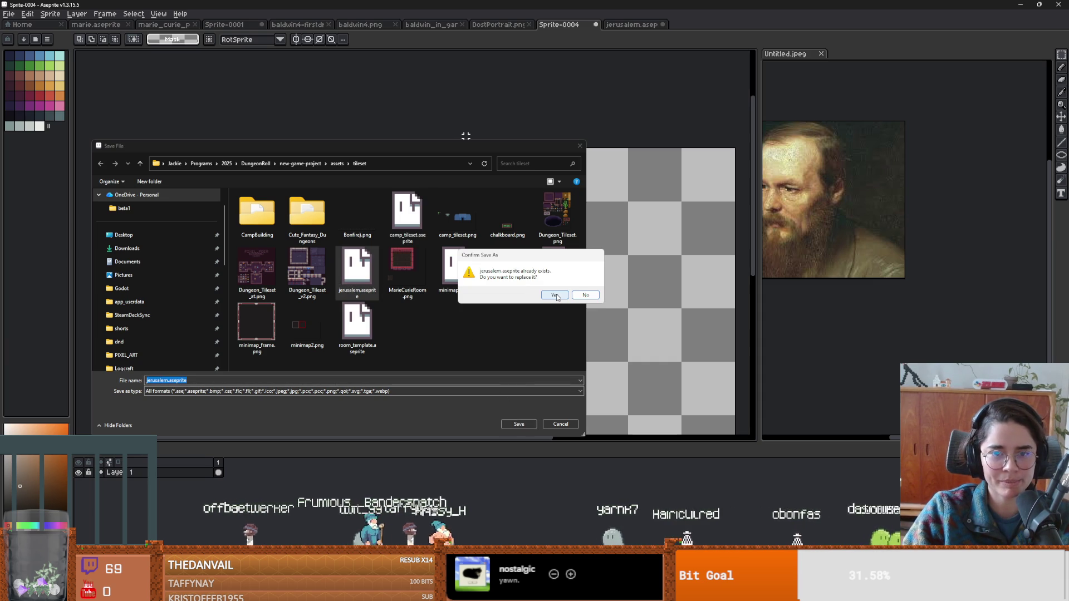
pyautogui.click(555, 295)
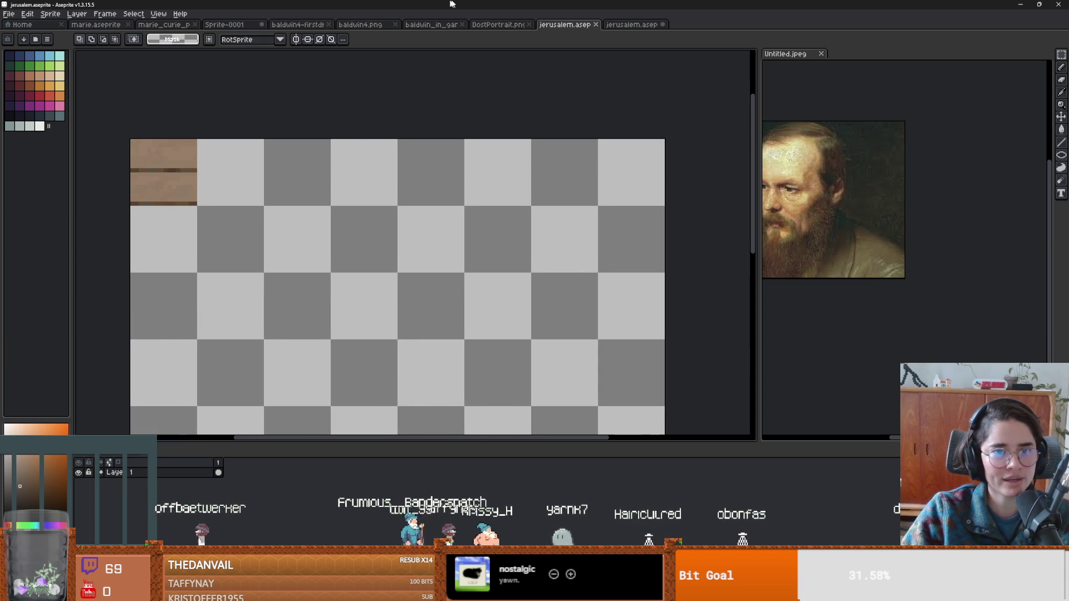
pyautogui.hotkey('alt', 'Tab')
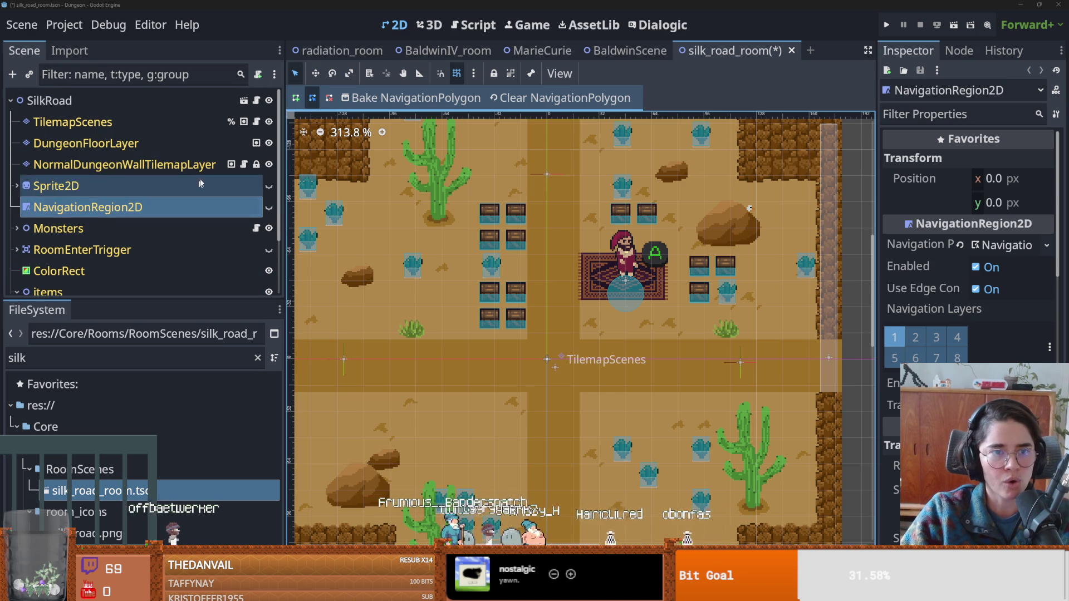
# Select the DungeonFloorLayer node in the room scene and enlarge the tileset editor.
pyautogui.click(243, 106)
pyautogui.click(101, 143)
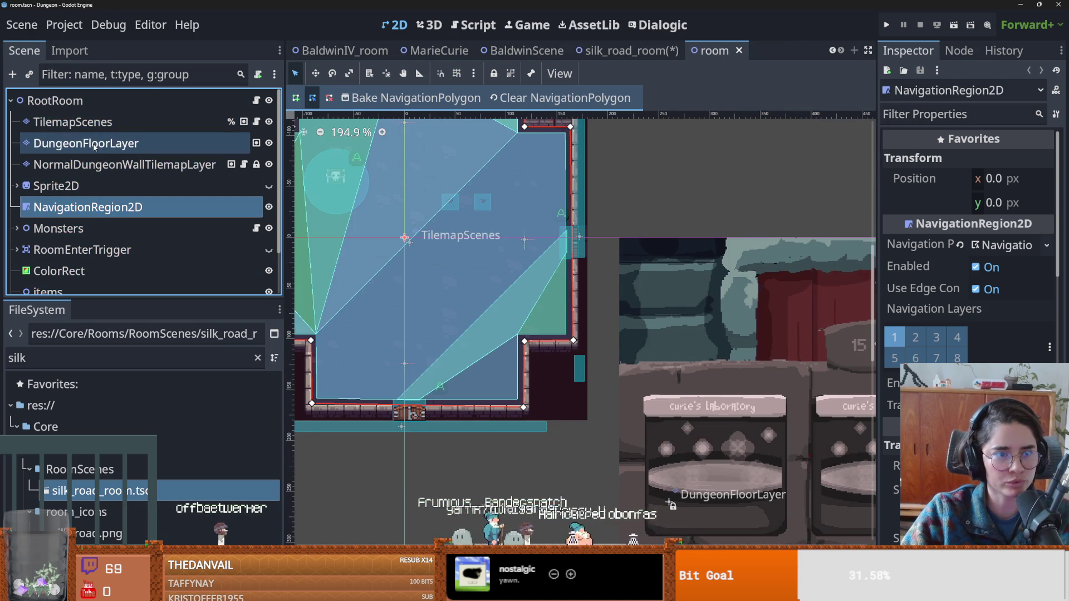
pyautogui.moveTo(503, 212); pyautogui.dragTo(504, 209)
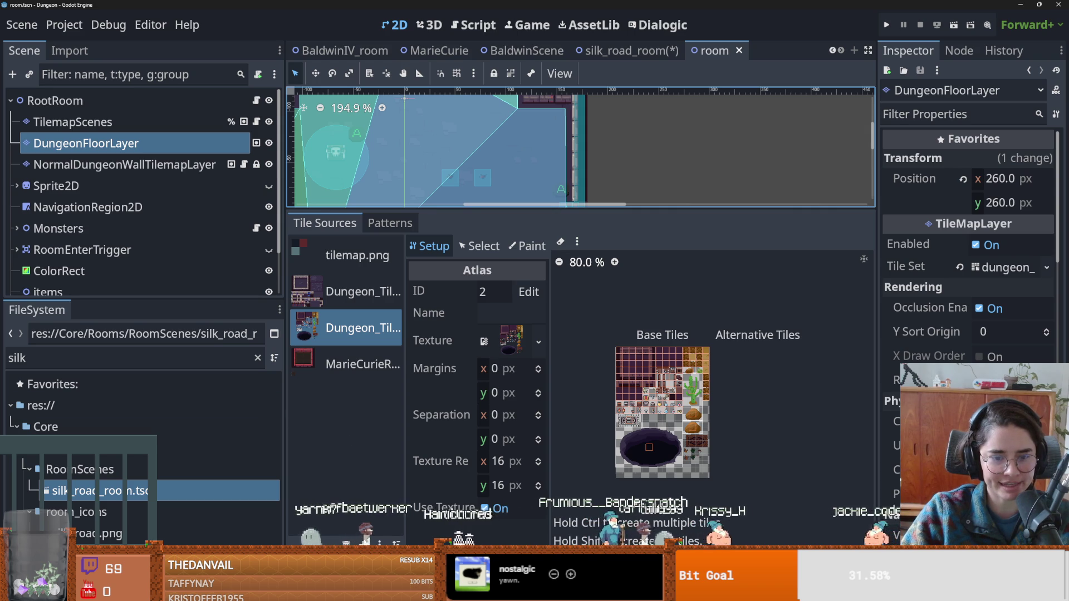
# Add a new atlas source to the tileset and browse to res://assets/tileset.
pyautogui.click(363, 543)
pyautogui.click(379, 520)
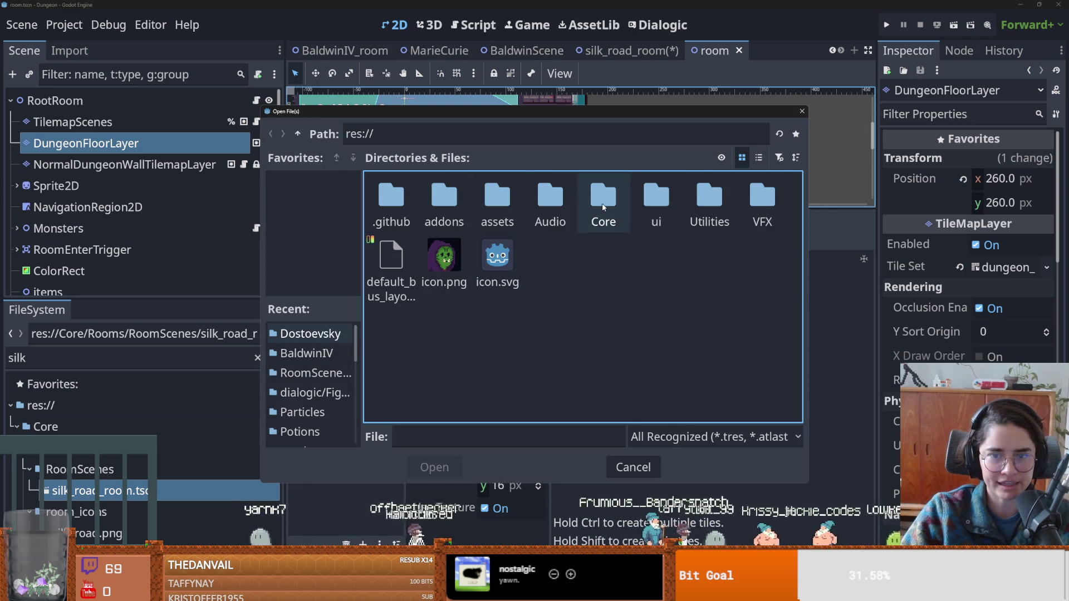
pyautogui.doubleClick(507, 204)
pyautogui.doubleClick(656, 192)
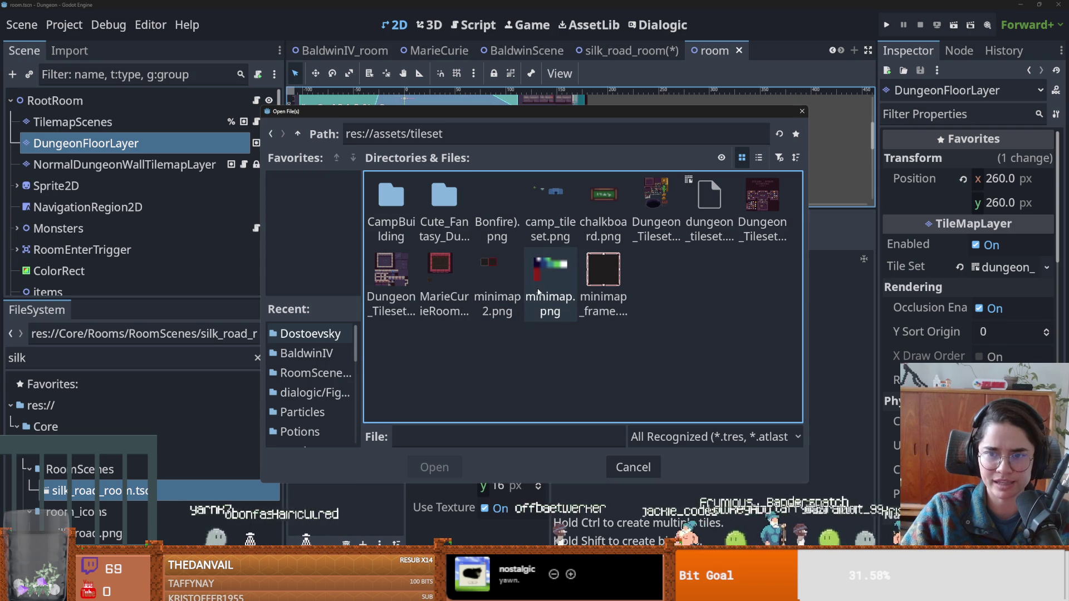
pyautogui.hotkey('alt', 'Tab')
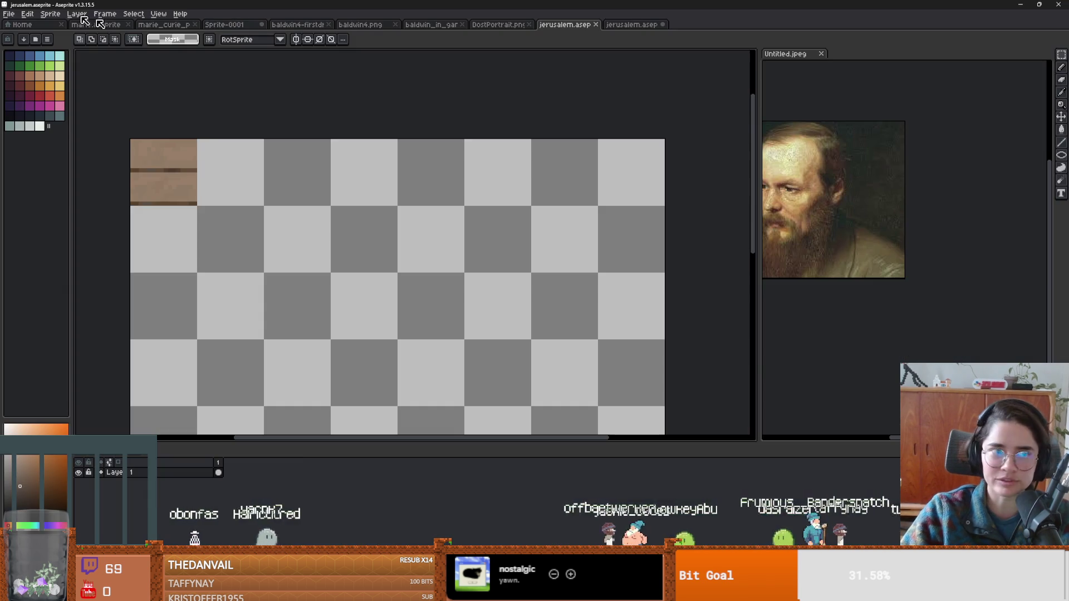
# Save the plank sprite as jerusalem.png with the png files (*.png) type.
pyautogui.click(11, 15)
pyautogui.click(25, 65)
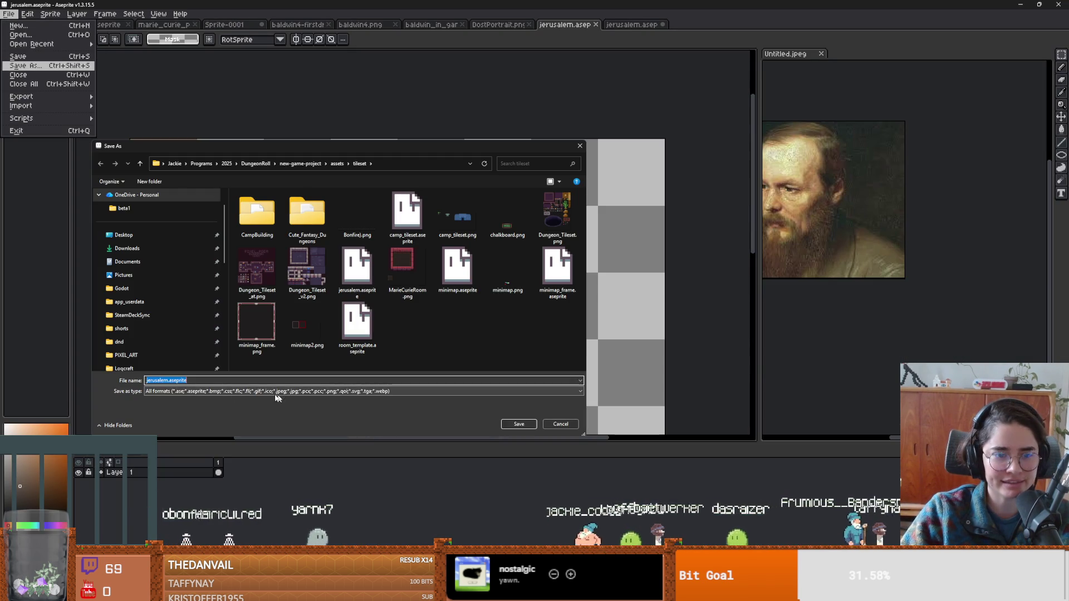
pyautogui.click(300, 391)
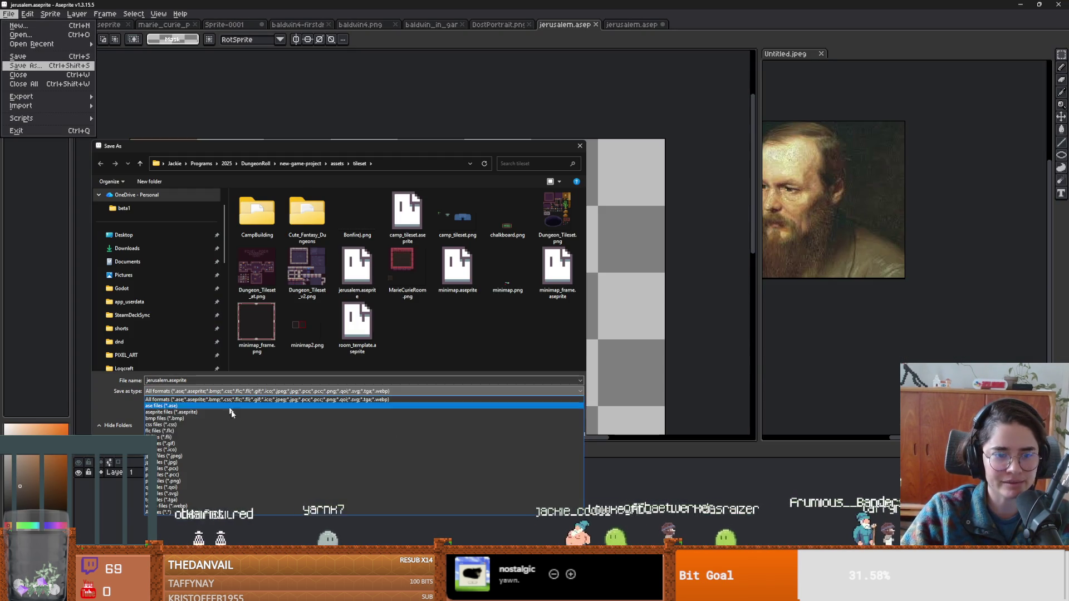
pyautogui.click(192, 481)
pyautogui.click(519, 424)
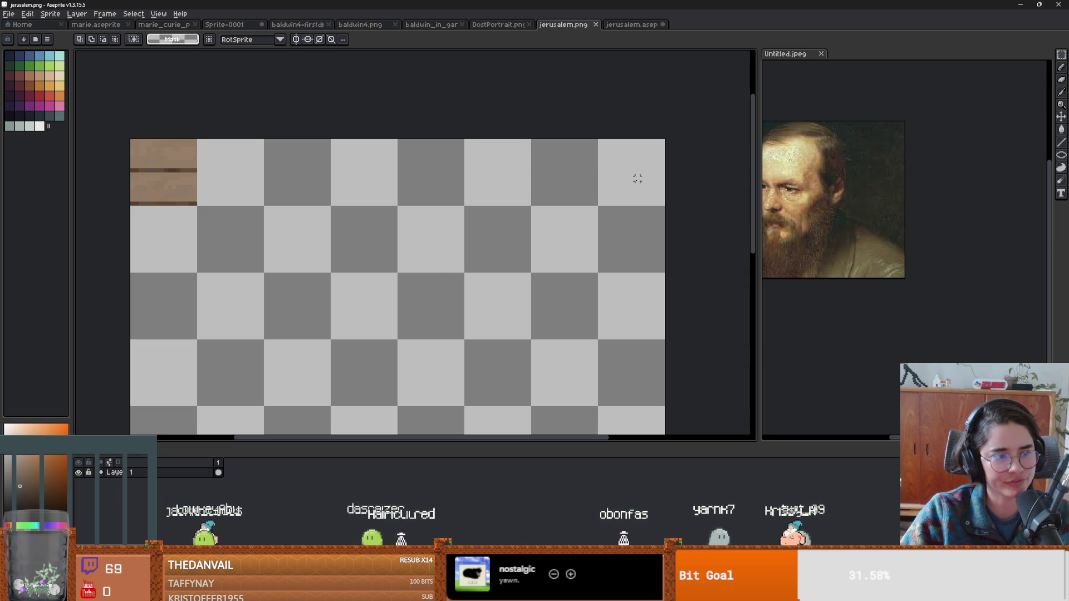
pyautogui.hotkey('alt', 'Tab')
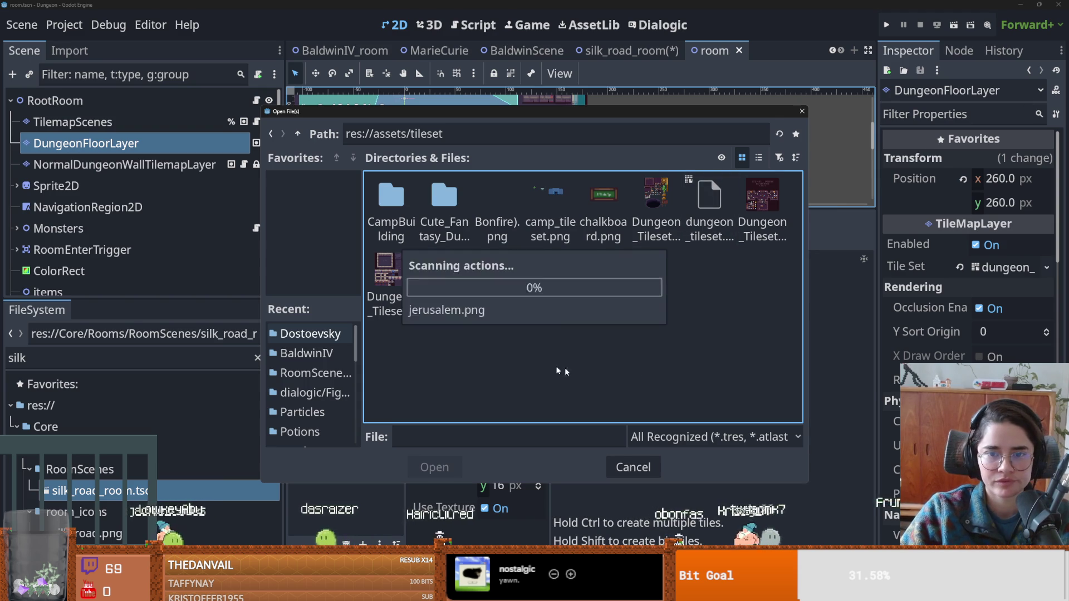
# Load jerusalem.png as an atlas with auto-created tiles and save the room scene.
pyautogui.doubleClick(444, 278)
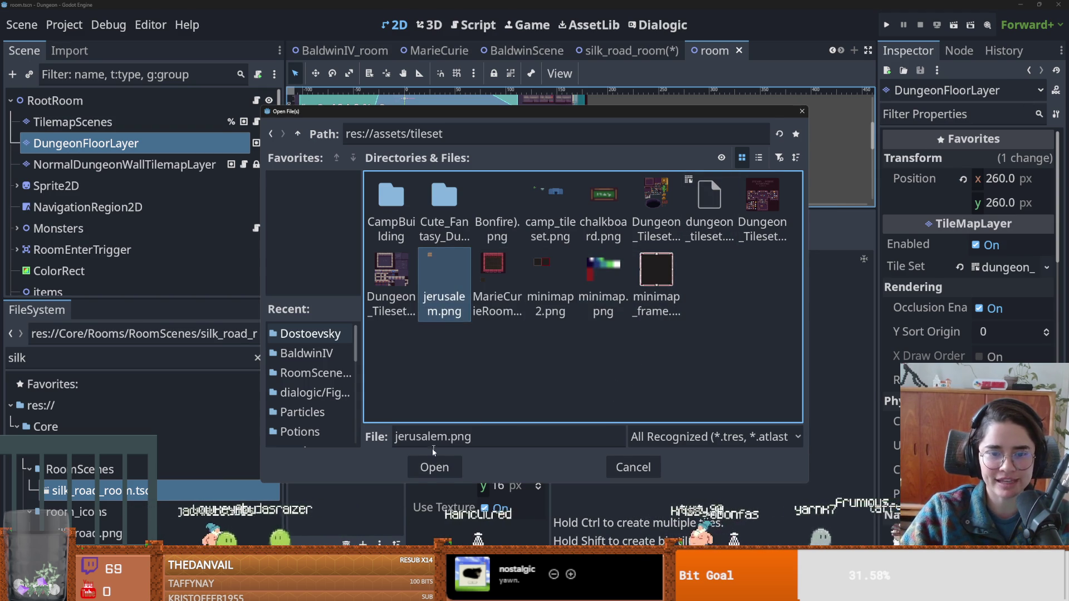
pyautogui.click(489, 325)
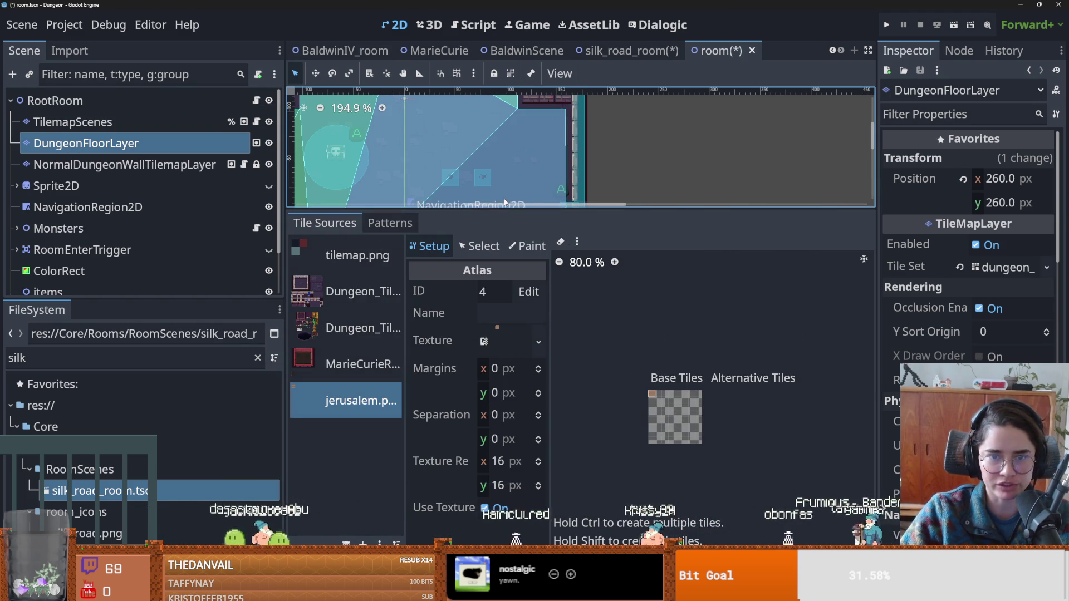
pyautogui.moveTo(501, 209); pyautogui.dragTo(503, 449)
pyautogui.scroll(-2, 709, 105)
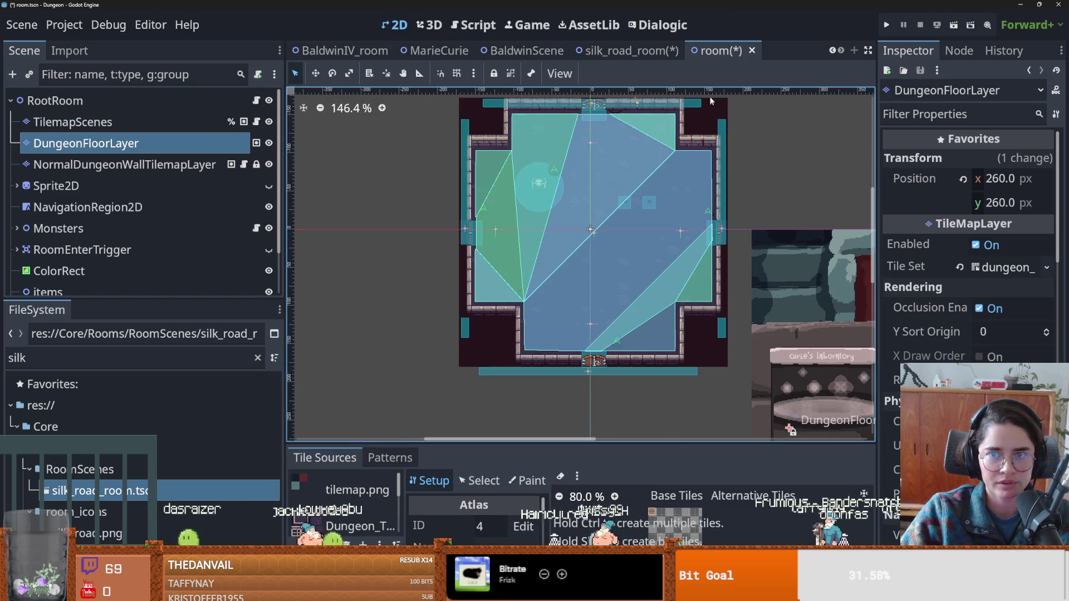
pyautogui.hotkey('ctrl', 's')
# Move through the silk_road_room and BaldwinScene tabs to reach BaldwinIV_room.
pyautogui.click(645, 49)
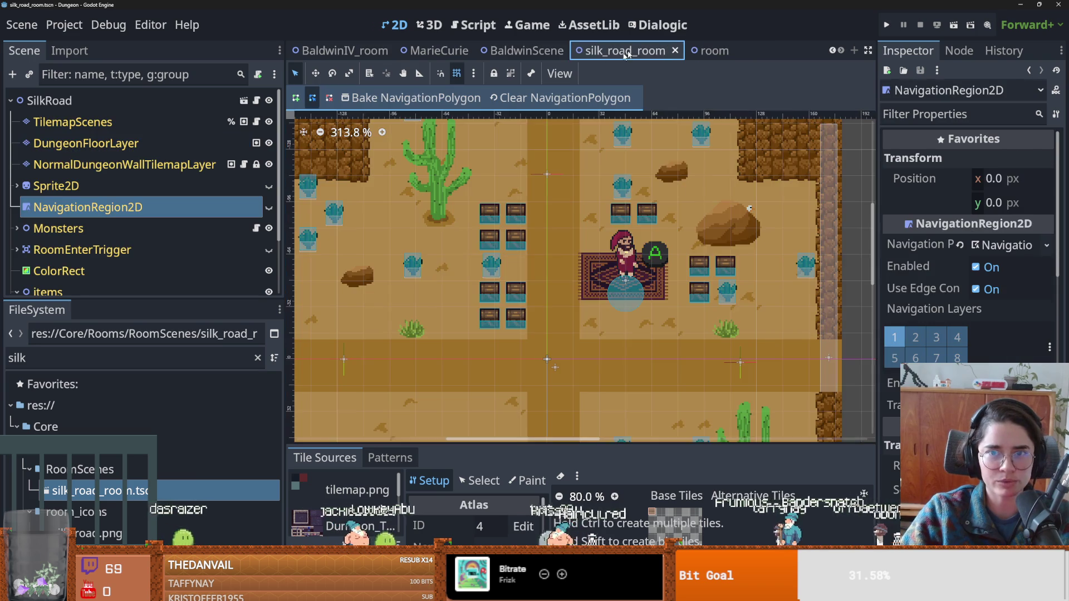
pyautogui.moveTo(483, 444)
pyautogui.mouseDown()
pyautogui.moveTo(465, 253)
pyautogui.moveTo(448, 222)
pyautogui.mouseUp()
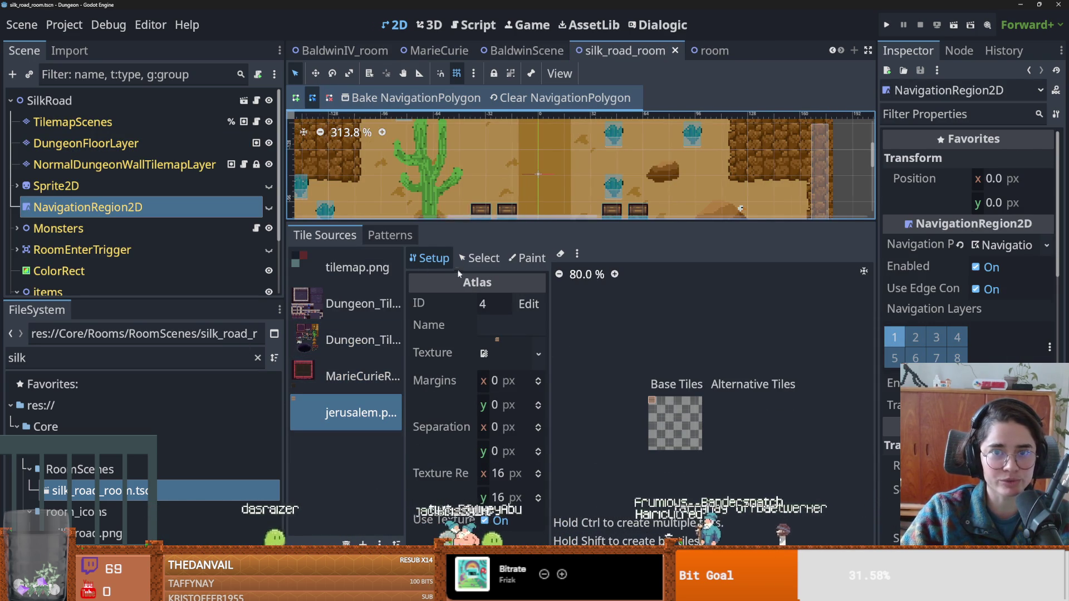
pyautogui.click(523, 50)
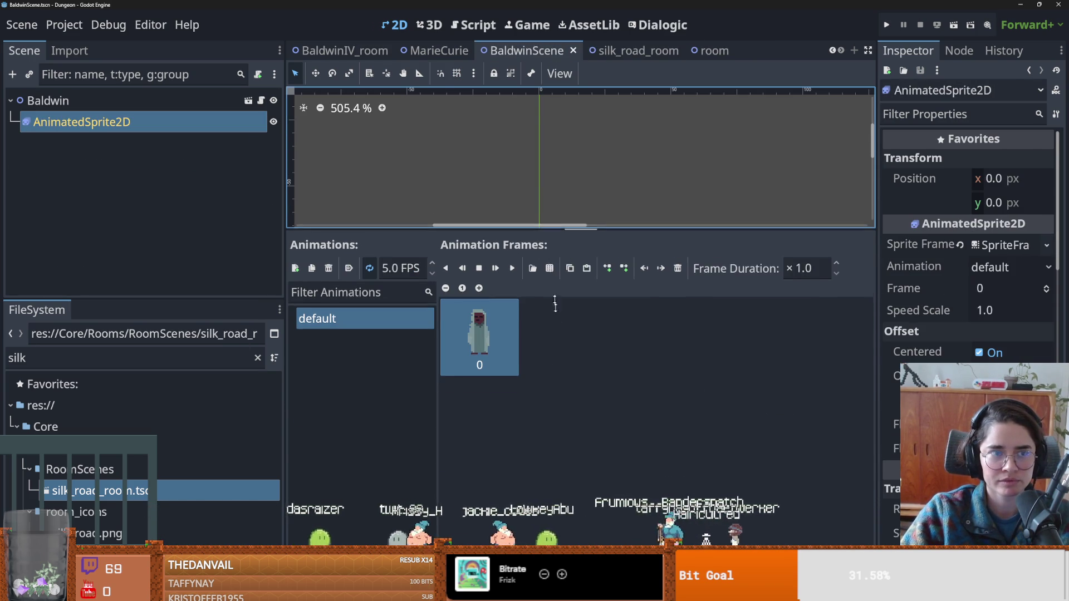
pyautogui.moveTo(543, 225); pyautogui.dragTo(542, 406)
pyautogui.click(340, 50)
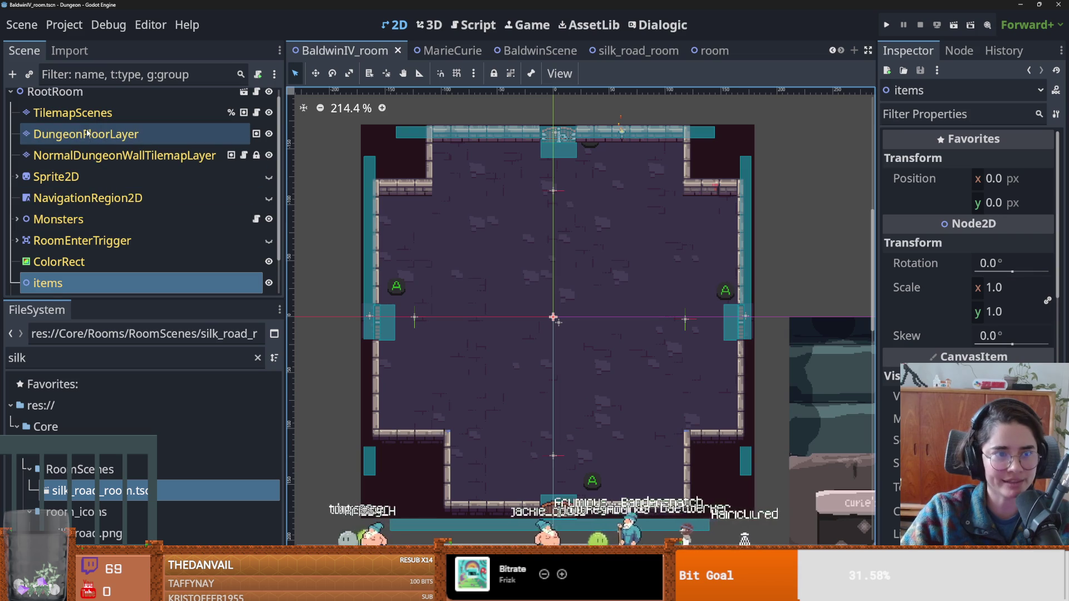
# On DungeonFloorLayer, rectangle-paint jerusalem plank tiles across the room floor.
pyautogui.click(87, 135)
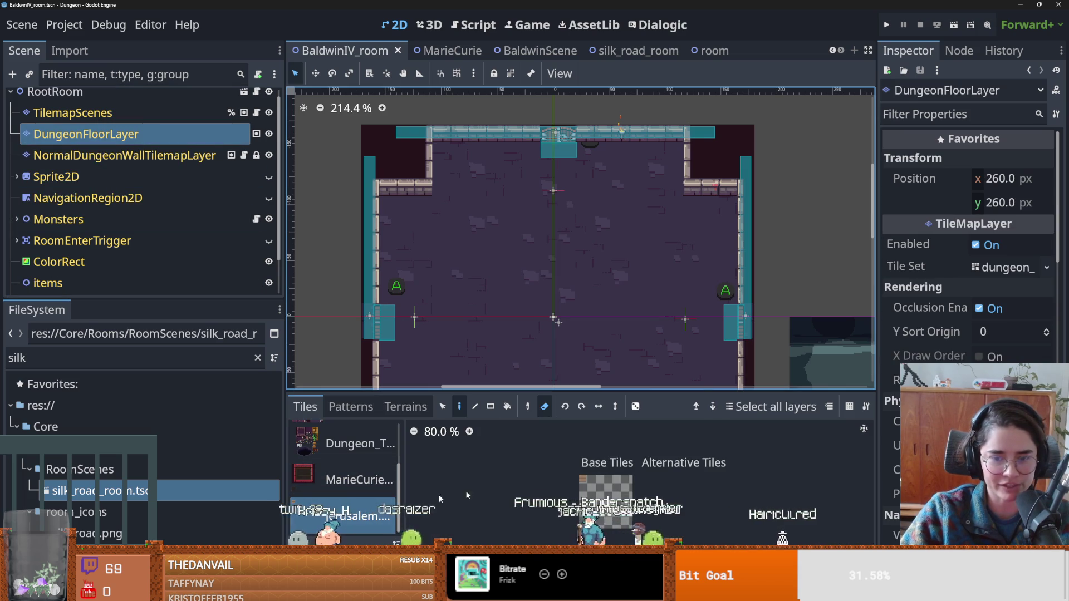
pyautogui.scroll(9, 640, 484)
pyautogui.scroll(-2, 494, 269)
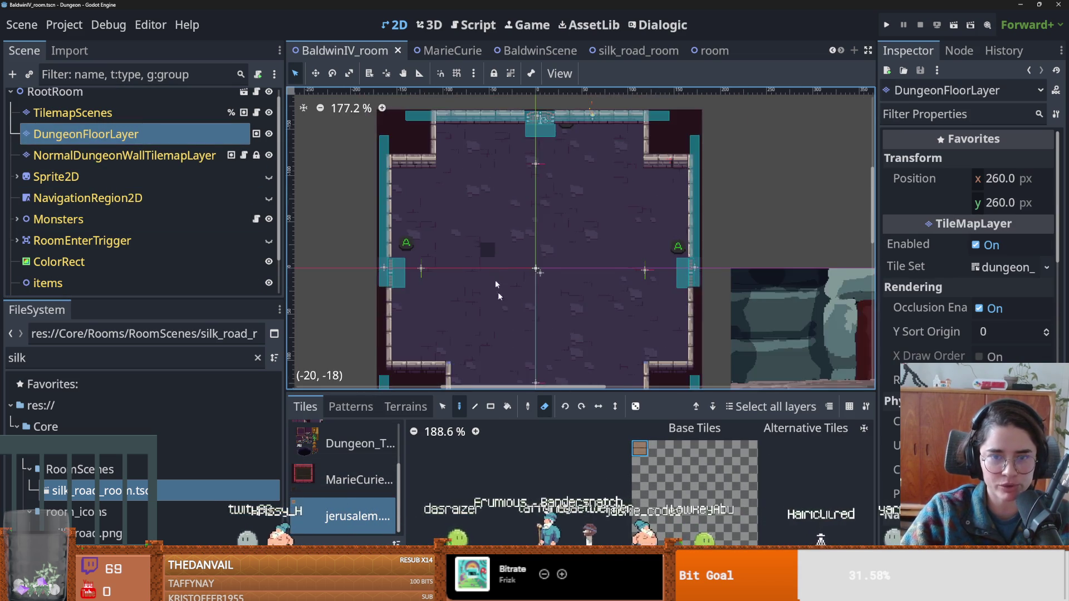
pyautogui.scroll(-4, 523, 306)
pyautogui.press('b')
pyautogui.press('r')
pyautogui.moveTo(601, 310)
pyautogui.mouseDown()
pyautogui.moveTo(419, 245)
pyautogui.moveTo(645, 239)
pyautogui.moveTo(620, 141)
pyautogui.moveTo(635, 162)
pyautogui.moveTo(358, 181)
pyautogui.moveTo(357, 206)
pyautogui.mouseUp()
# Fill the top band with an 8x3 block of planks and zoom to check coverage.
pyautogui.scroll(4, 623, 298)
pyautogui.scroll(3, 439, 186)
pyautogui.scroll(-2, 439, 184)
pyautogui.scroll(4, 429, 167)
pyautogui.moveTo(410, 136); pyautogui.dragTo(594, 183)
pyautogui.scroll(-1, 607, 233)
pyautogui.scroll(3, 618, 275)
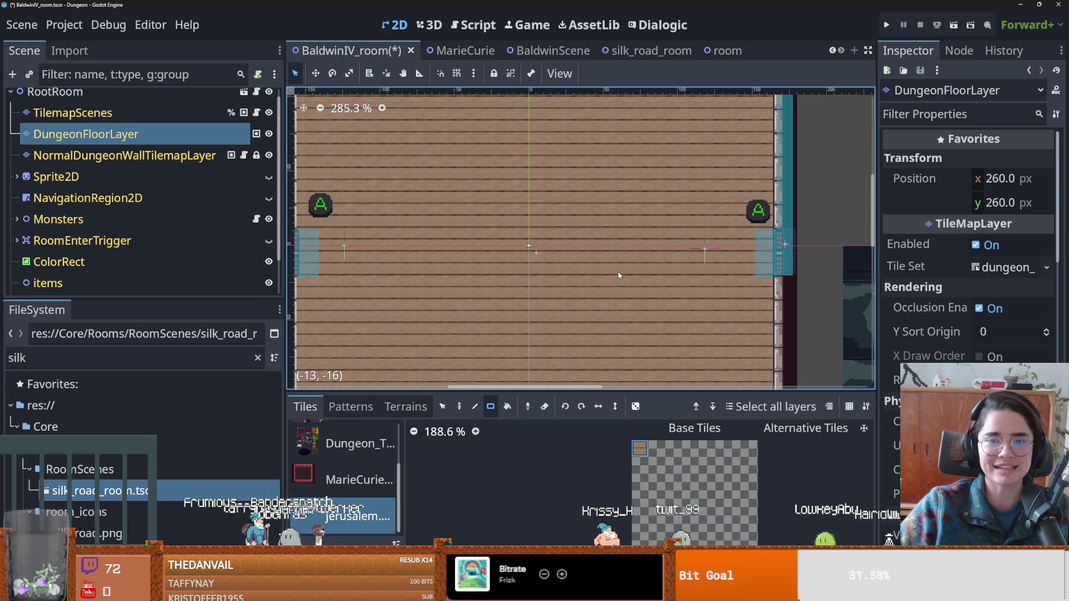
pyautogui.scroll(5, 478, 289)
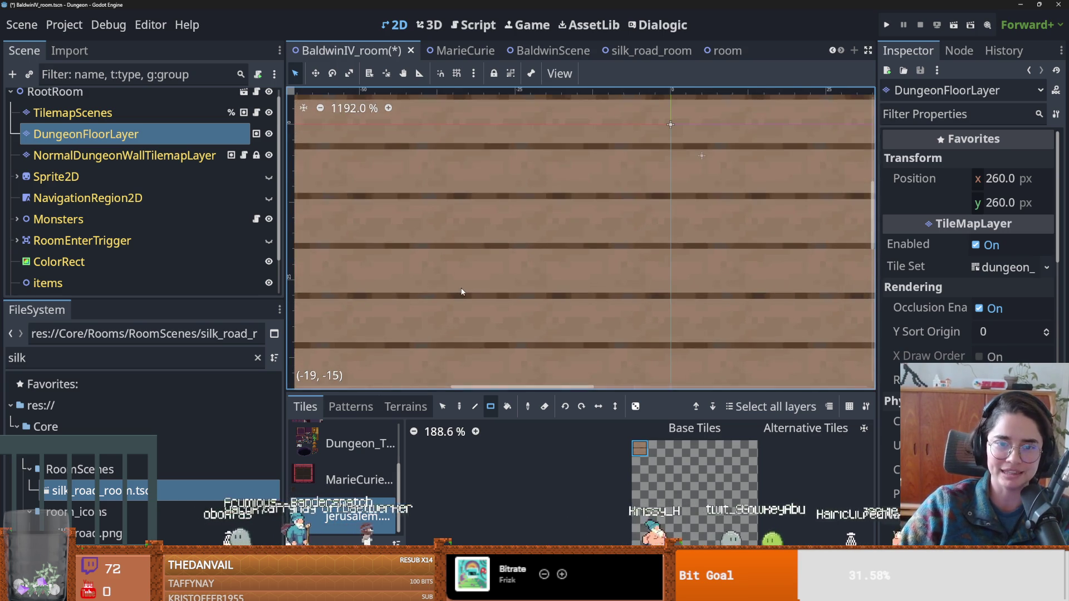
pyautogui.scroll(-5, 462, 291)
pyautogui.scroll(-1, 475, 210)
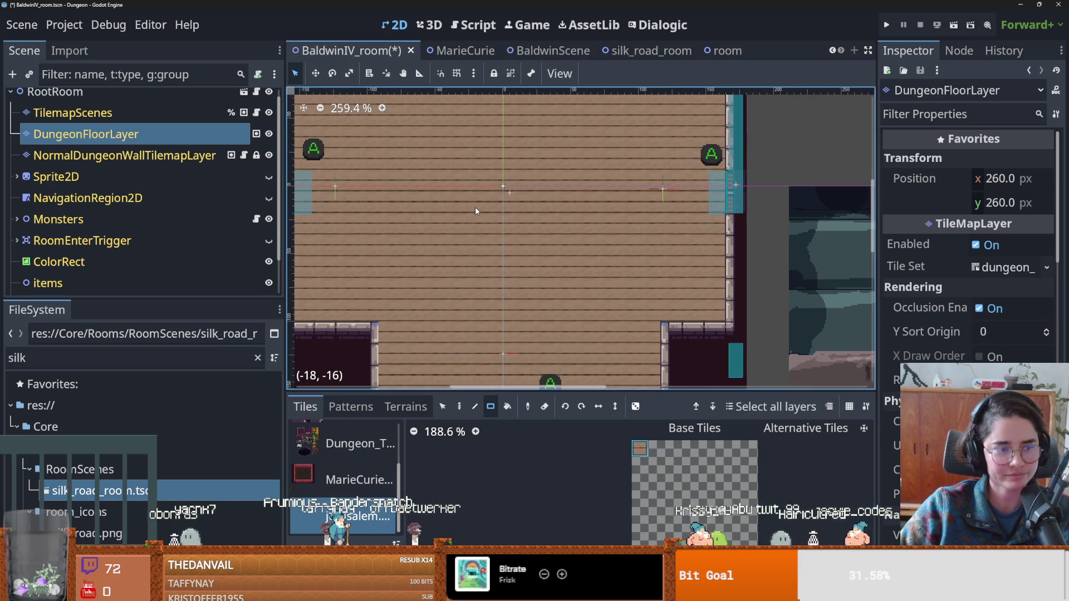
pyautogui.scroll(-1, 587, 250)
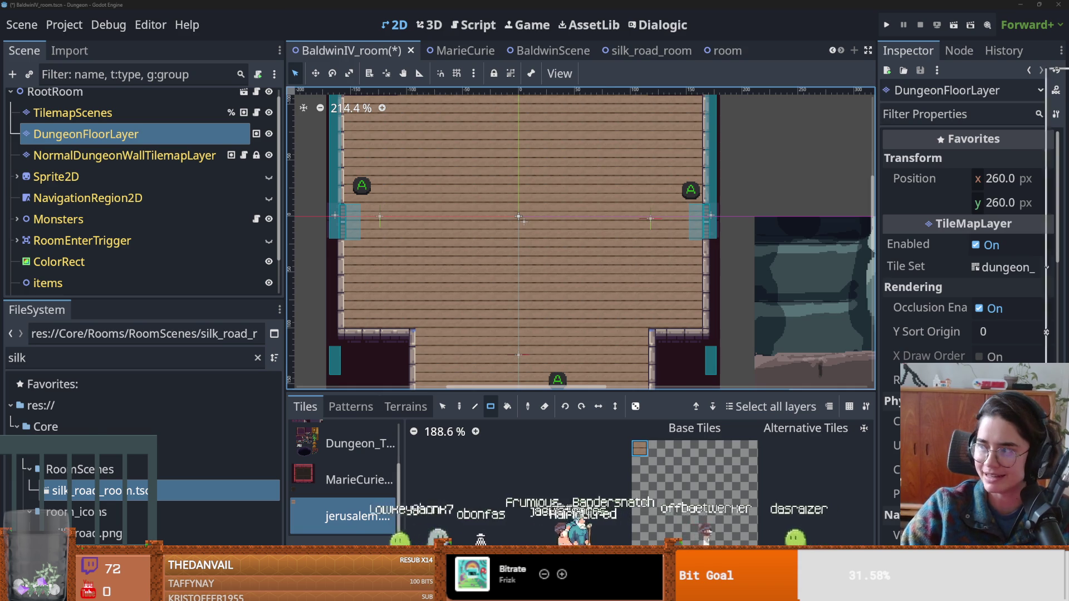
pyautogui.hotkey('alt', 'Tab')
# Zoom and pan around the medieval paintings on the Baldwin.excalidraw board.
pyautogui.scroll(10, 603, 409)
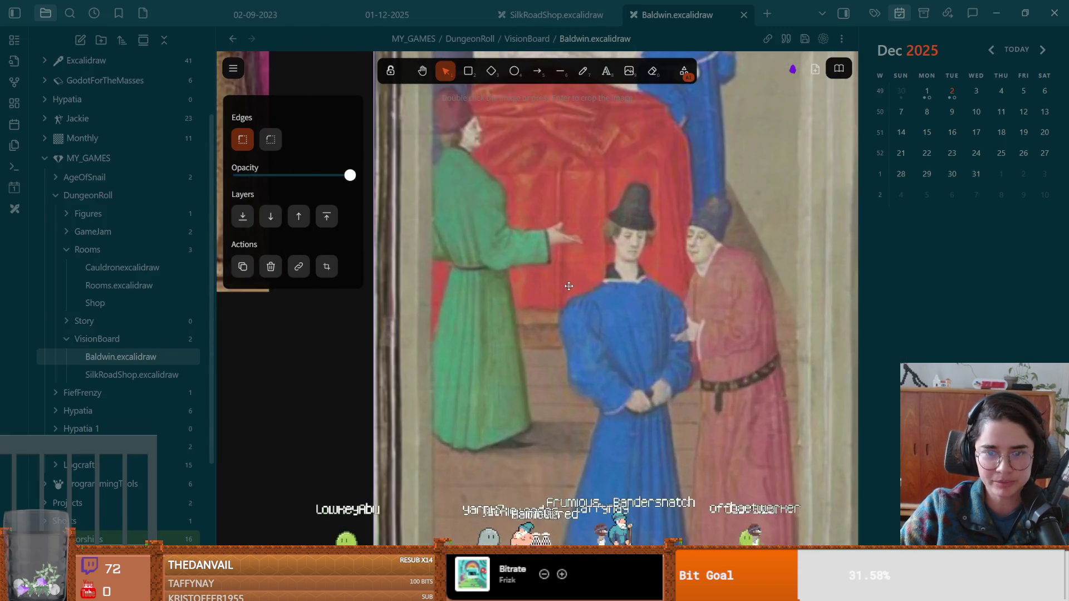
pyautogui.scroll(10, 601, 183)
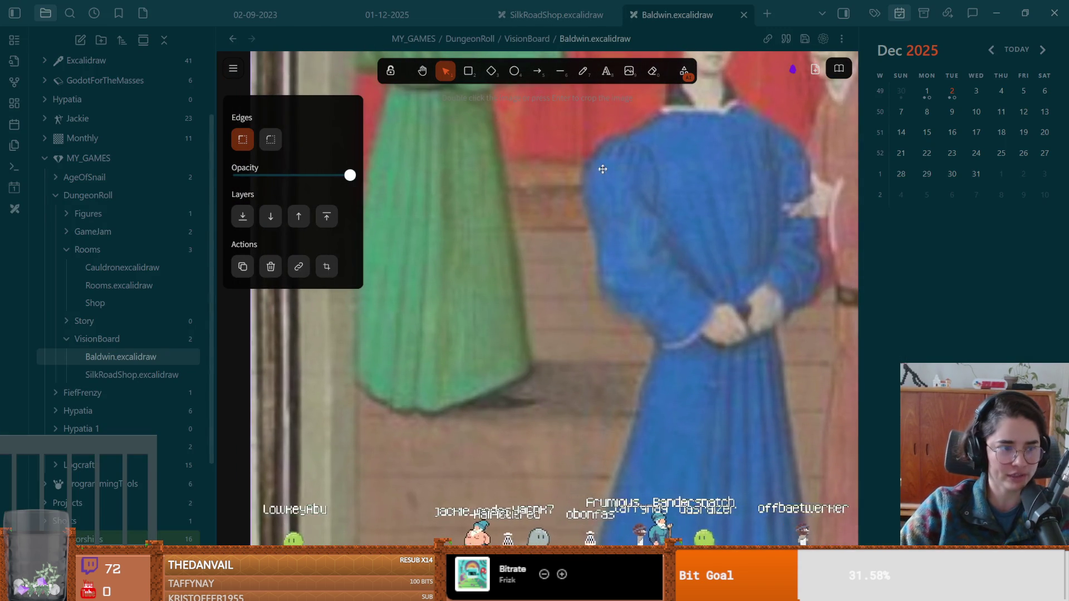
pyautogui.scroll(10, 580, 430)
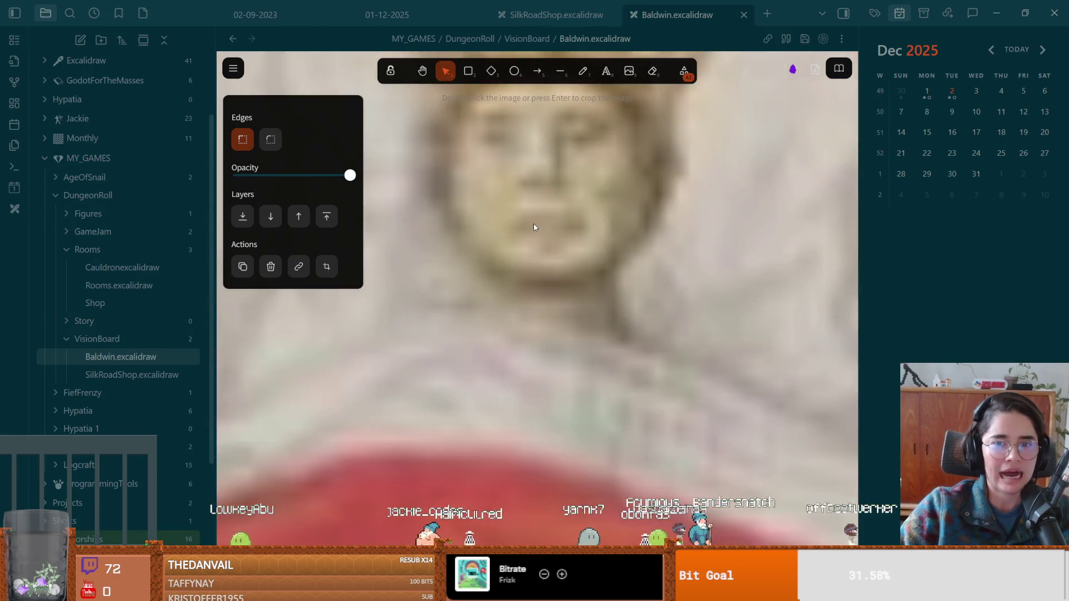
pyautogui.scroll(-3, 529, 370)
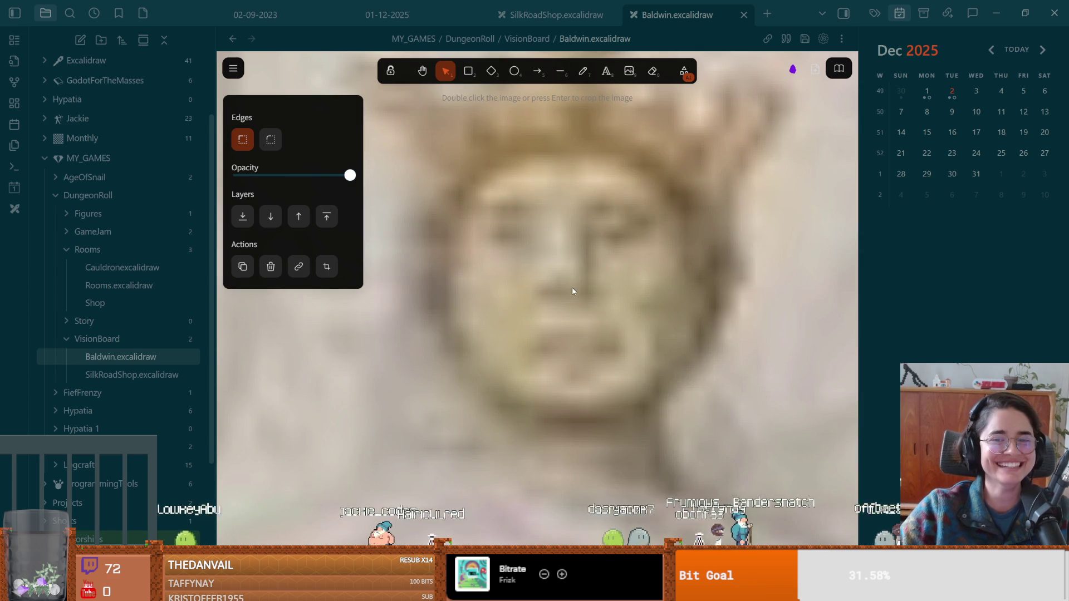
pyautogui.scroll(-5, 576, 341)
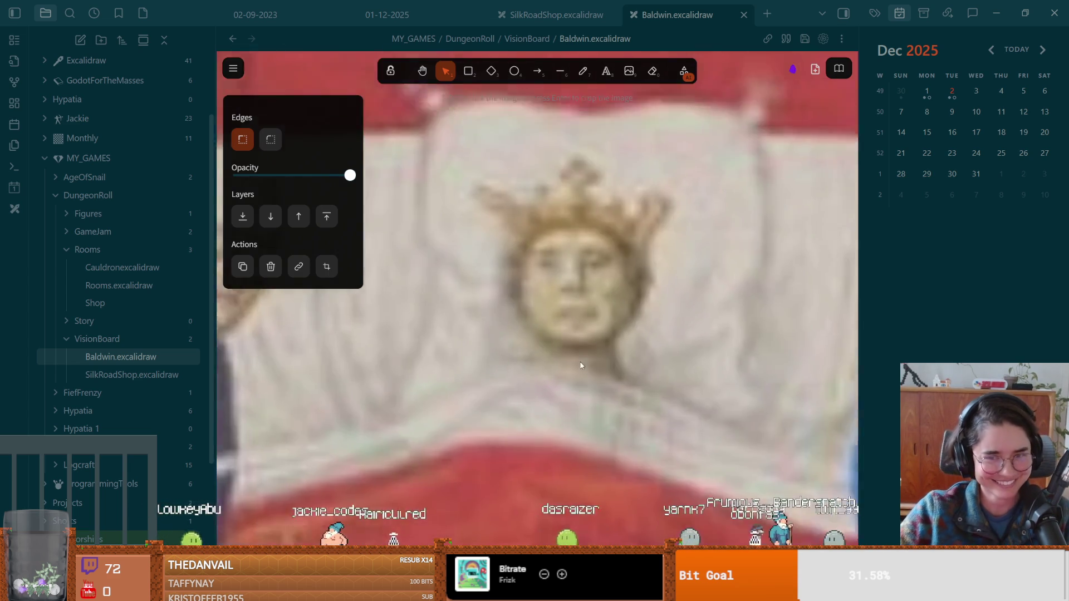
pyautogui.scroll(5, 585, 361)
pyautogui.scroll(-4, 574, 223)
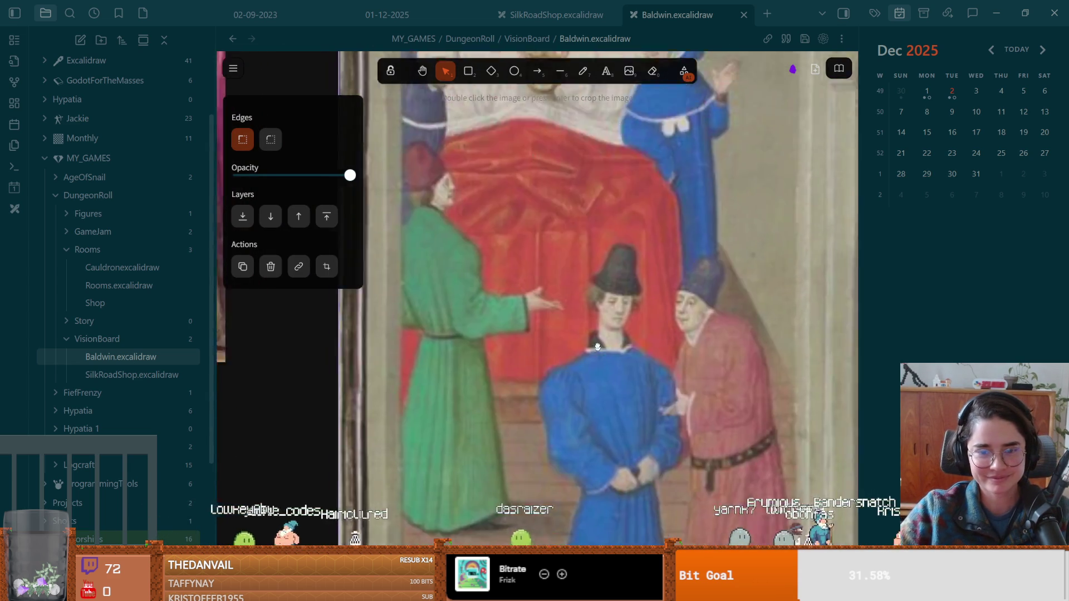
pyautogui.scroll(-5, 589, 326)
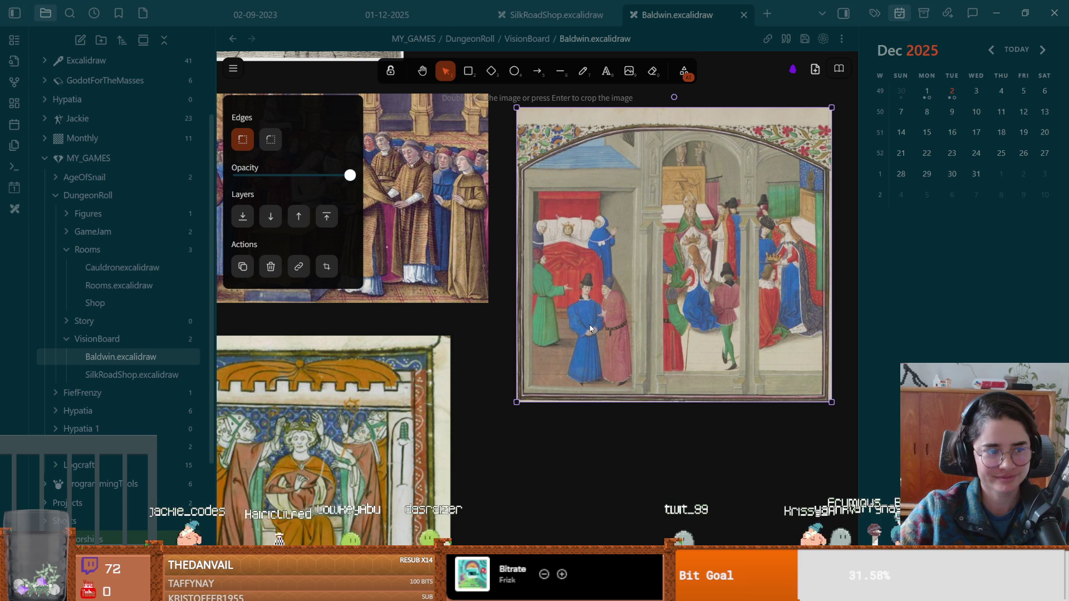
pyautogui.hscroll(-4, 359, 471)
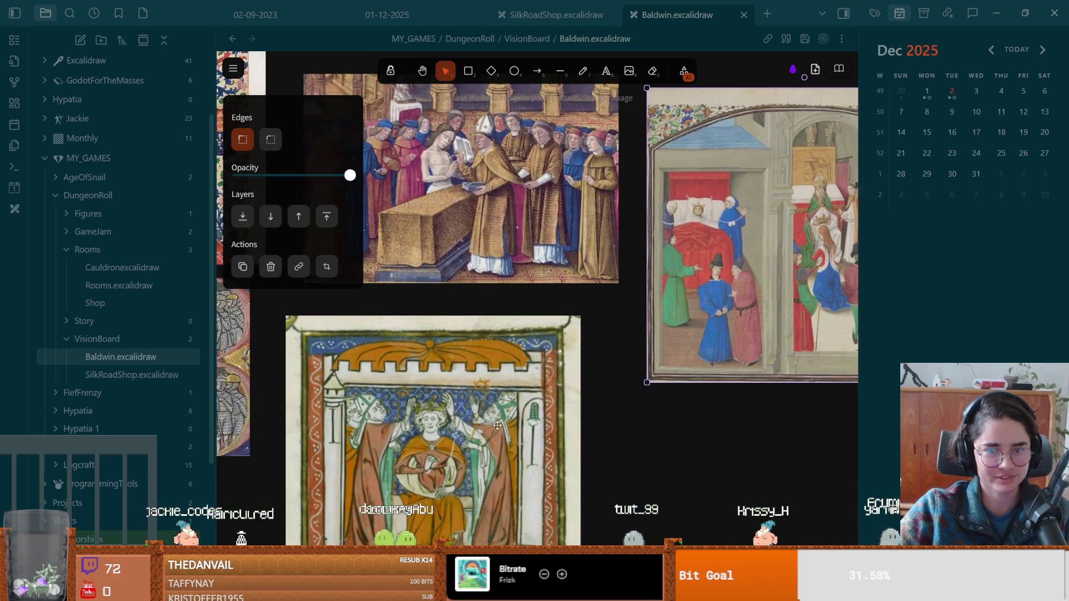
pyautogui.scroll(3, 495, 400)
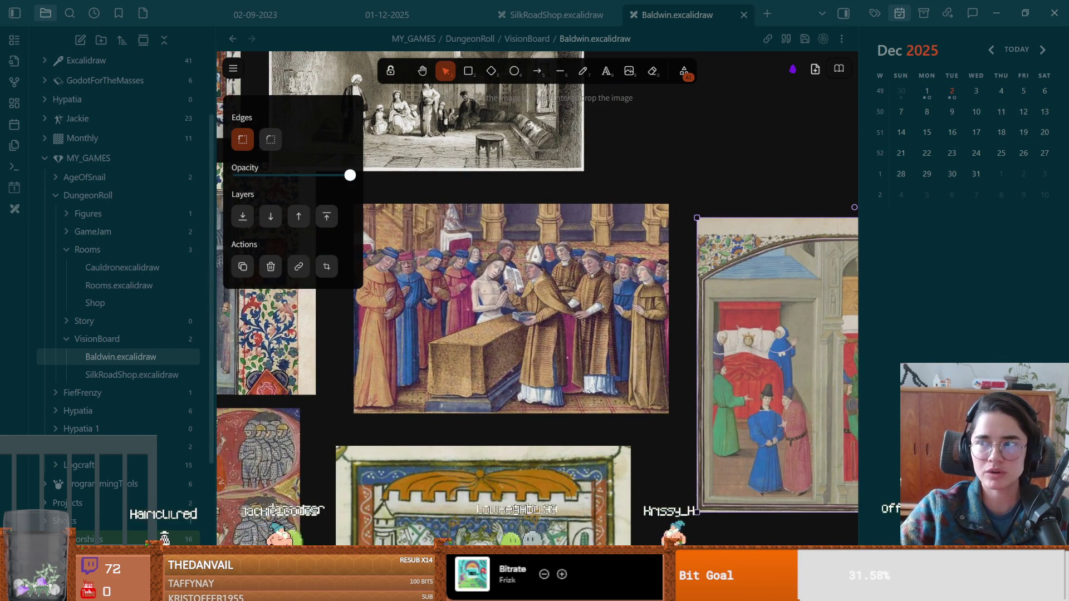
pyautogui.hotkey('alt', 'Tab')
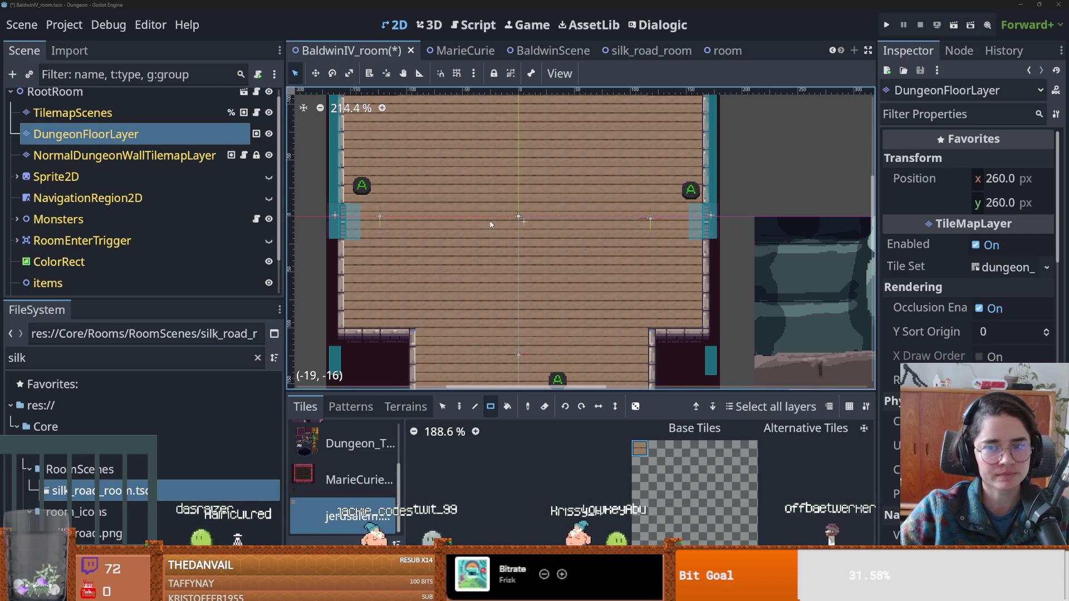
# Save BaldwinIV_room, clear the 'silk' FileSystem filter, and open the assets folder's context menu.
pyautogui.hscroll(-1, 502, 265)
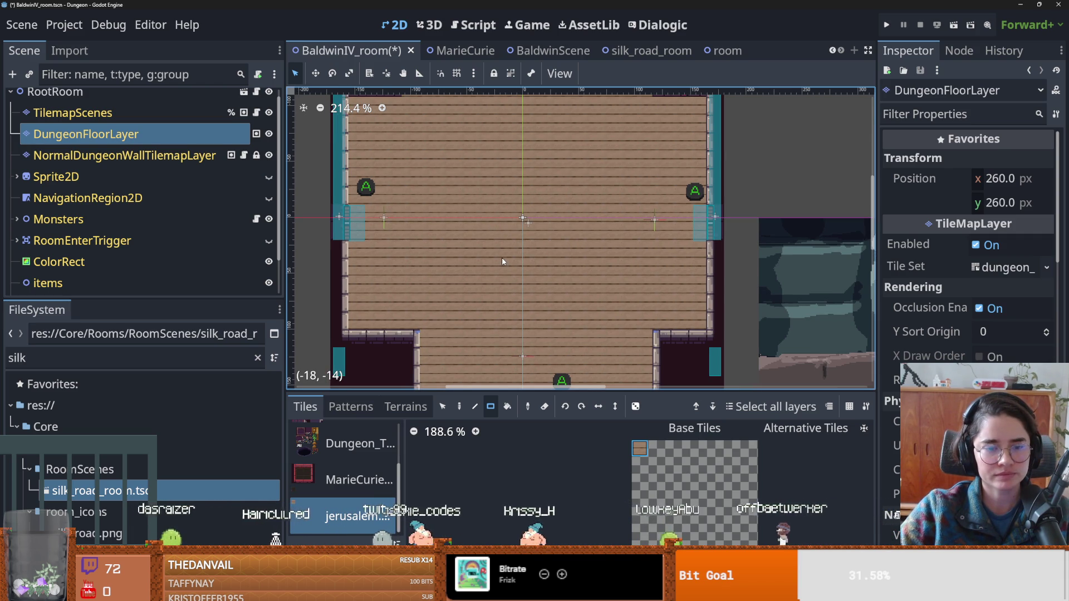
pyautogui.hotkey('ctrl', 's')
pyautogui.click(257, 357)
pyautogui.scroll(10, 139, 445)
pyautogui.scroll(15, 139, 457)
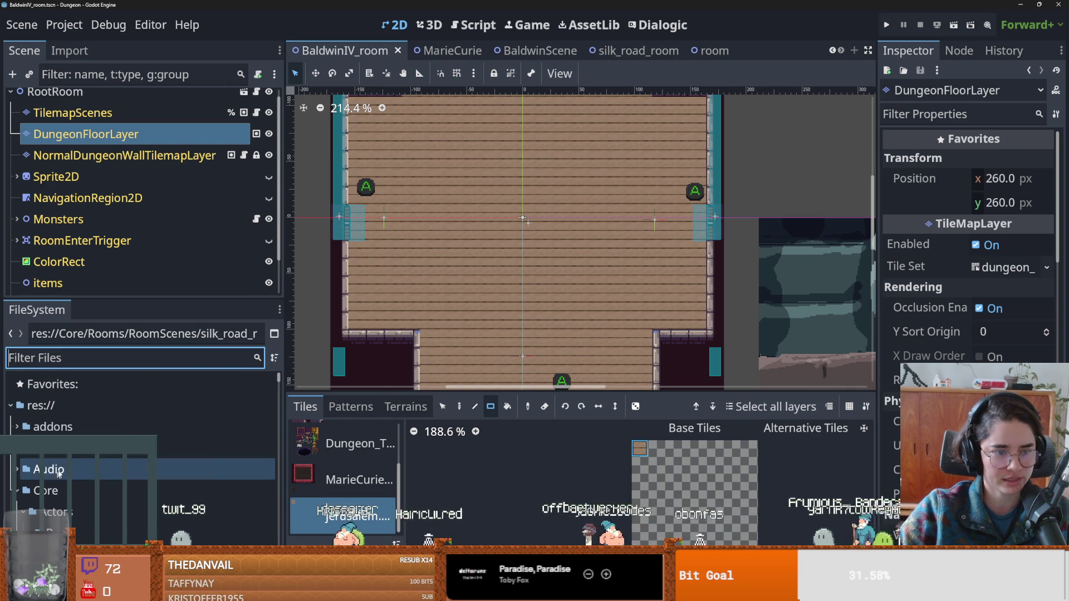
pyautogui.click(53, 447)
pyautogui.rightClick(53, 446)
pyautogui.press('Escape')
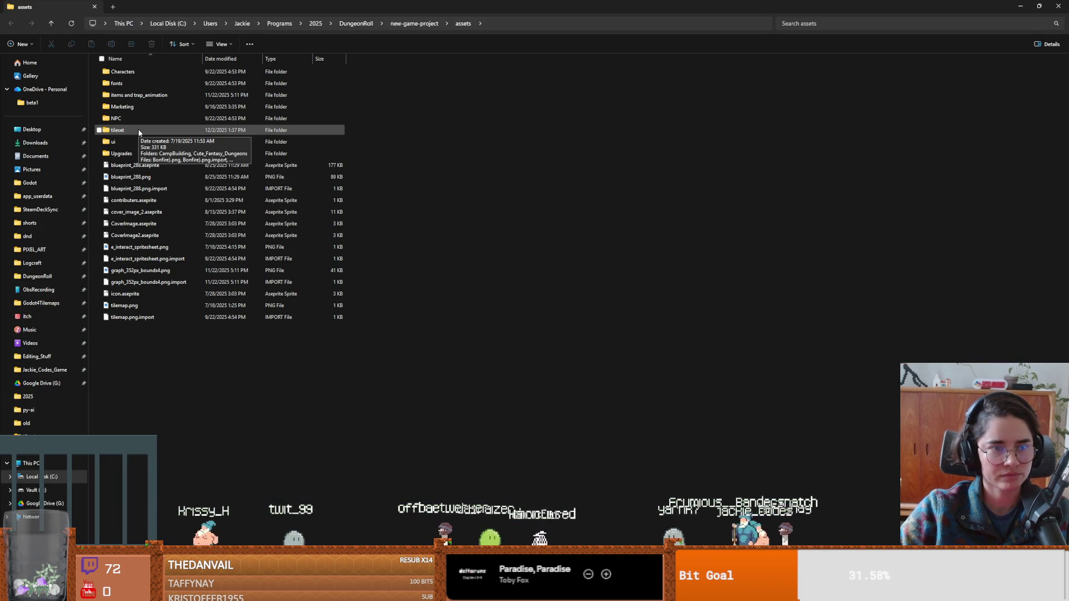
# View the tileset and Cute_Fantasy_Dungeons > Objects images as extra-large thumbnails.
pyautogui.doubleClick(138, 130)
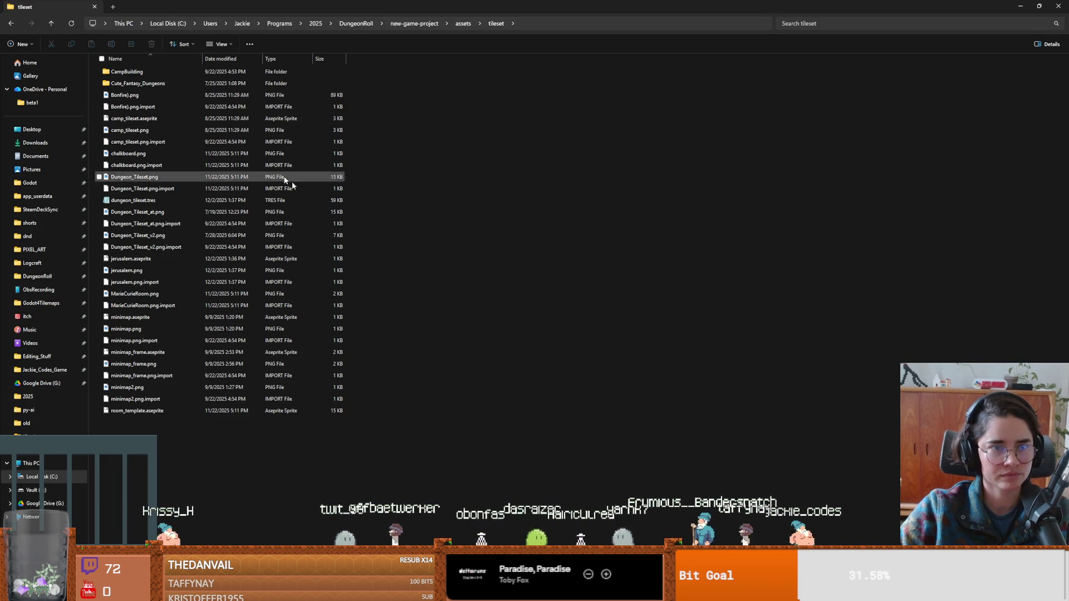
pyautogui.keyDown('ctrl'); pyautogui.scroll(3, 428, 282); pyautogui.keyUp('ctrl')
pyautogui.keyDown('ctrl'); pyautogui.scroll(3, 397, 295); pyautogui.keyUp('ctrl')
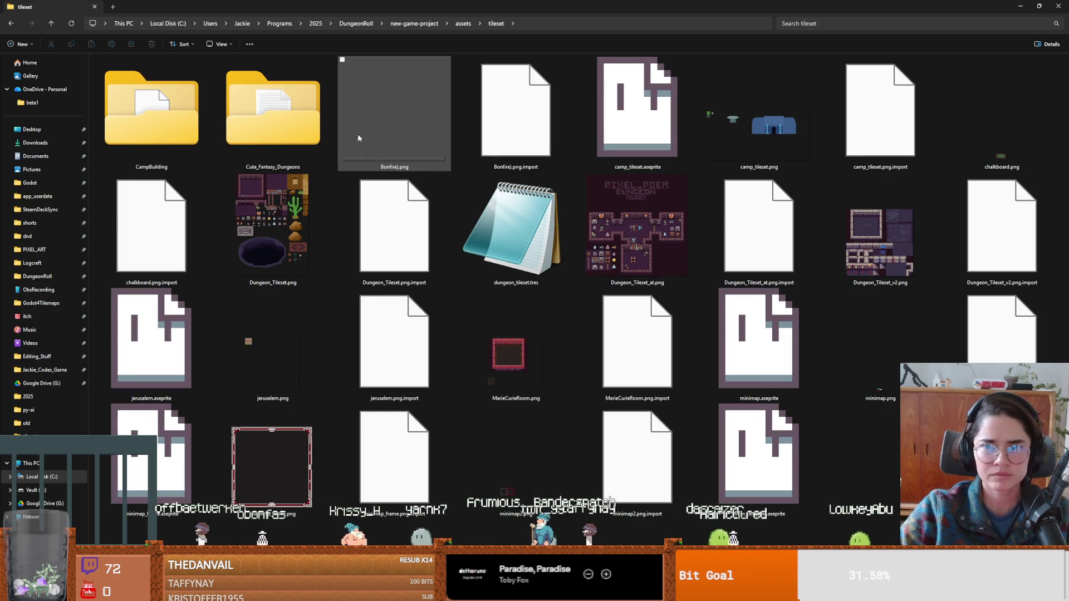
pyautogui.doubleClick(268, 107)
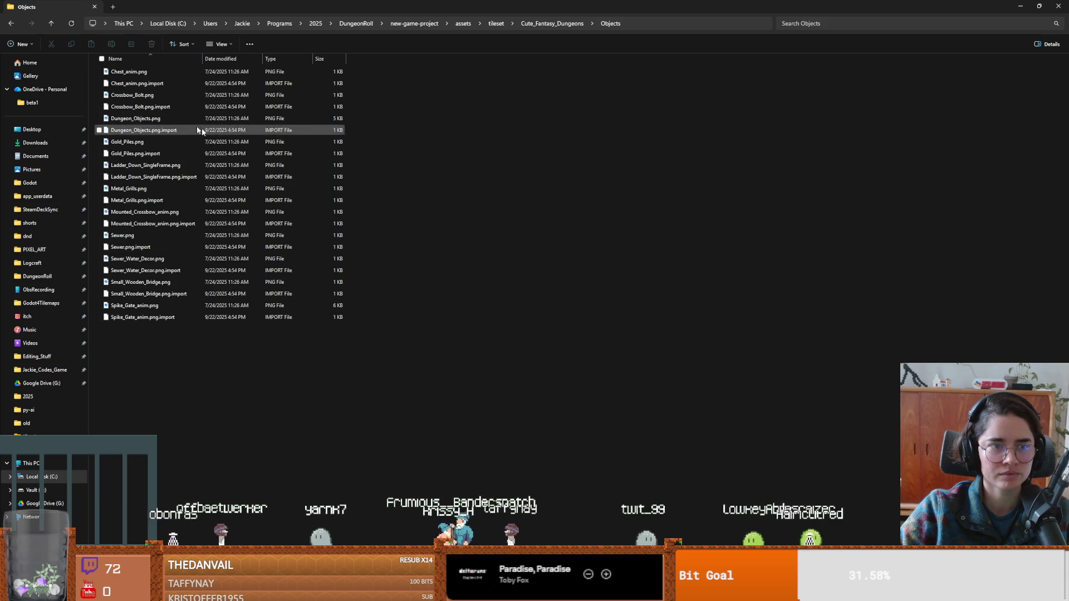
pyautogui.doubleClick(202, 177)
pyautogui.keyDown('ctrl'); pyautogui.scroll(5, 312, 263); pyautogui.keyUp('ctrl')
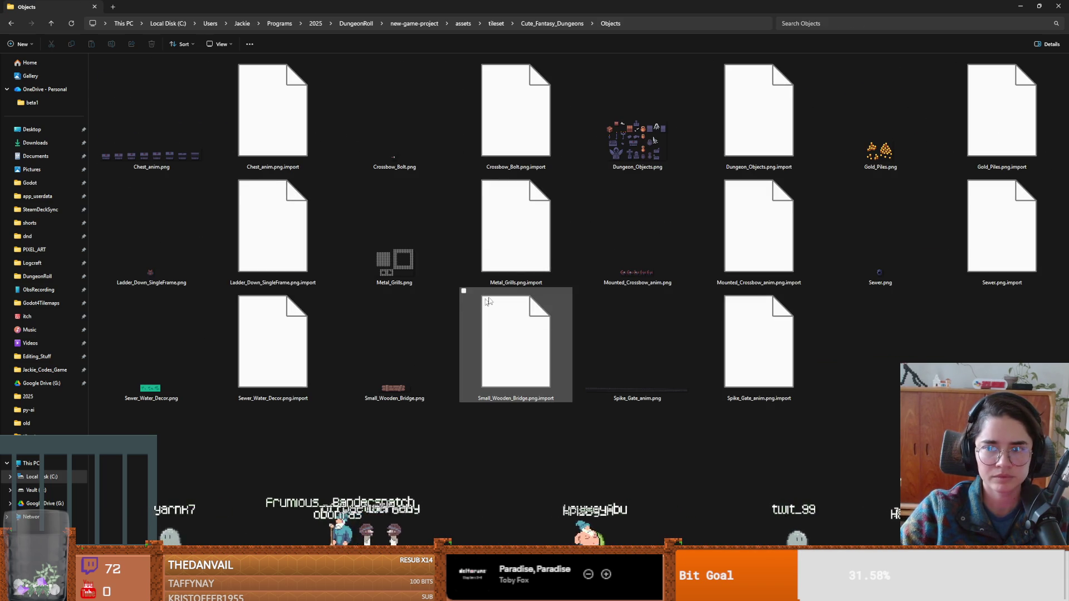
pyautogui.hotkey('alt', 'Tab')
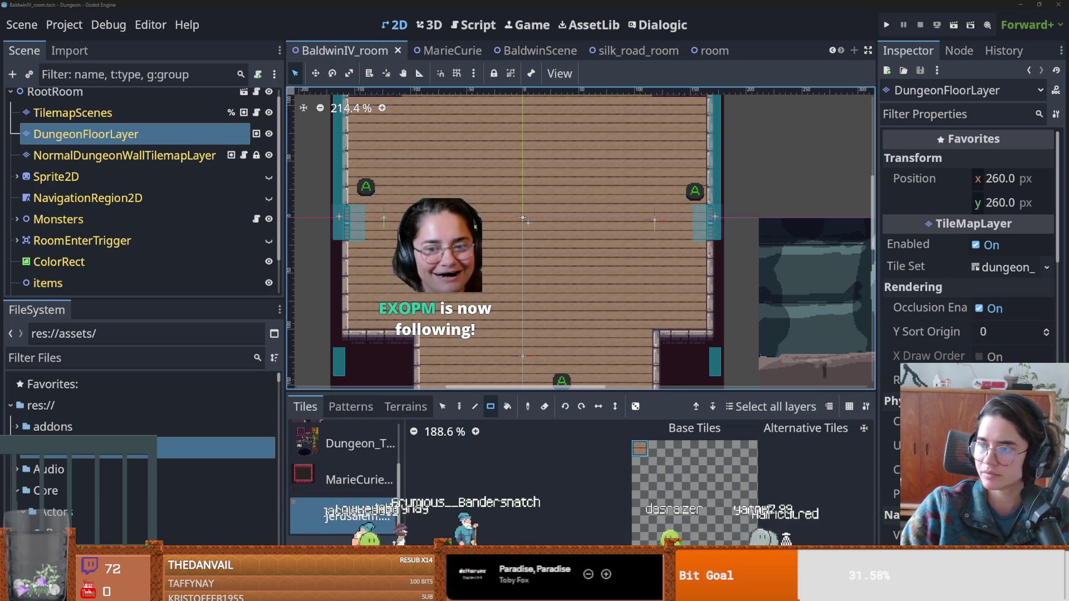
pyautogui.hotkey('alt', 'Tab')
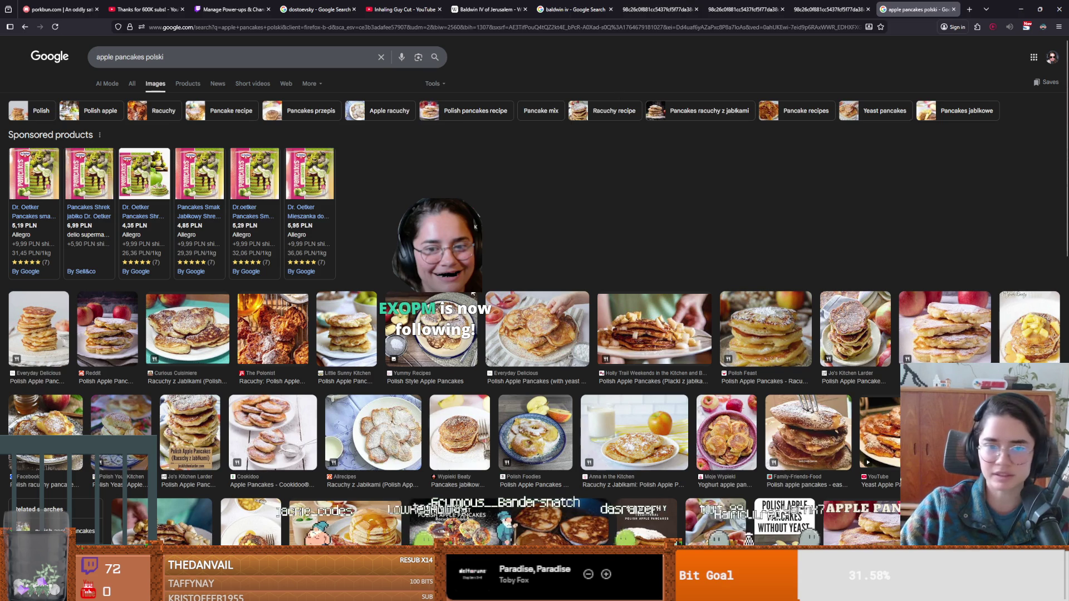
pyautogui.click(267, 435)
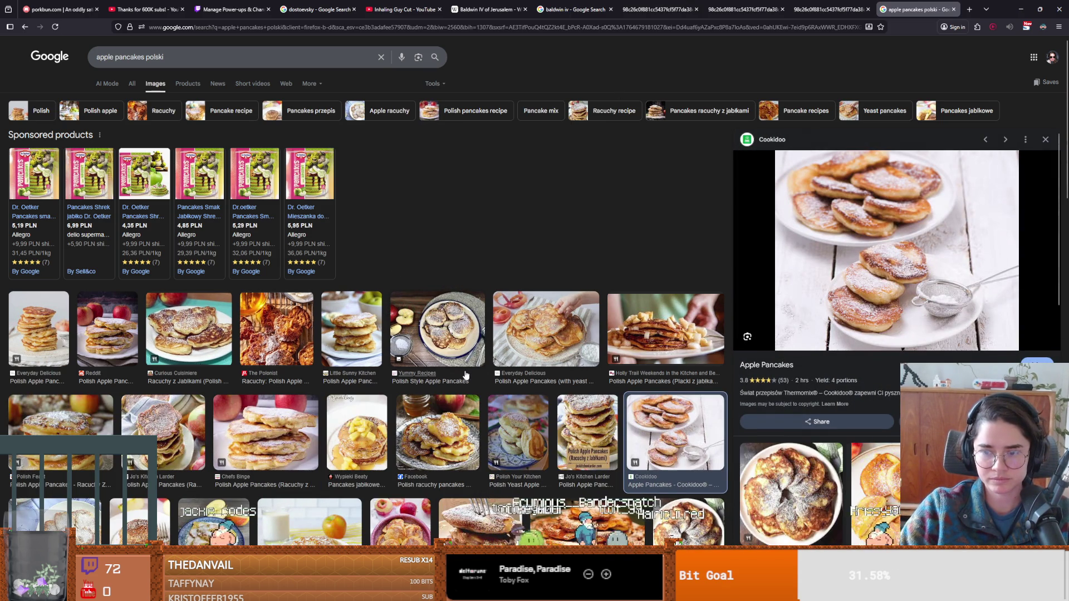
pyautogui.click(437, 433)
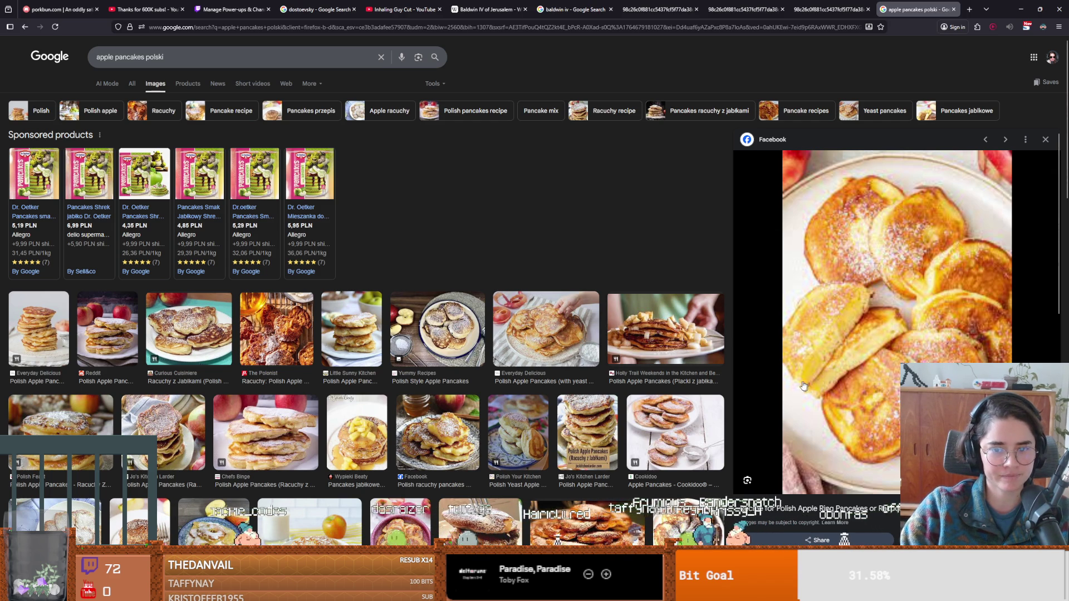
pyautogui.click(1021, 9)
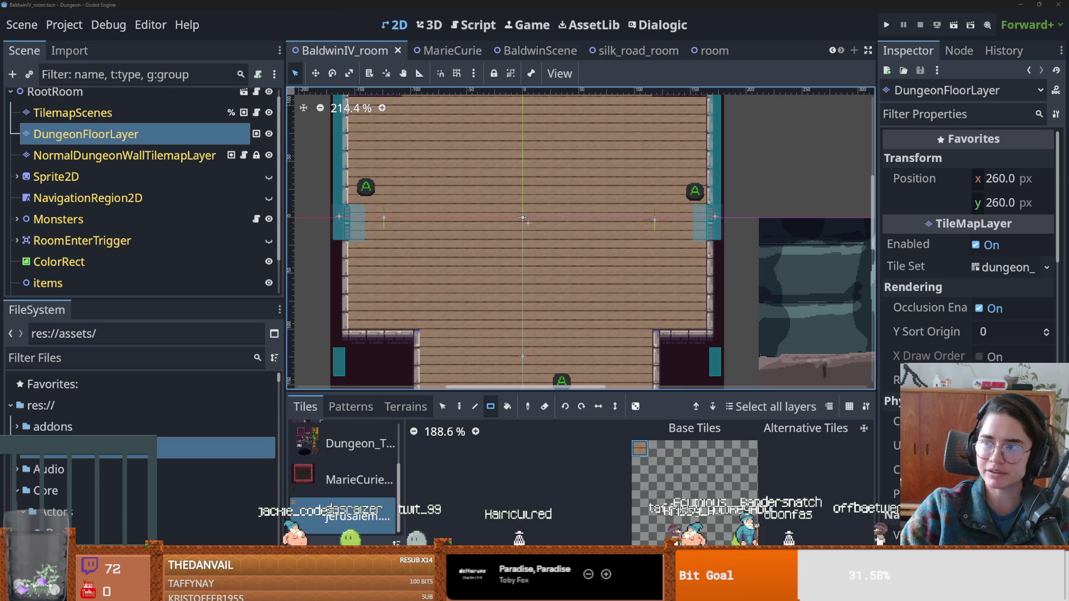
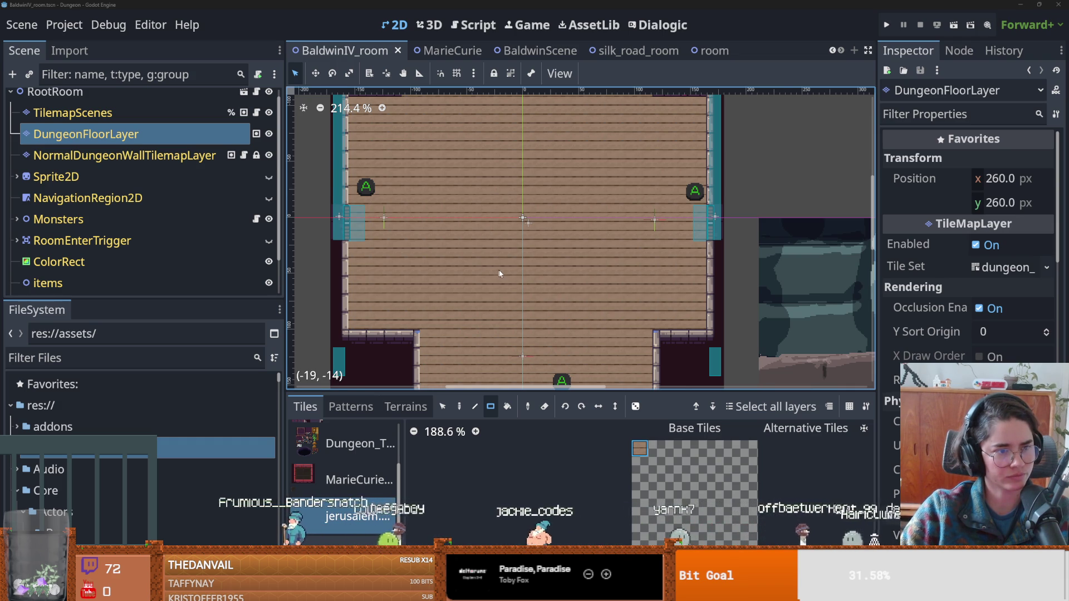
# Drag the Scene dock splitter down until every BaldwinIV_room node is listed, then select items.
pyautogui.scroll(1, 500, 269)
pyautogui.hscroll(3, 480, 260)
pyautogui.hscroll(-3, 398, 240)
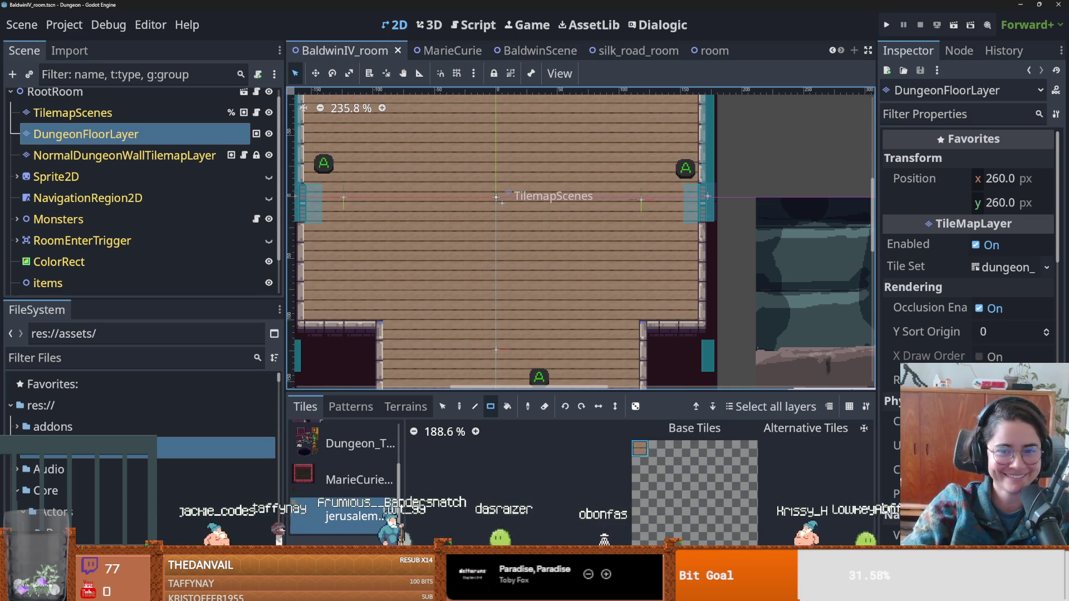
pyautogui.scroll(10, 572, 198)
pyautogui.scroll(-3, 571, 198)
pyautogui.moveTo(163, 303); pyautogui.dragTo(161, 440)
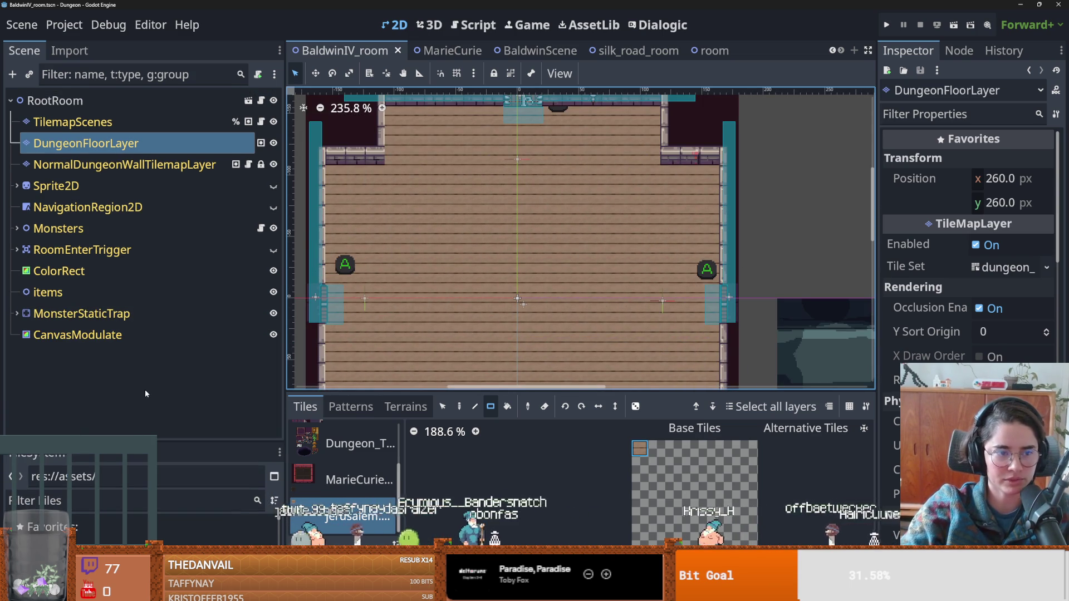
pyautogui.click(55, 292)
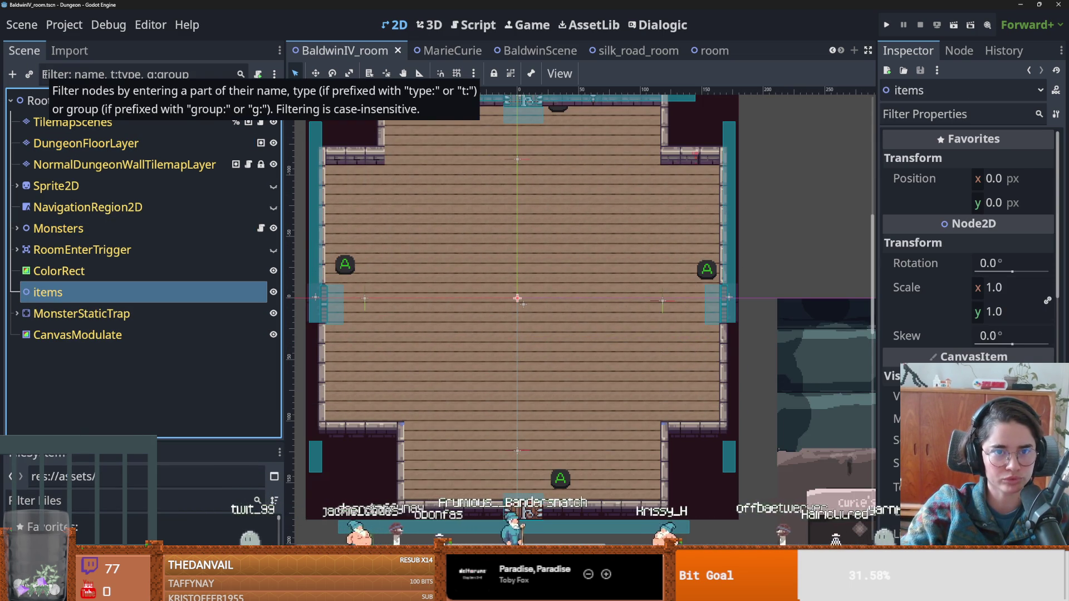
# Rename the root node from RootRoom to JerusalemRoom, select items and save the scene.
pyautogui.doubleClick(70, 101)
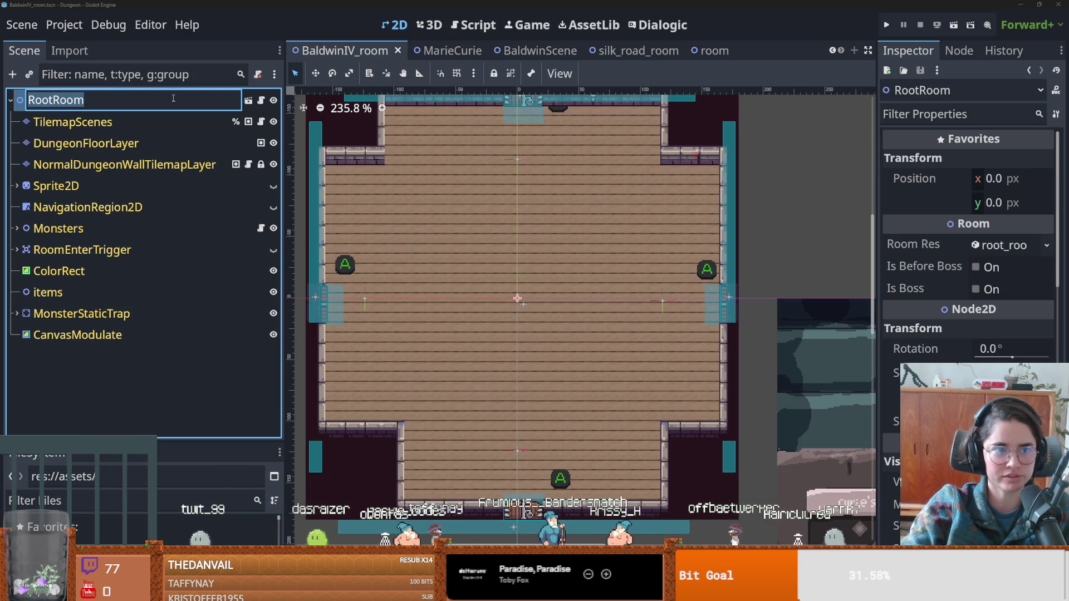
pyautogui.write('Bal')
pyautogui.write('winRoo')
pyautogui.hotkey('ctrl', 'a')
pyautogui.write('Jer')
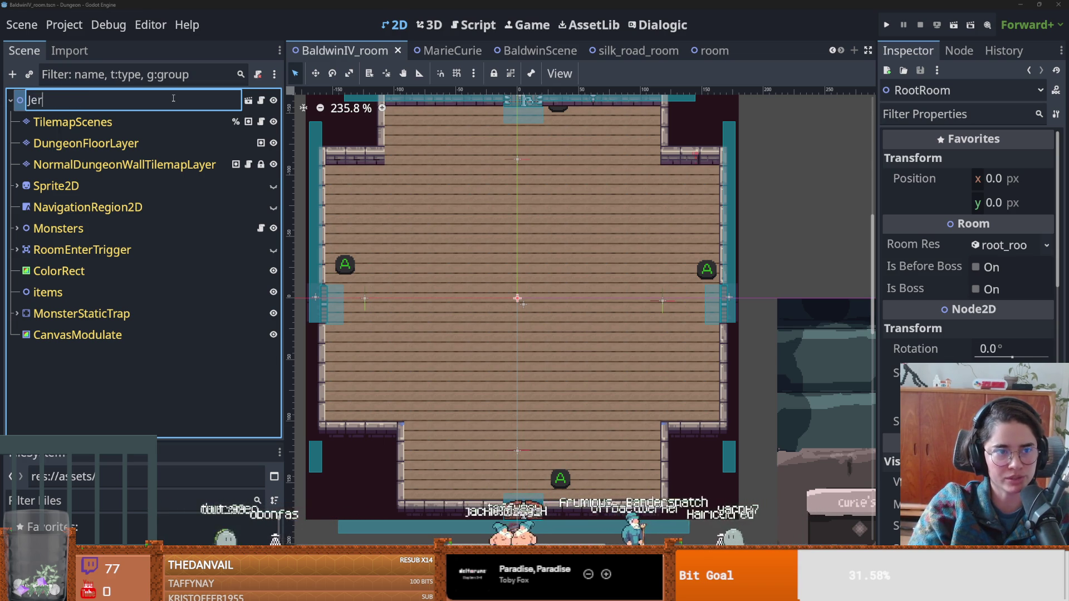
pyautogui.write('usalemRoom')
pyautogui.press('Return')
pyautogui.click(69, 296)
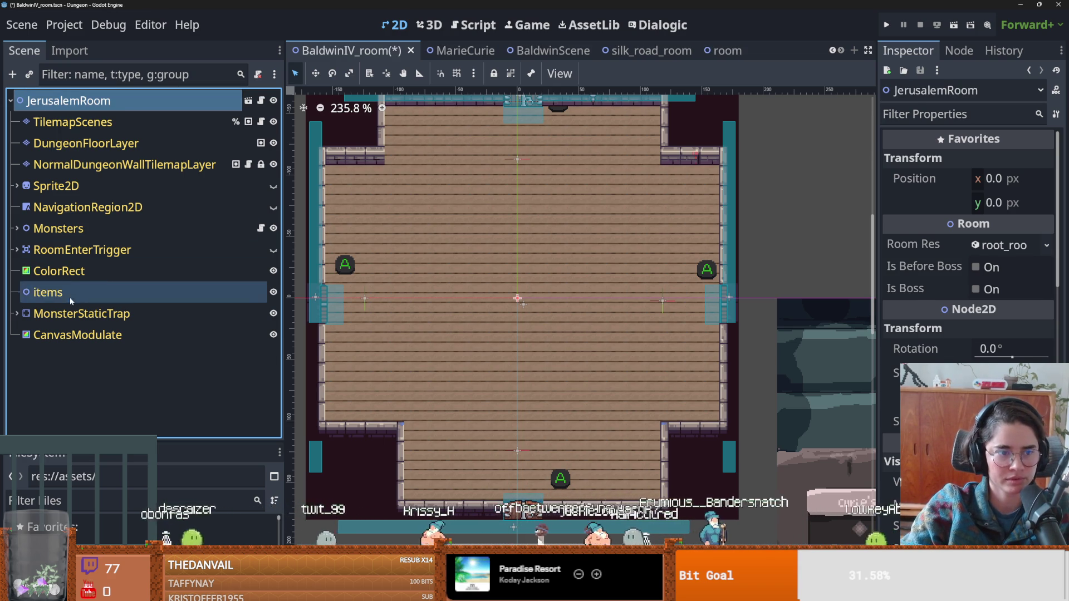
pyautogui.hotkey('ctrl', 's')
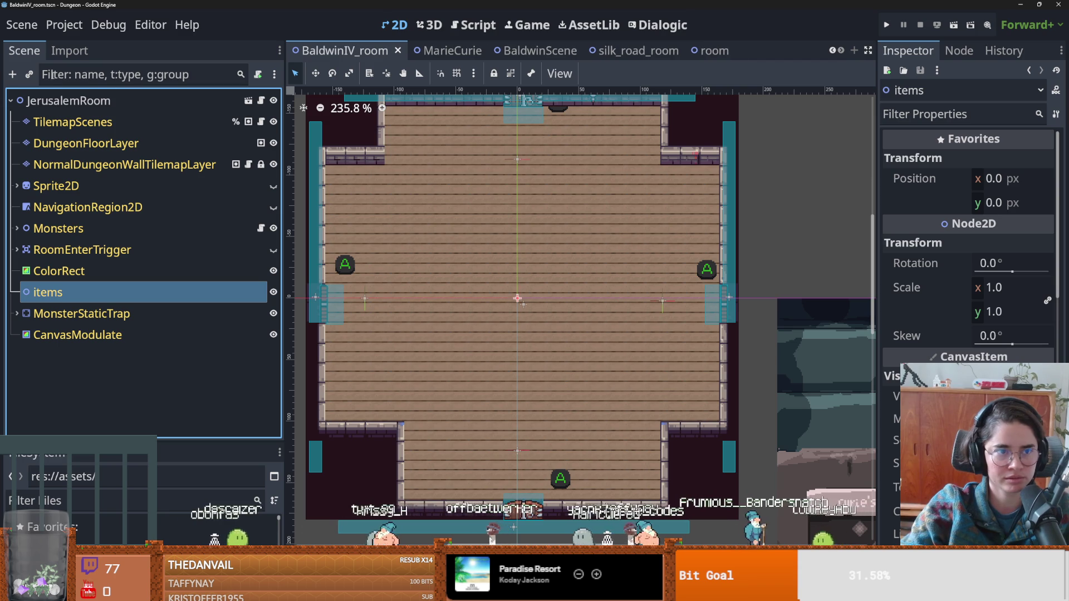
pyautogui.click(29, 74)
# Instantiate BaldwinScene.tscn (search 'baldw') and drag Baldwin up near the room's top wall, then save.
pyautogui.write('baldw')
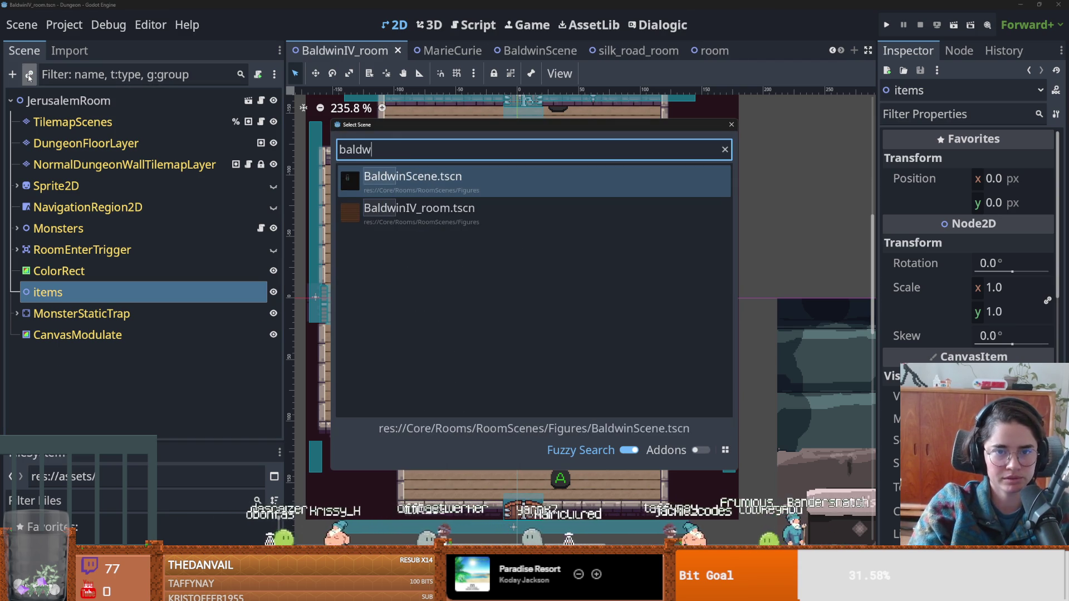
pyautogui.press('Return')
pyautogui.scroll(2, 501, 289)
pyautogui.rightClick(549, 258)
pyautogui.click(503, 285)
pyautogui.moveTo(504, 288)
pyautogui.mouseDown()
pyautogui.moveTo(496, 174)
pyautogui.moveTo(499, 212)
pyautogui.mouseUp()
pyautogui.scroll(1, 496, 174)
pyautogui.hotkey('ctrl', 's')
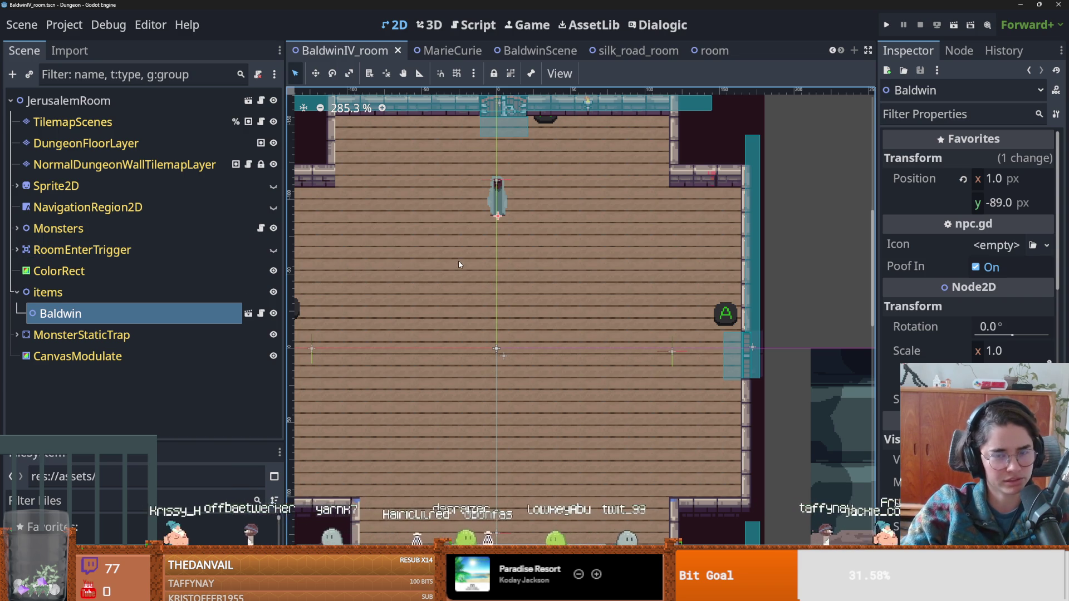
# Reparent the Baldwin instance under the items node and save the scene.
pyautogui.scroll(2, 523, 258)
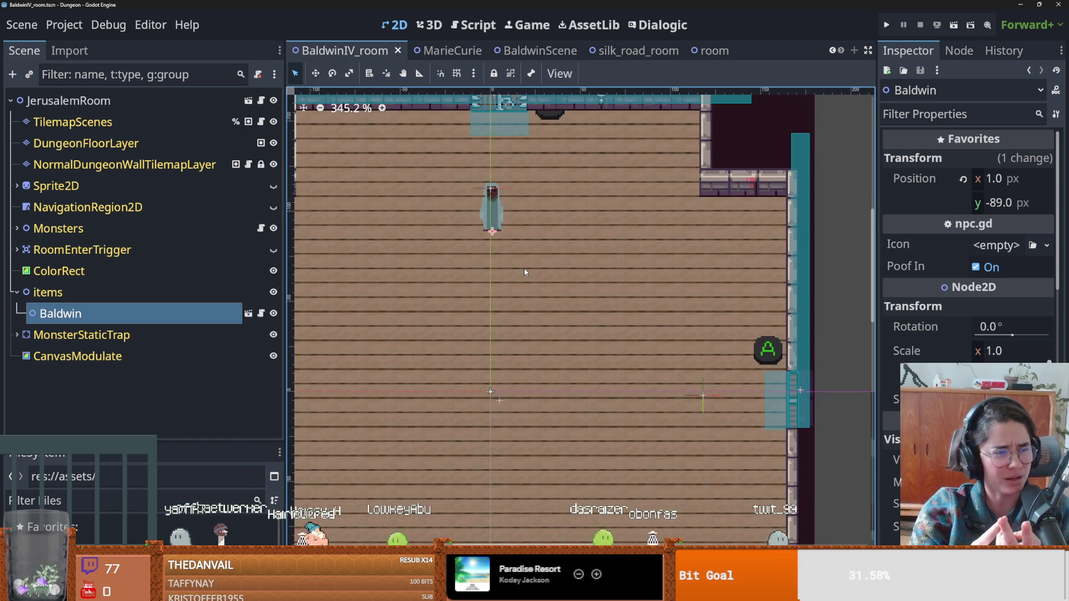
pyautogui.moveTo(523, 268); pyautogui.dragTo(569, 292)
pyautogui.hotkey('ctrl', 's')
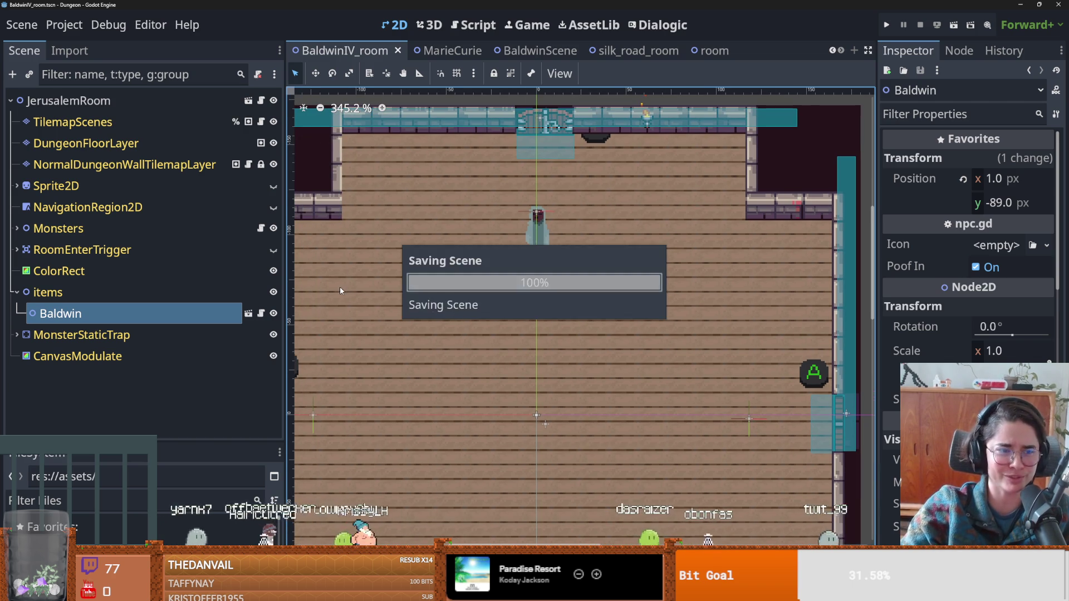
pyautogui.moveTo(28, 306); pyautogui.dragTo(136, 304)
pyautogui.hotkey('ctrl', 's')
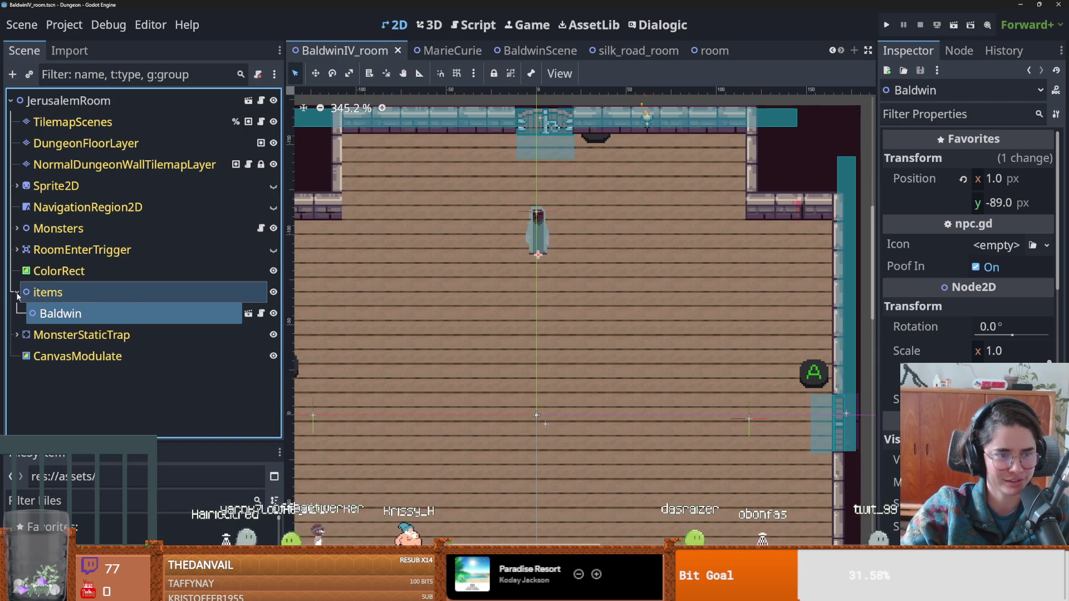
pyautogui.scroll(2, 521, 223)
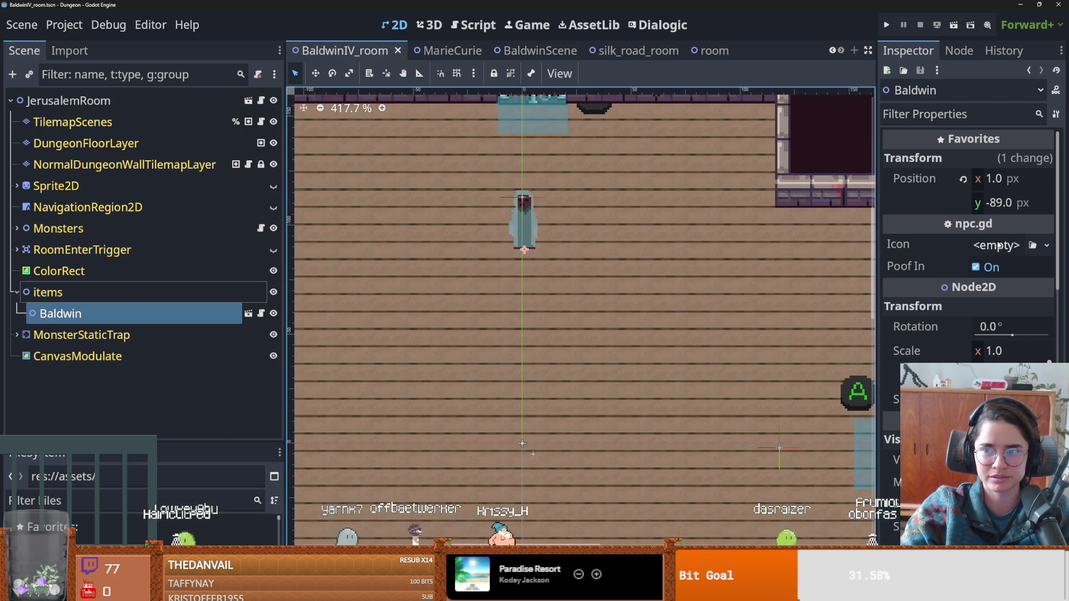
pyautogui.click(1046, 245)
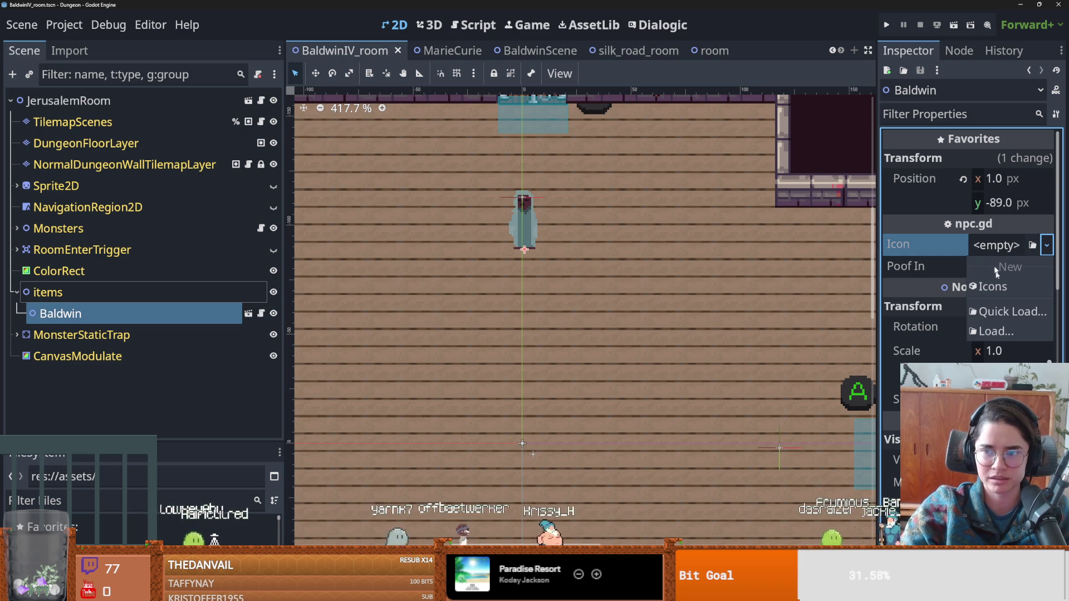
# Assign Baldwin a New Icons resource, keeping its character set to Marie Curie.
pyautogui.click(670, 304)
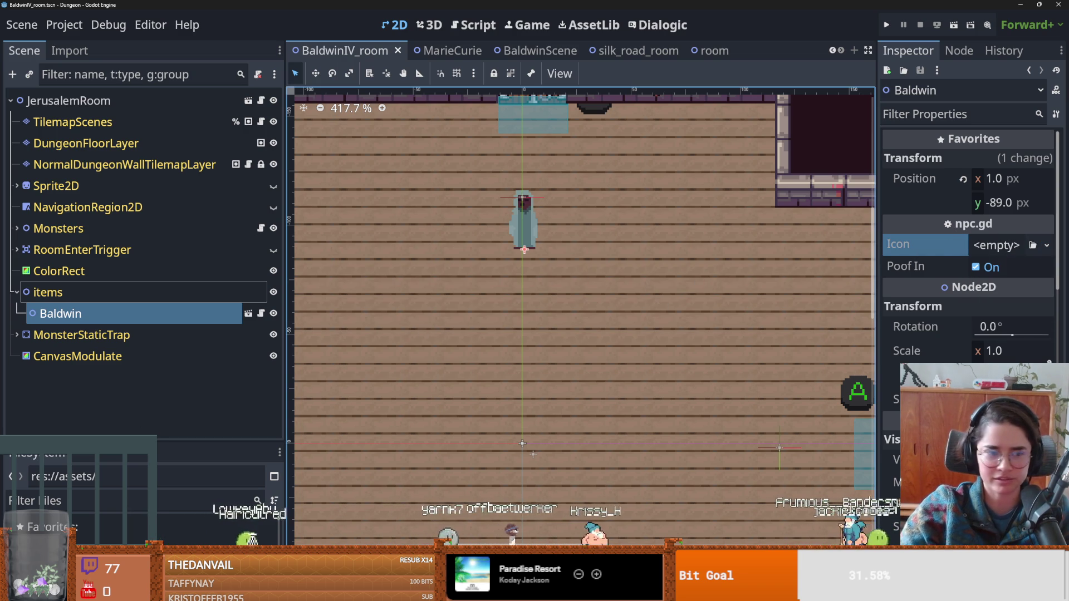
pyautogui.click(996, 244)
pyautogui.click(1021, 285)
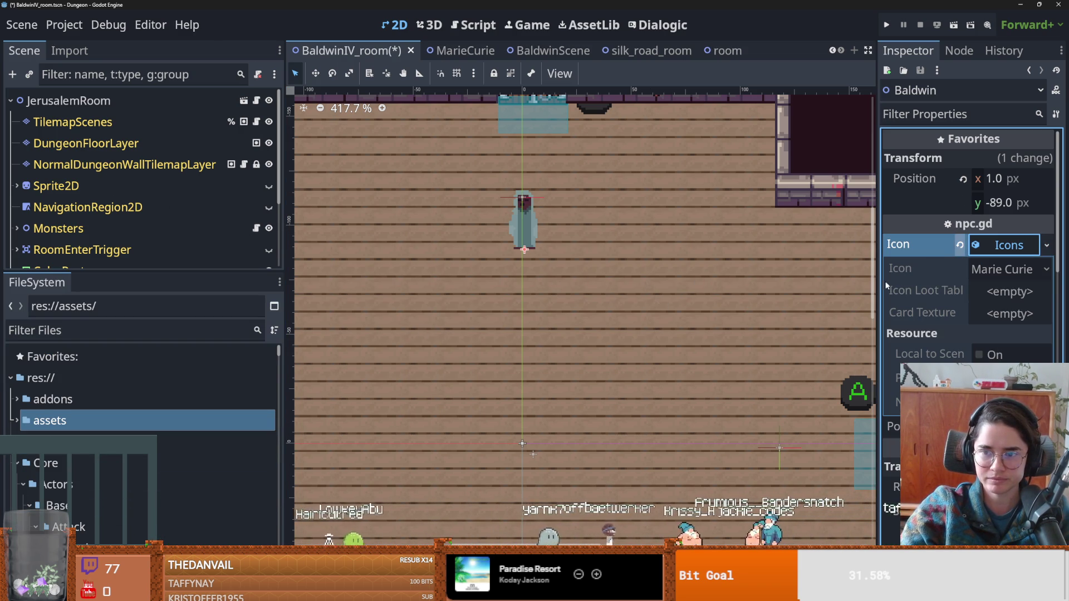
pyautogui.moveTo(879, 282); pyautogui.dragTo(625, 281)
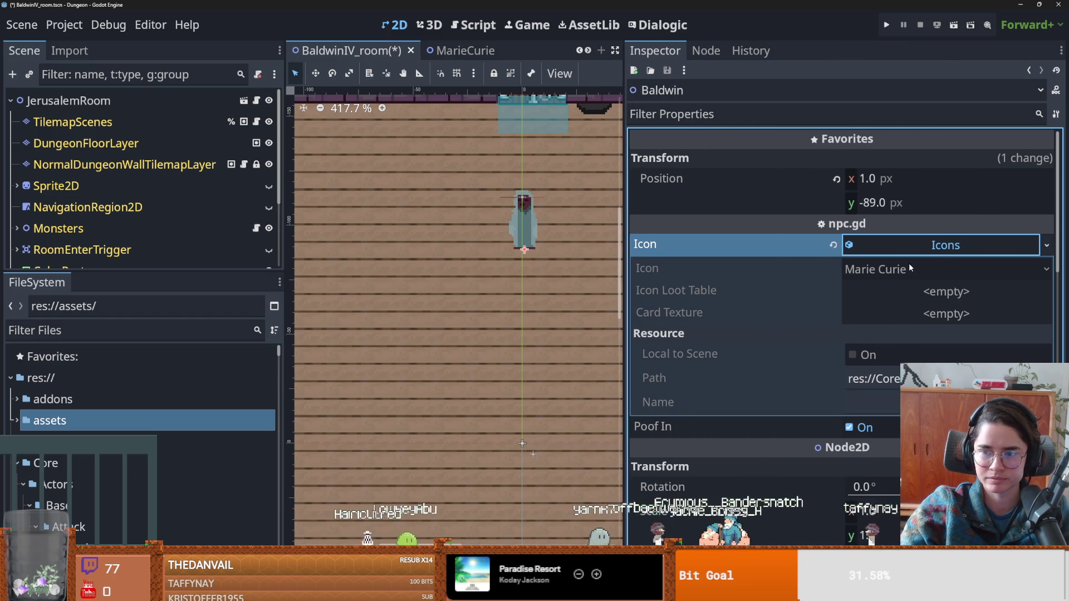
pyautogui.click(1046, 245)
pyautogui.press('Escape')
pyautogui.click(912, 269)
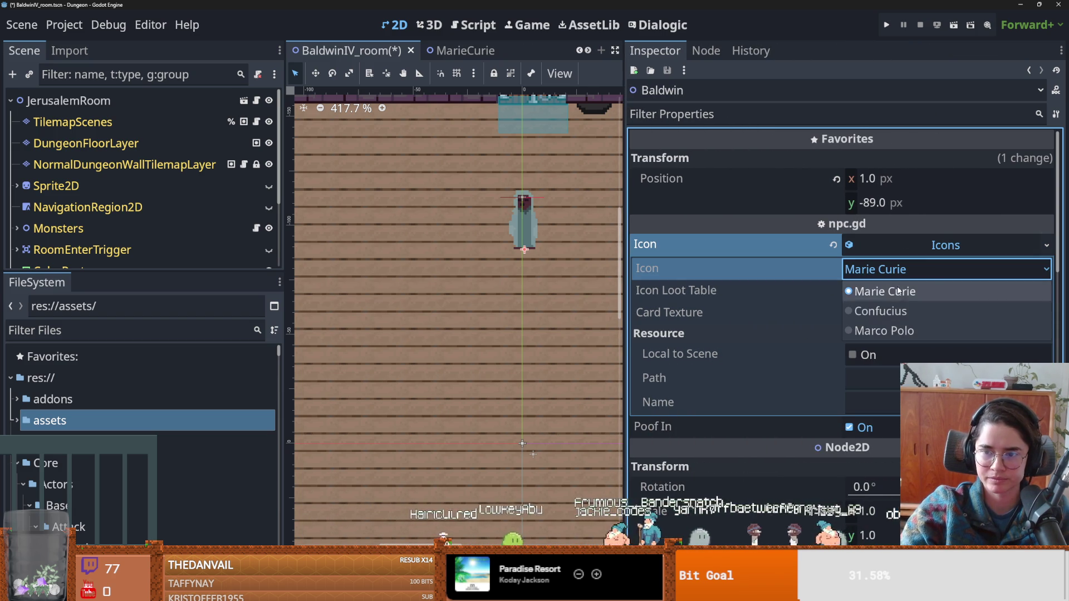
pyautogui.click(419, 305)
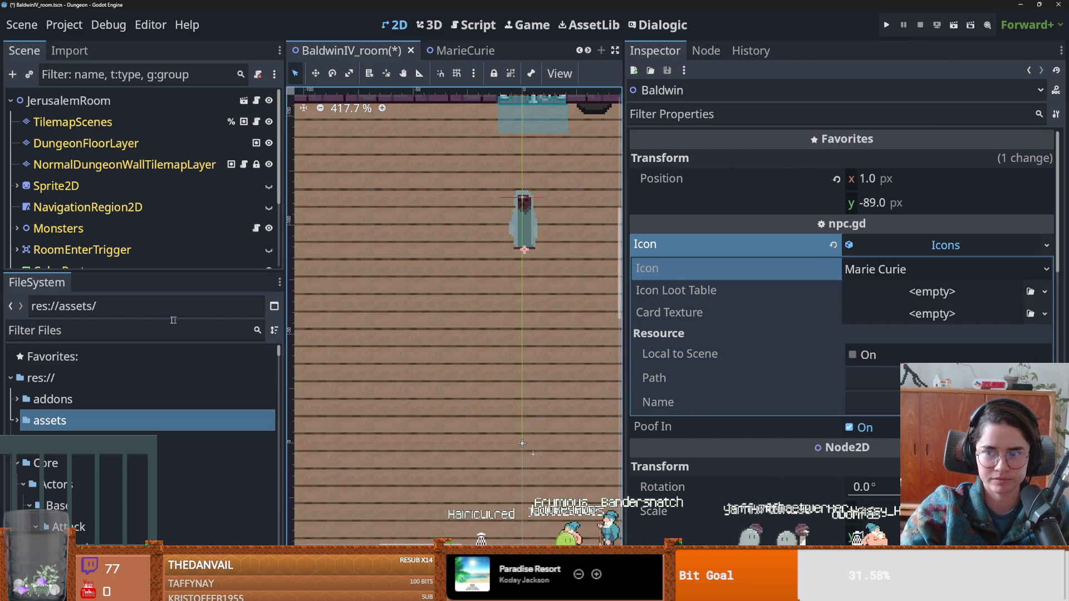
# Filter the FileSystem dock by 'ico' and pick an icon.svg file from the results.
pyautogui.click(111, 324)
pyautogui.write('icon')
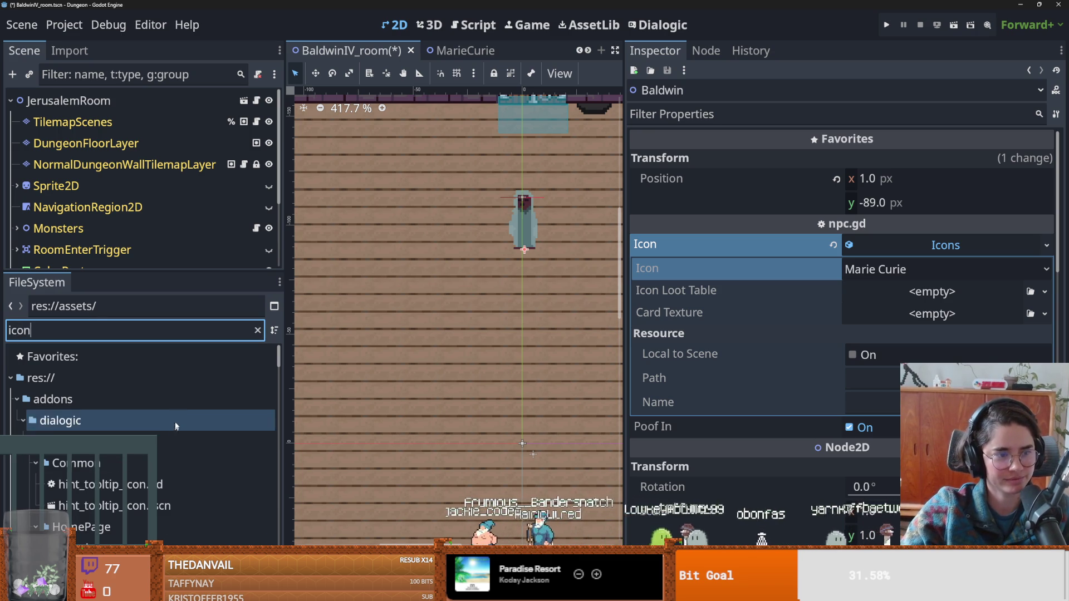
pyautogui.scroll(-3, 113, 428)
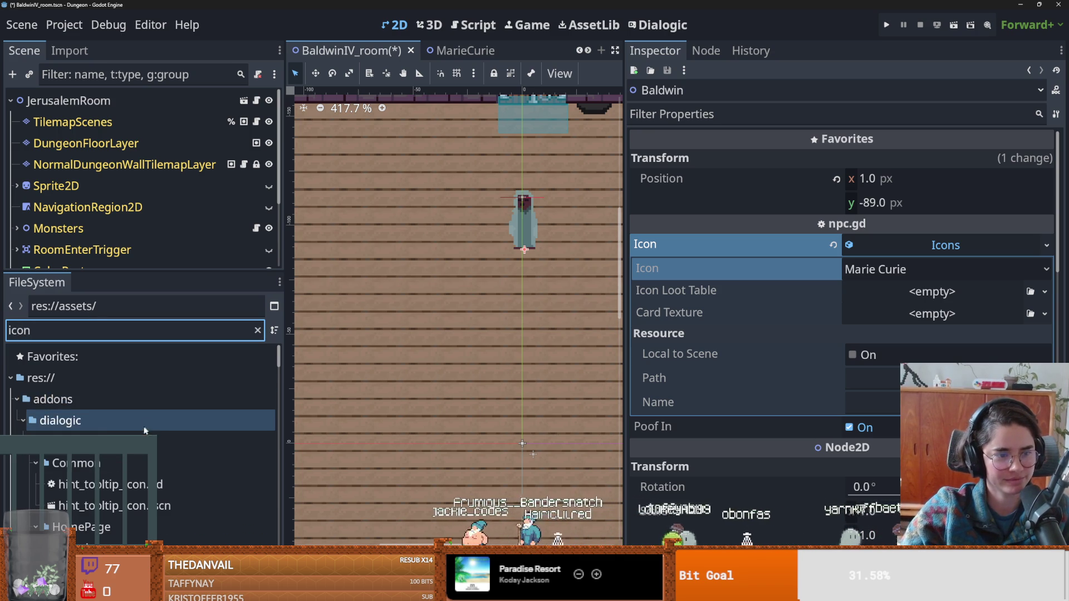
pyautogui.scroll(-10, 113, 428)
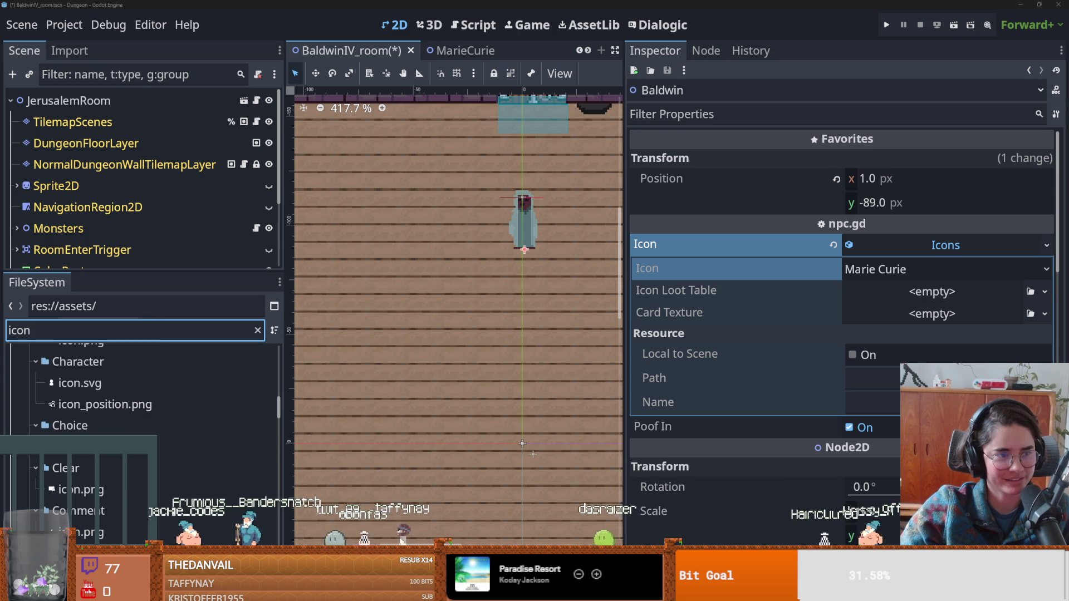
pyautogui.click(145, 384)
pyautogui.scroll(-10, 195, 483)
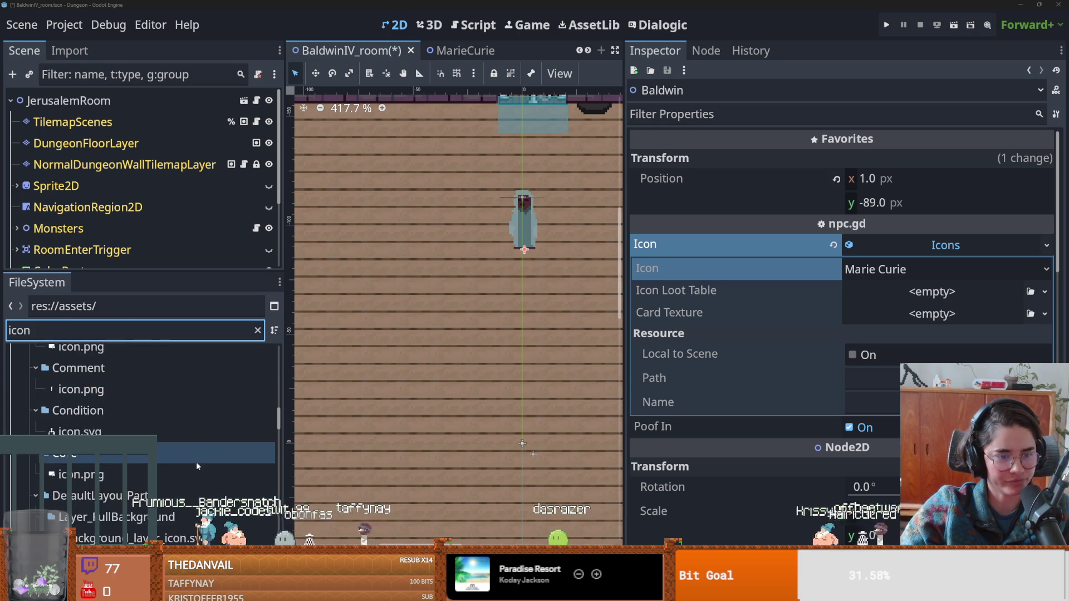
pyautogui.scroll(-10, 195, 483)
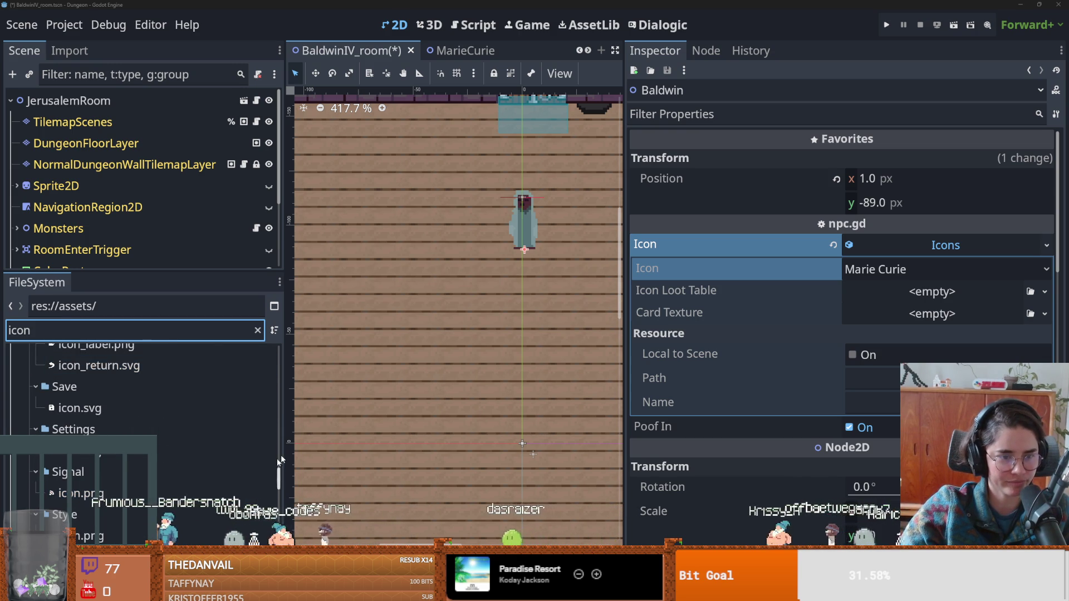
pyautogui.scroll(-5, 194, 483)
pyautogui.hotkey('alt', 'Tab')
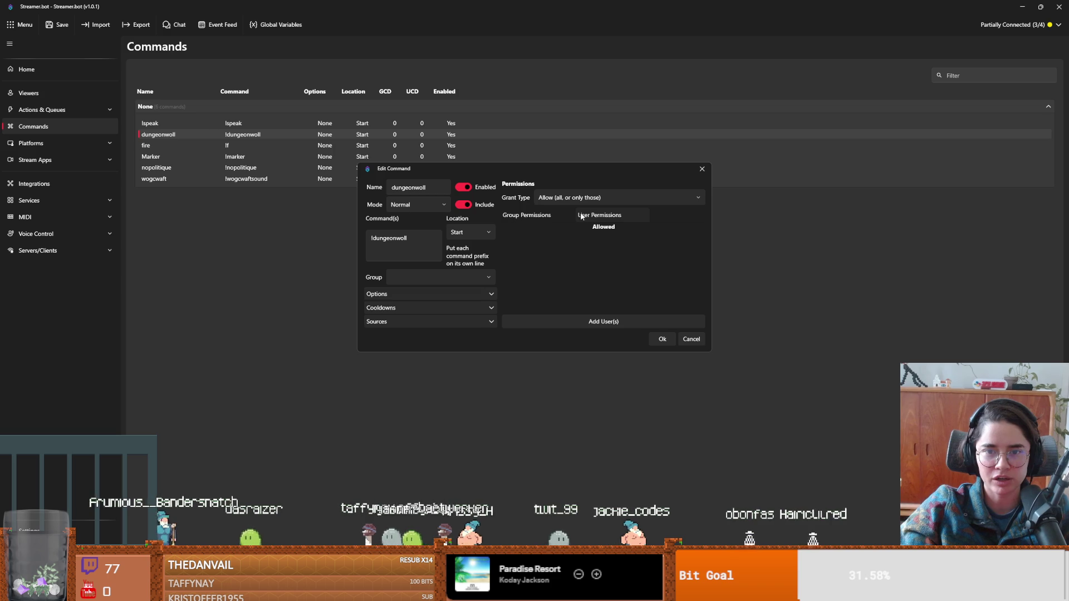
# Set the dungeonwoll command's Grant Type to Deny for the Moderators group and confirm.
pyautogui.click(556, 213)
pyautogui.click(548, 201)
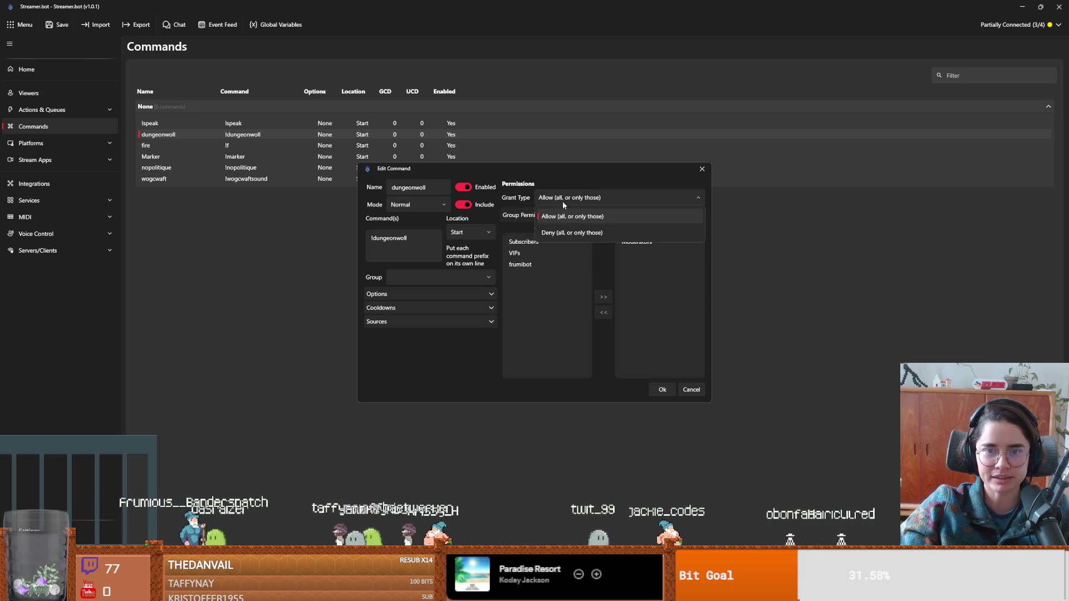
pyautogui.click(568, 231)
pyautogui.click(661, 391)
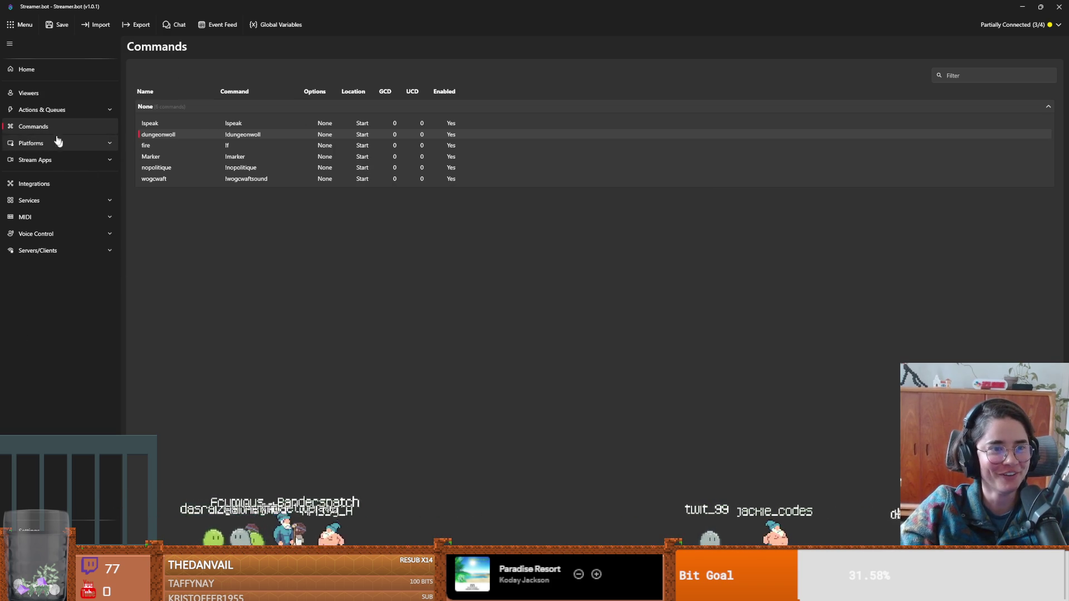
# Review the dungeonwoll and wogcwaft command settings, closing both unchanged.
pyautogui.doubleClick(134, 134)
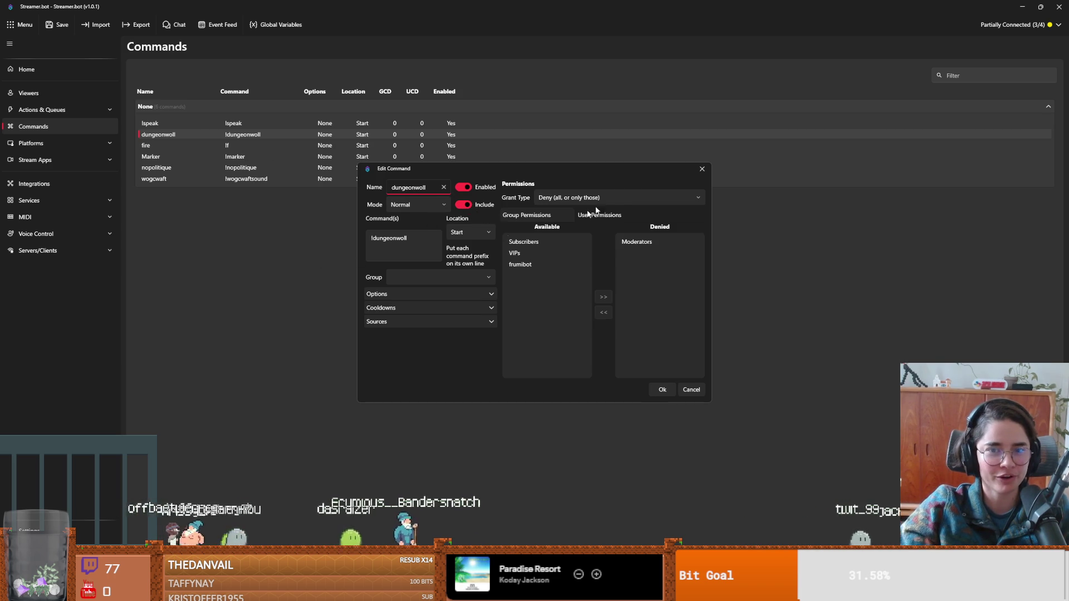
pyautogui.click(701, 170)
pyautogui.doubleClick(178, 179)
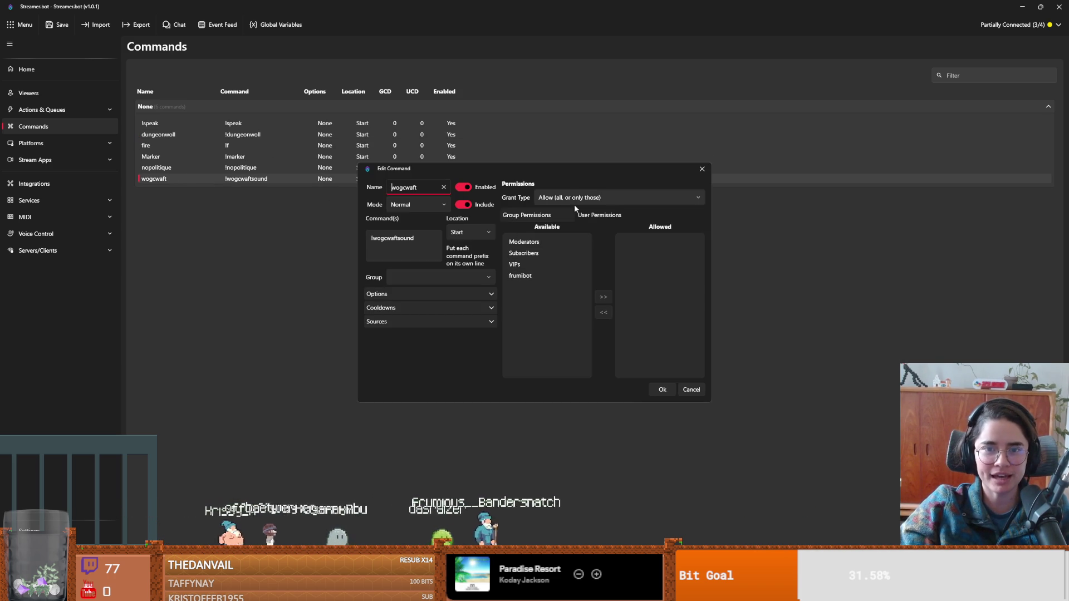
pyautogui.click(668, 391)
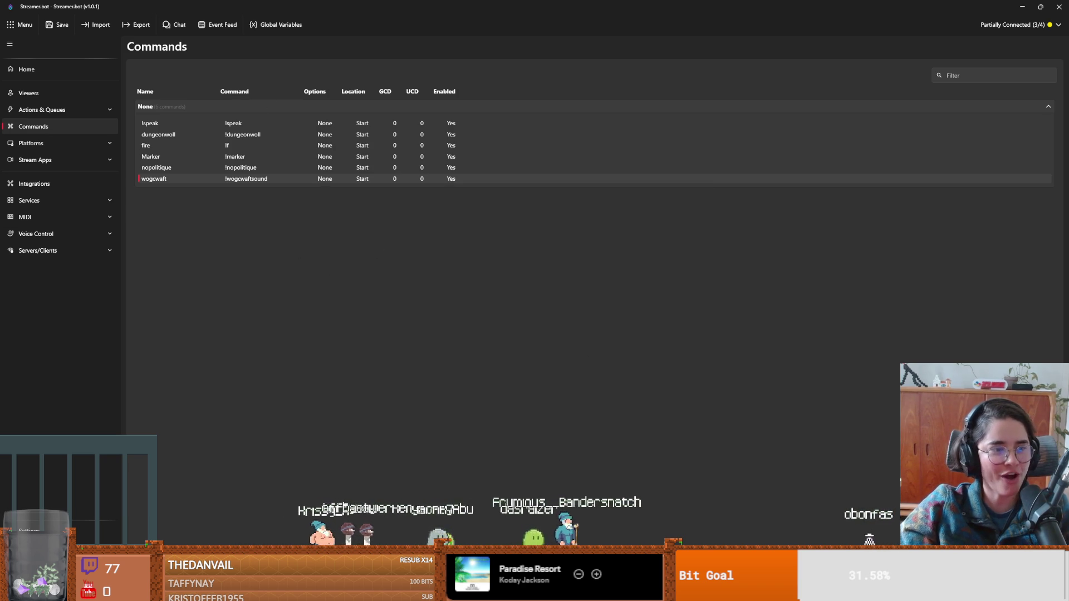
pyautogui.click(42, 108)
# In the Actions list, switch off Enabled for the dungeonwoll action and confirm.
pyautogui.click(251, 88)
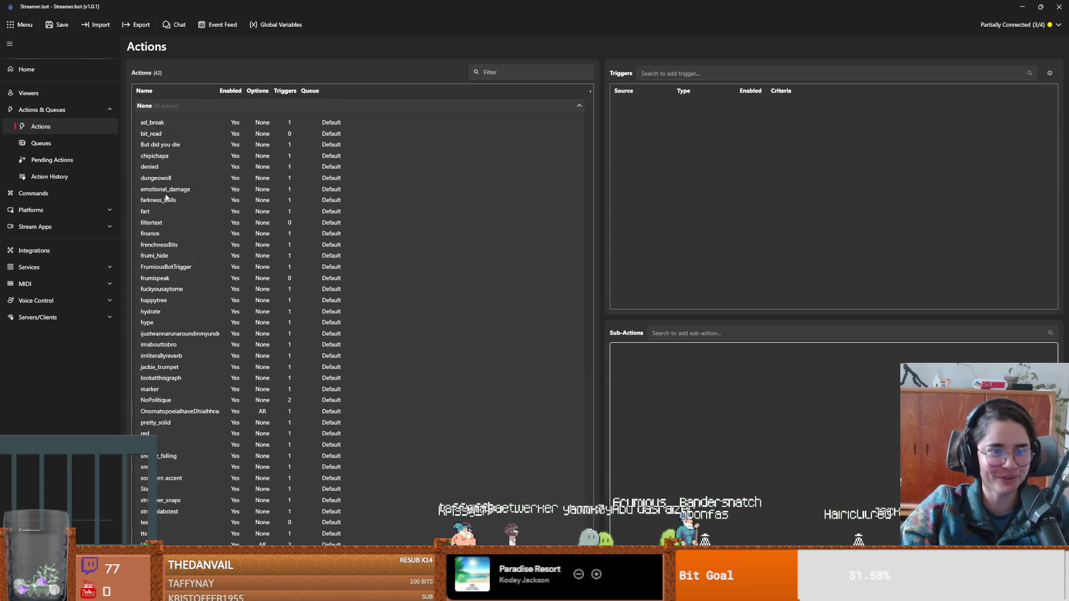
pyautogui.click(167, 178)
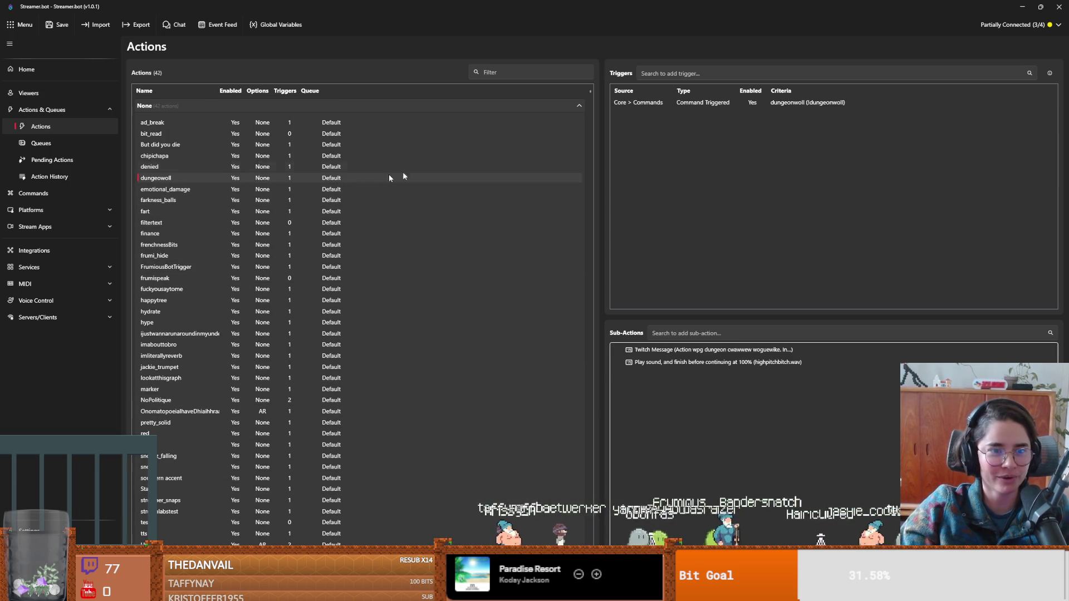
pyautogui.doubleClick(372, 178)
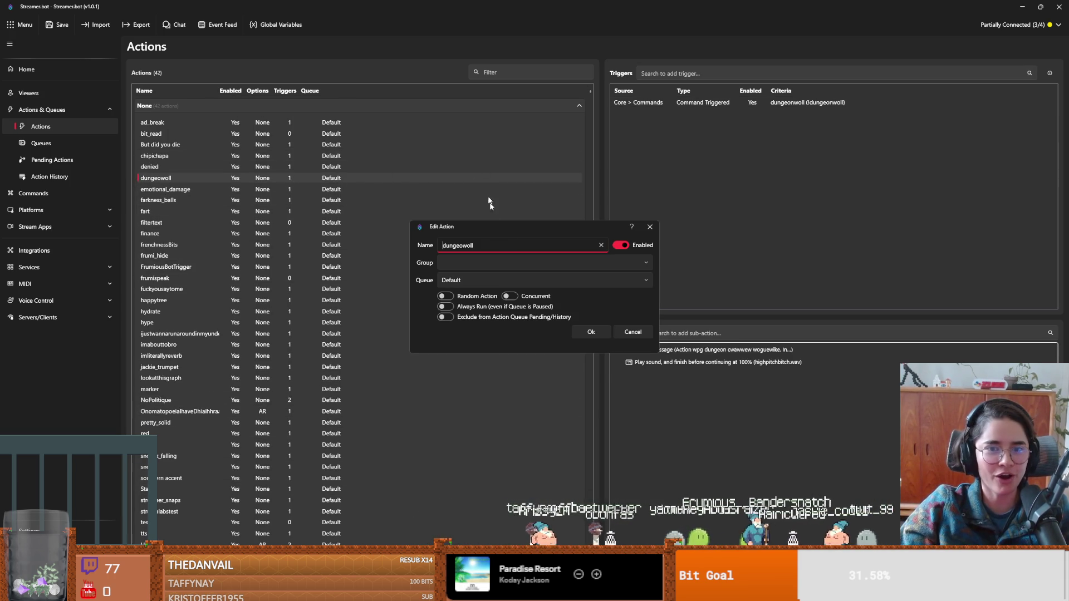
pyautogui.click(620, 245)
pyautogui.click(591, 332)
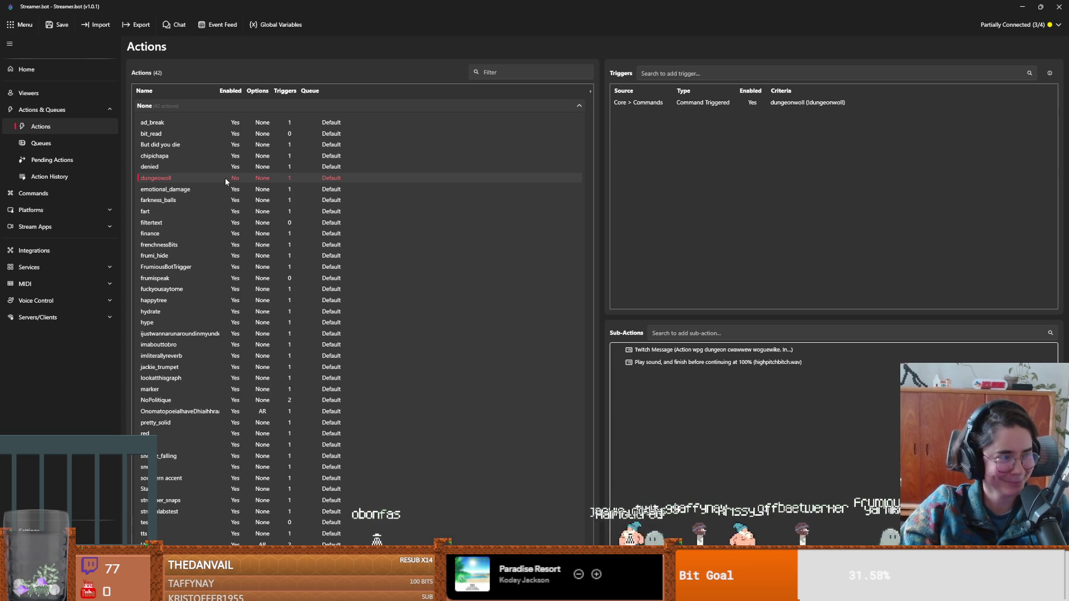
# Open and close the wogcwaft and dungeonwoll action settings without changes.
pyautogui.scroll(-1, 298, 353)
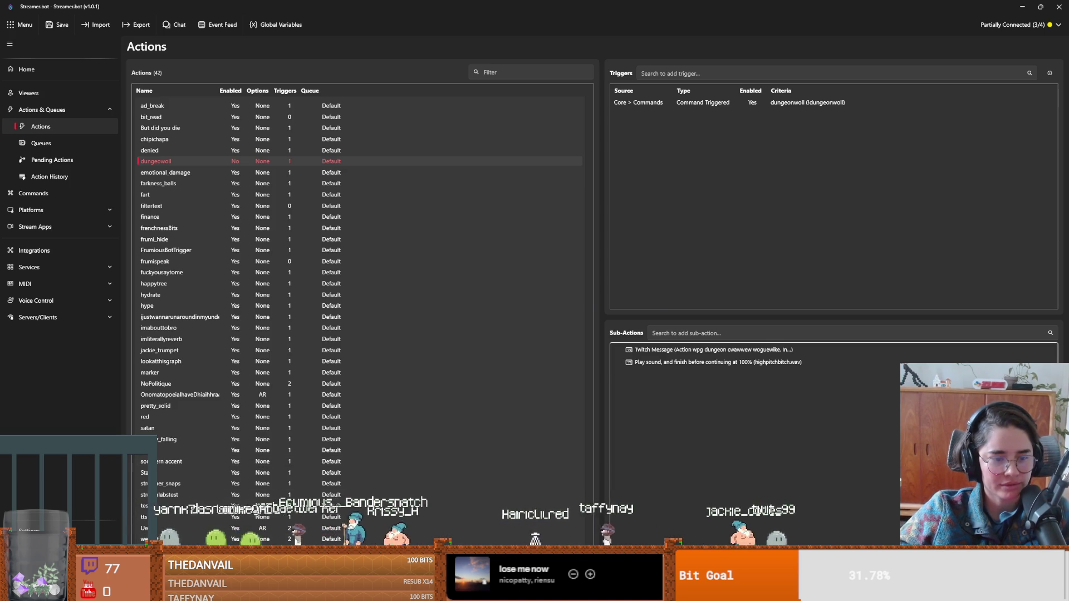
pyautogui.doubleClick(167, 550)
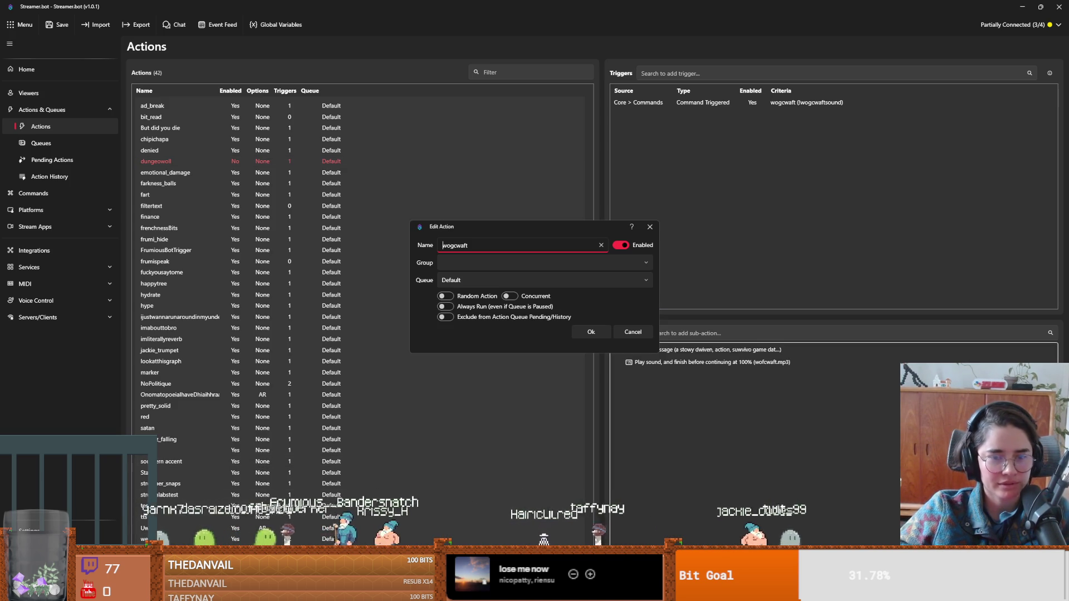
pyautogui.click(588, 331)
pyautogui.doubleClick(195, 162)
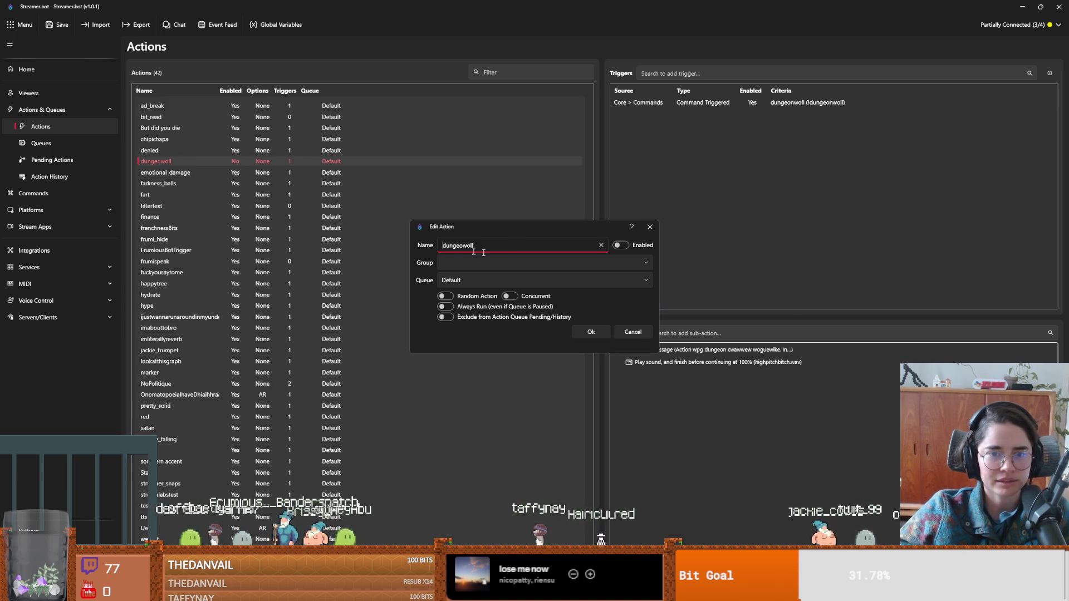
pyautogui.click(649, 224)
pyautogui.click(55, 193)
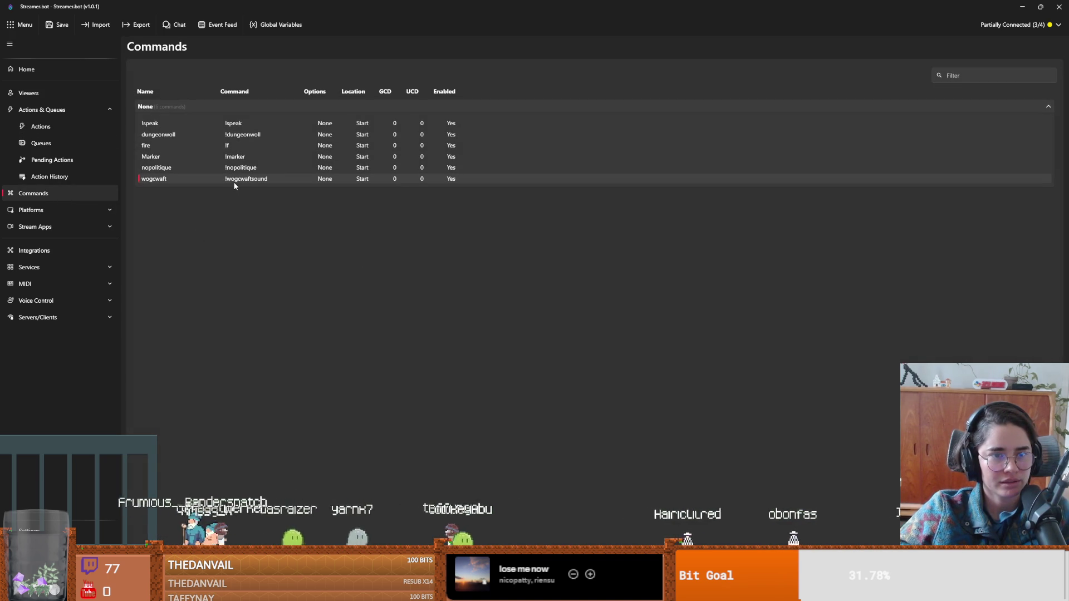
# View the dungeonwoll and wogcwaft Edit Command dialogs and close them without saving changes.
pyautogui.doubleClick(256, 138)
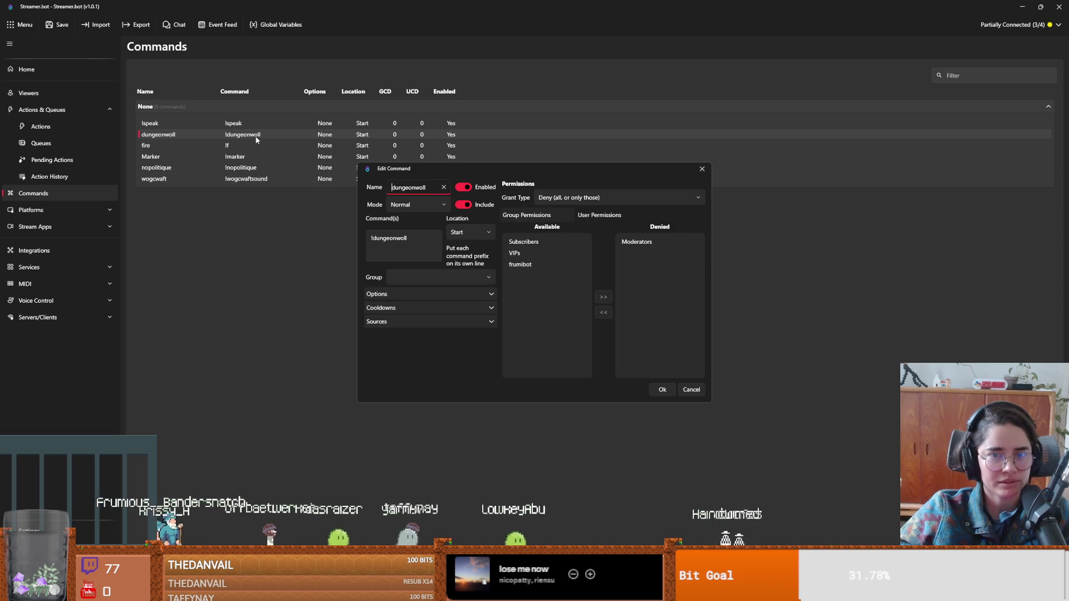
pyautogui.click(702, 168)
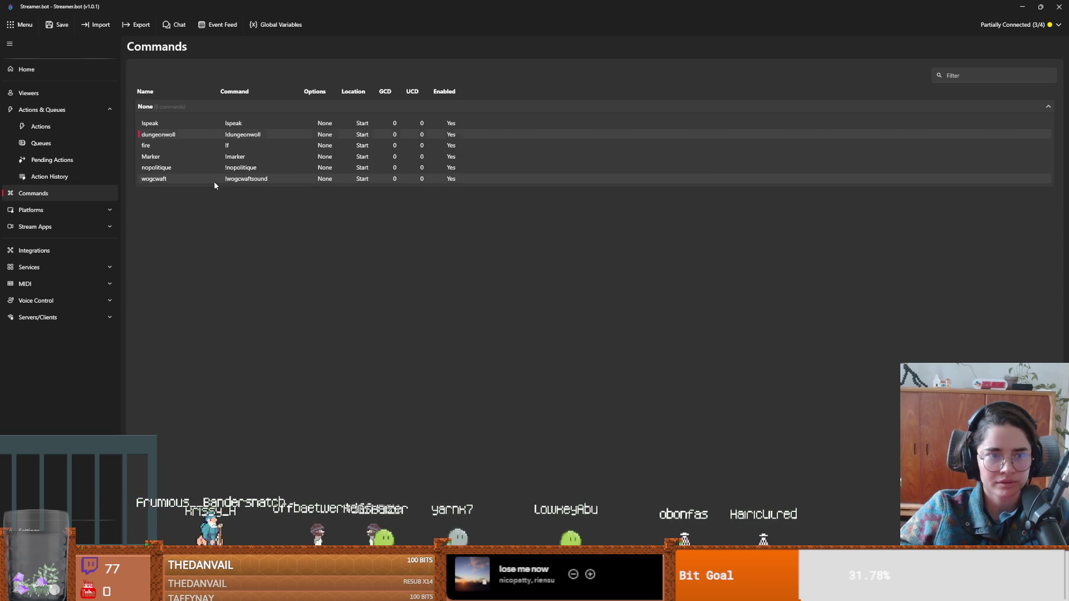
pyautogui.doubleClick(214, 180)
pyautogui.click(548, 253)
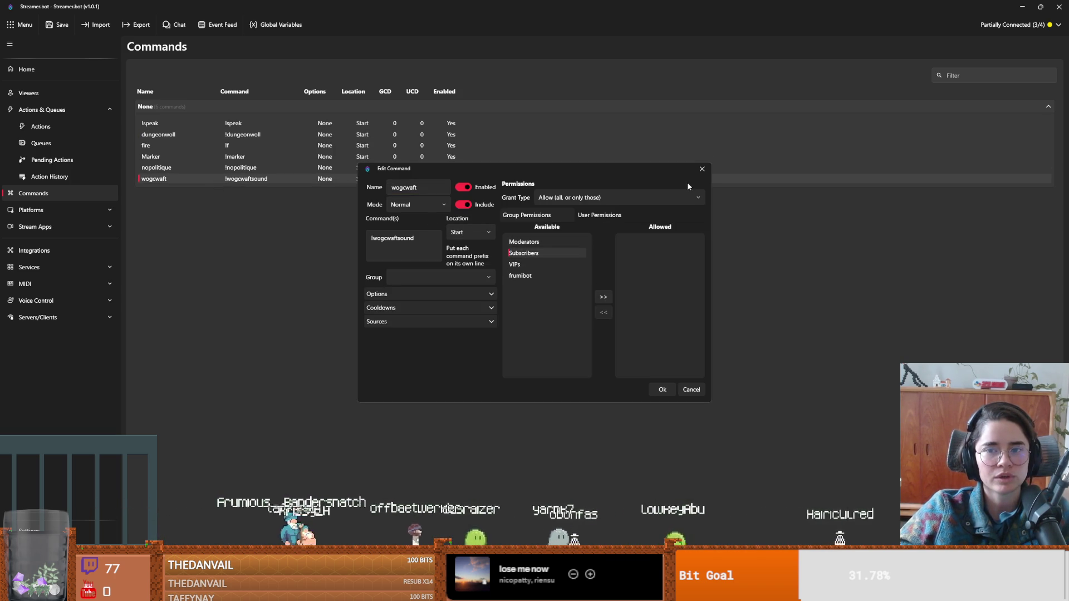
pyautogui.click(702, 169)
pyautogui.doubleClick(219, 180)
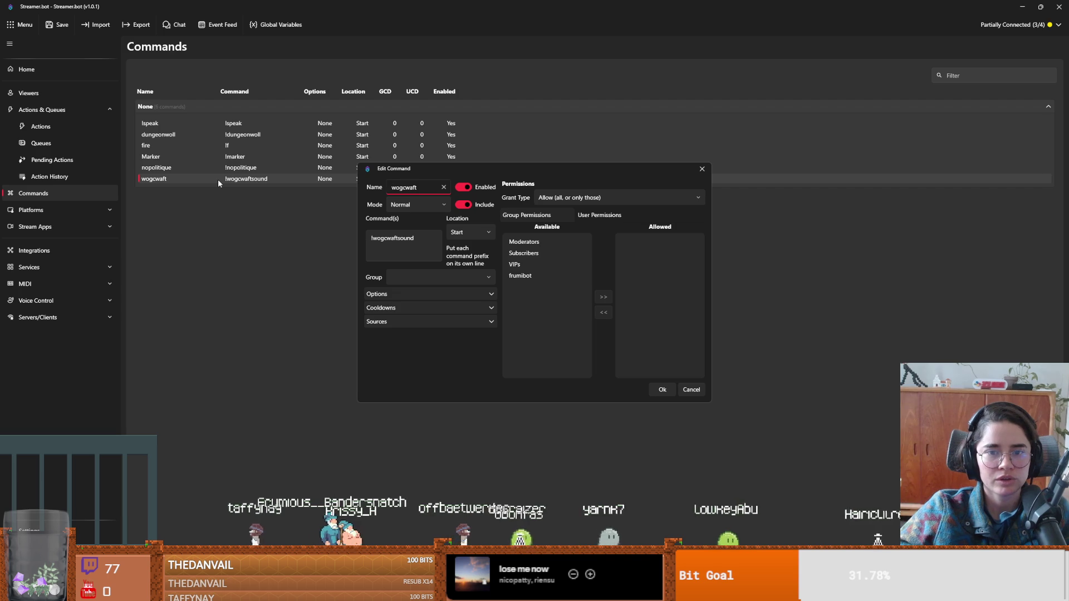
pyautogui.click(700, 177)
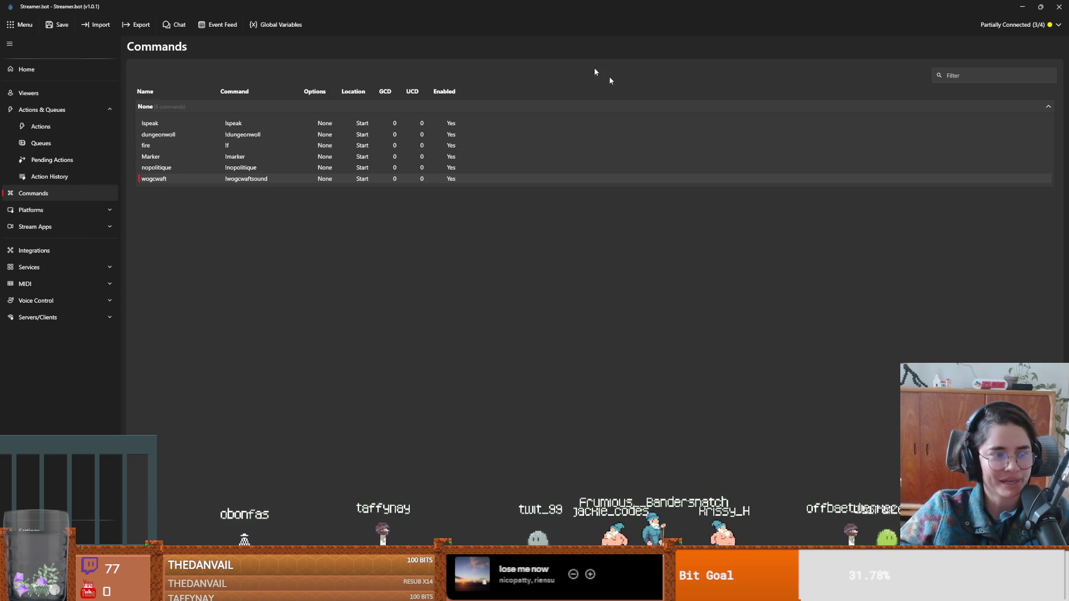
# Back in Godot, select the ColorRect node and save the BaldwinIV_room scene.
pyautogui.hotkey('alt', 'Tab')
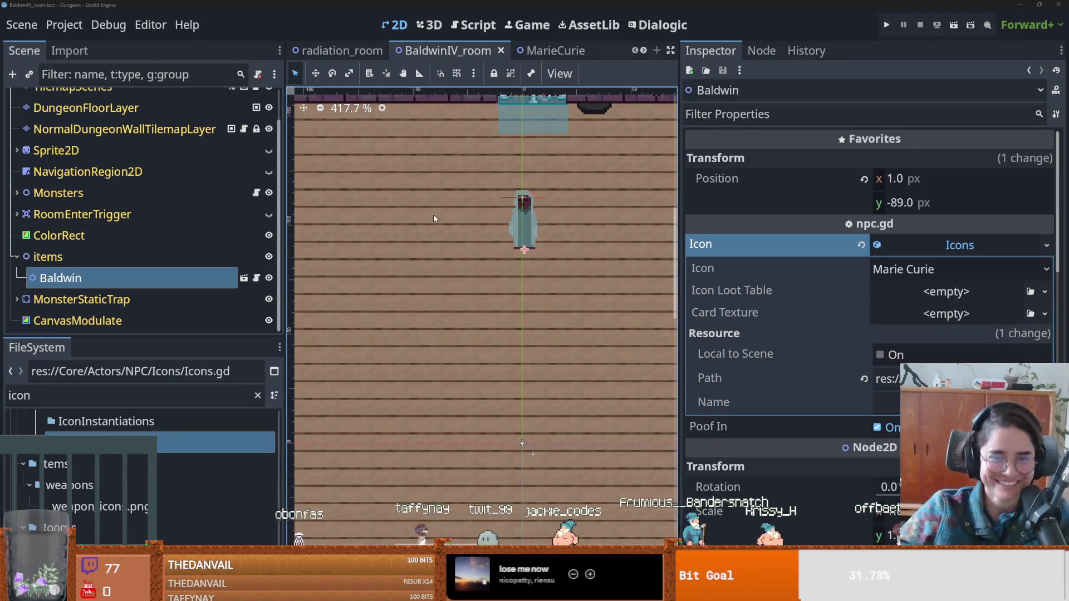
pyautogui.click(452, 252)
pyautogui.scroll(-3, 370, 247)
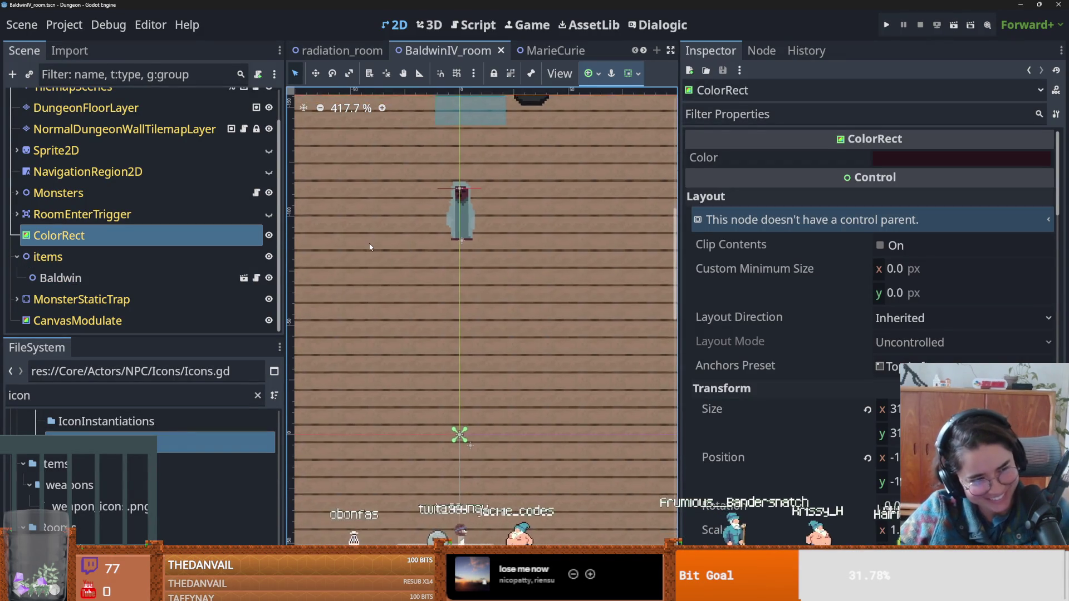
pyautogui.hotkey('ctrl', 's')
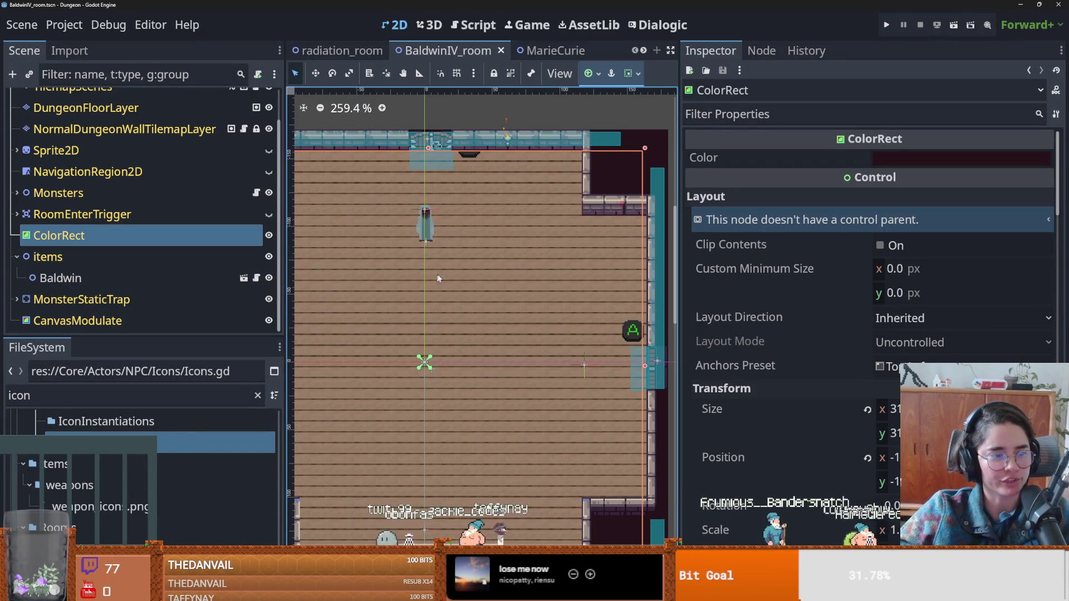
pyautogui.moveTo(482, 252); pyautogui.dragTo(529, 240)
pyautogui.scroll(2, 538, 185)
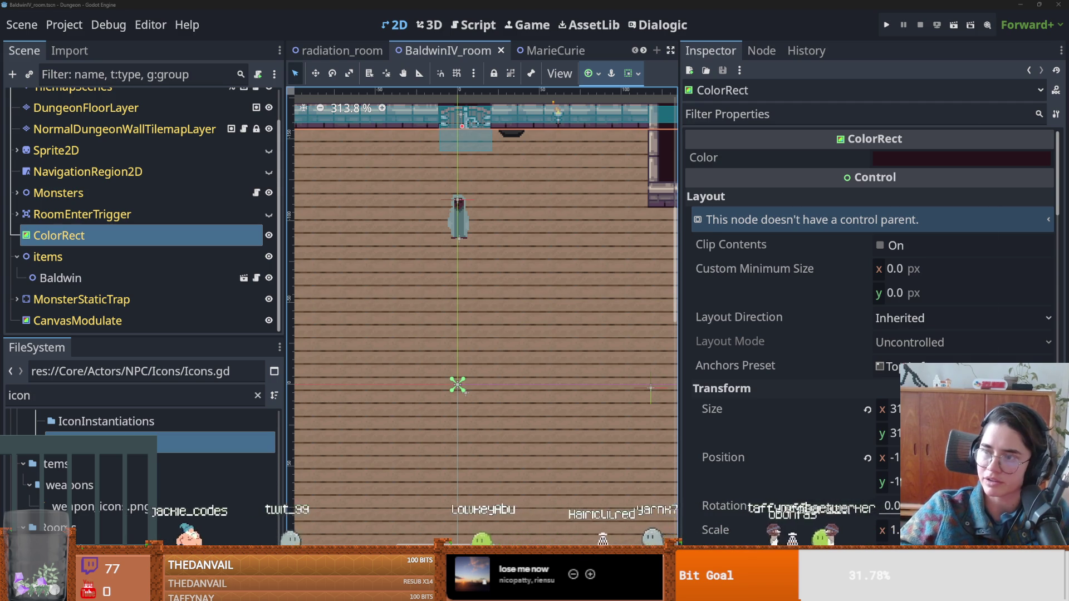
pyautogui.hotkey('alt', 'Tab')
# Inspect the wogcwaft command's options, sources and cooldown sections, then close it unchanged.
pyautogui.doubleClick(191, 181)
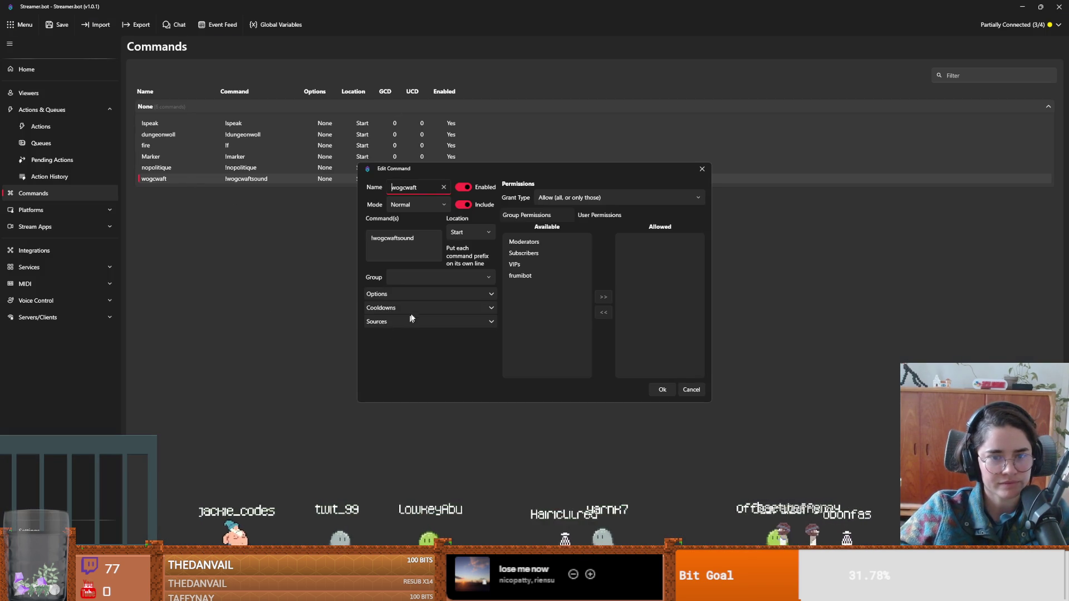
pyautogui.click(419, 294)
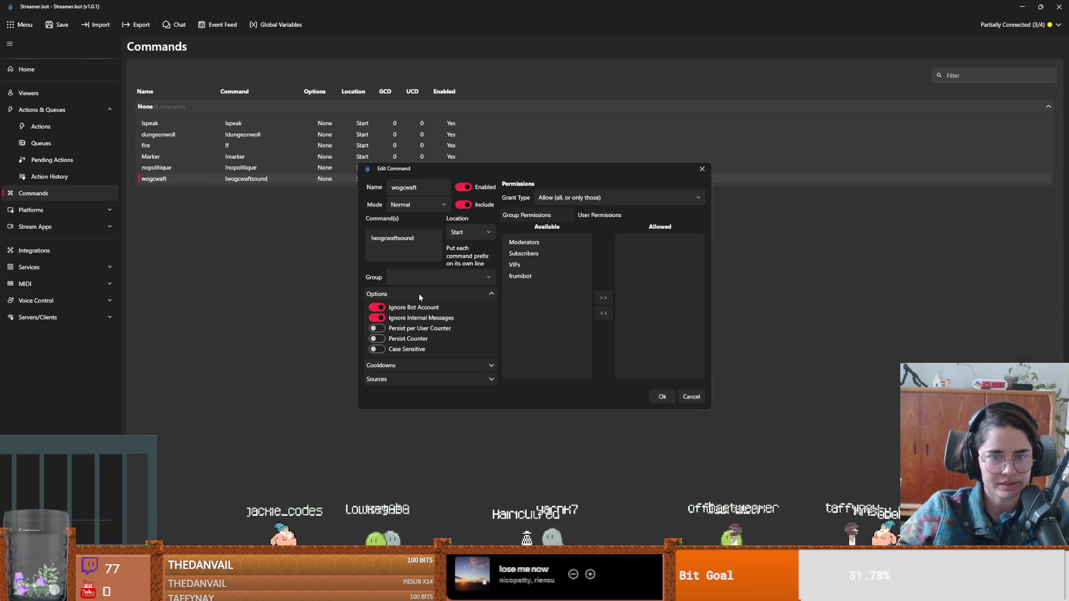
pyautogui.click(419, 295)
pyautogui.click(414, 322)
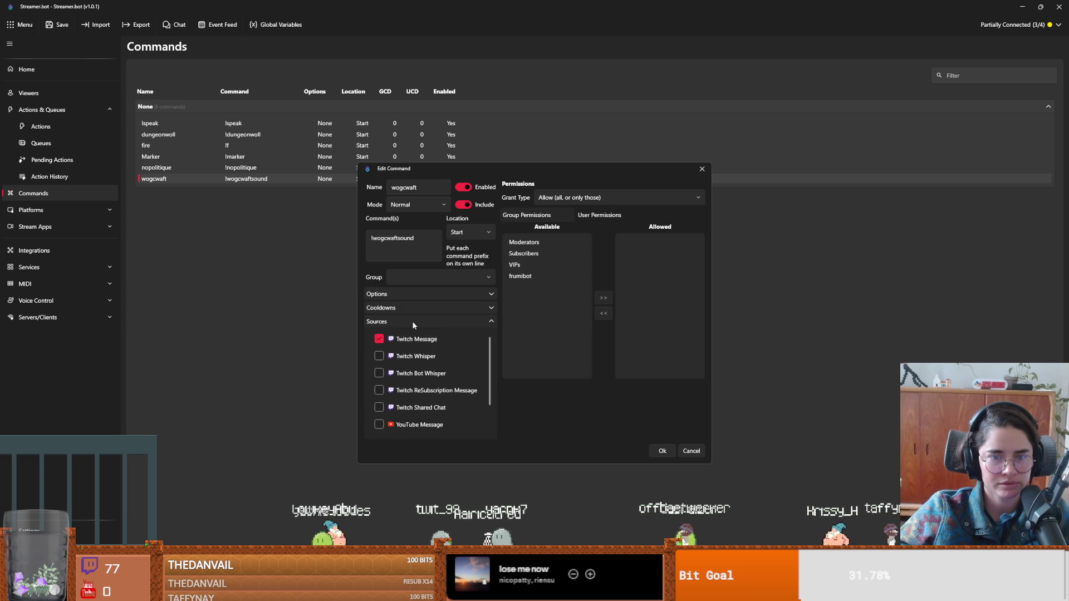
pyautogui.click(413, 323)
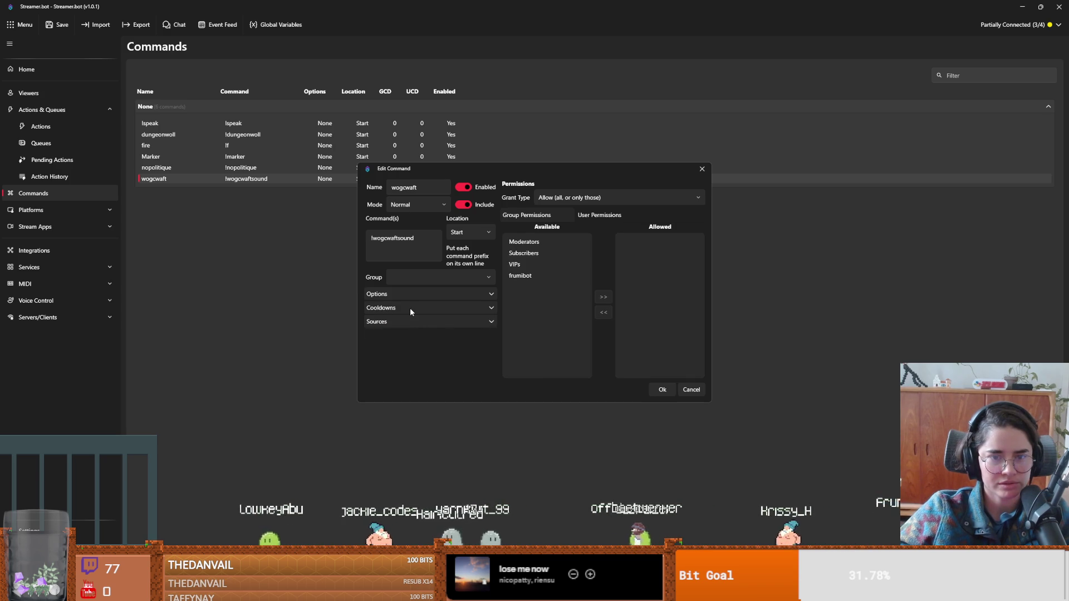
pyautogui.click(410, 308)
pyautogui.click(410, 308)
pyautogui.click(410, 295)
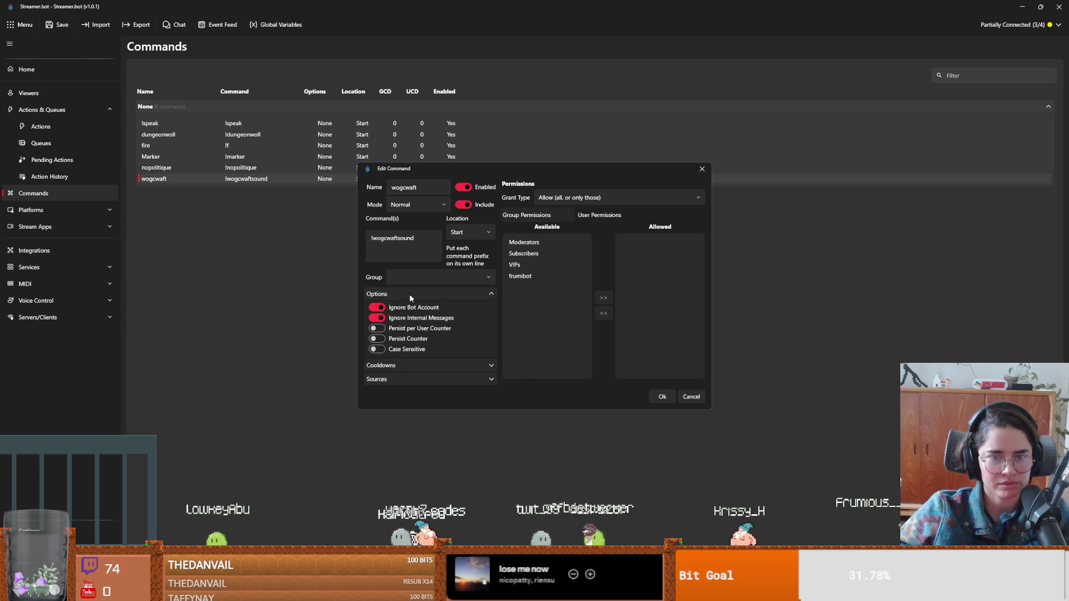
pyautogui.click(409, 294)
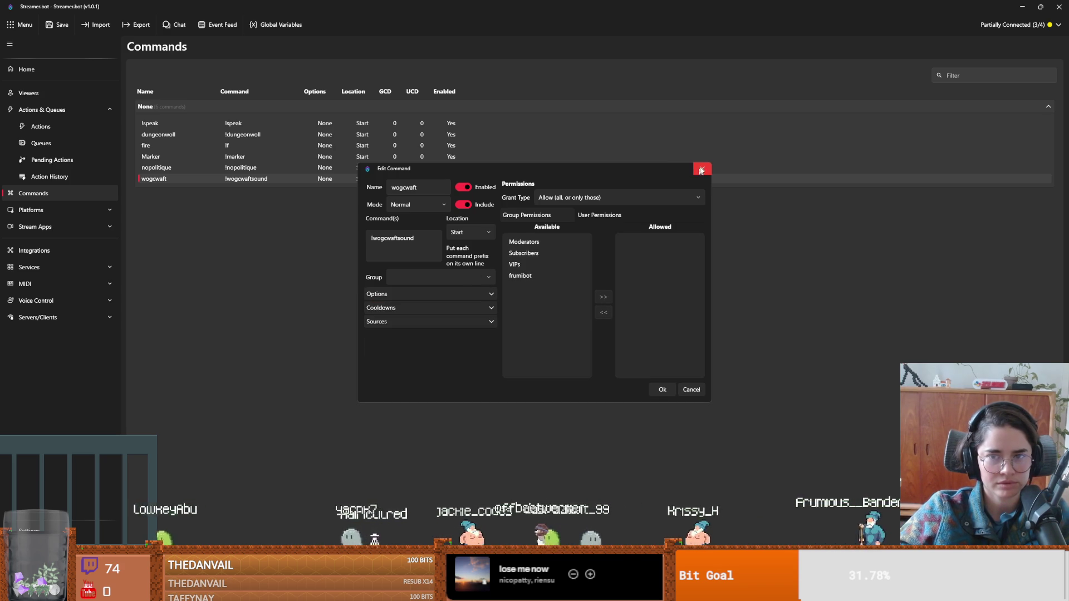
pyautogui.moveTo(691, 169); pyautogui.dragTo(853, 132)
pyautogui.click(862, 131)
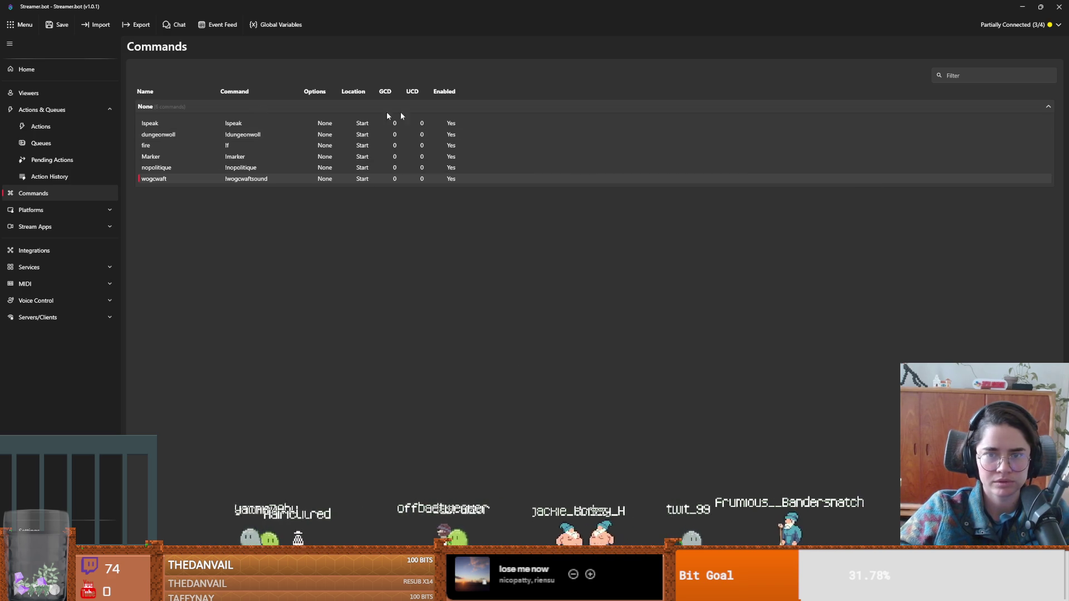
# Change the dungeonwoll command's Grant Type from Deny to Allow with Moderators listed, and confirm.
pyautogui.doubleClick(190, 136)
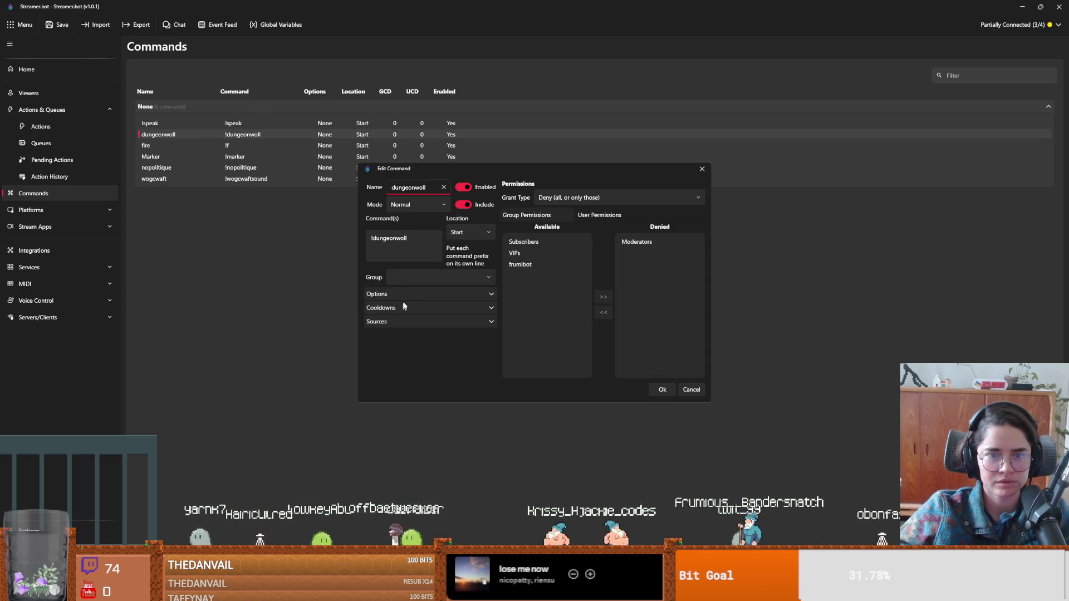
pyautogui.click(406, 294)
pyautogui.click(406, 293)
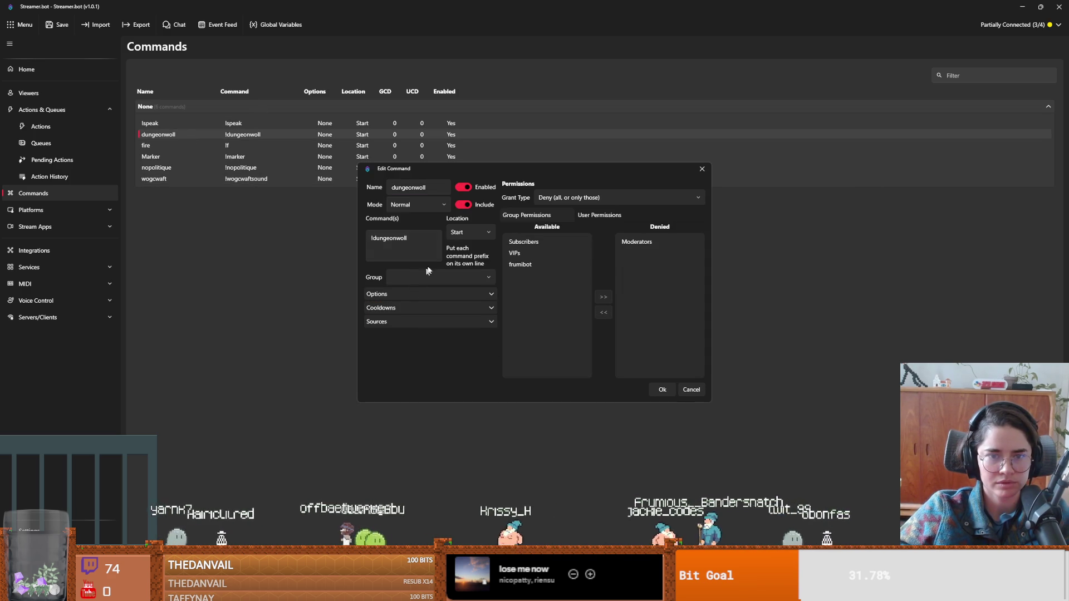
pyautogui.click(701, 169)
pyautogui.doubleClick(216, 136)
pyautogui.click(590, 197)
pyautogui.click(579, 217)
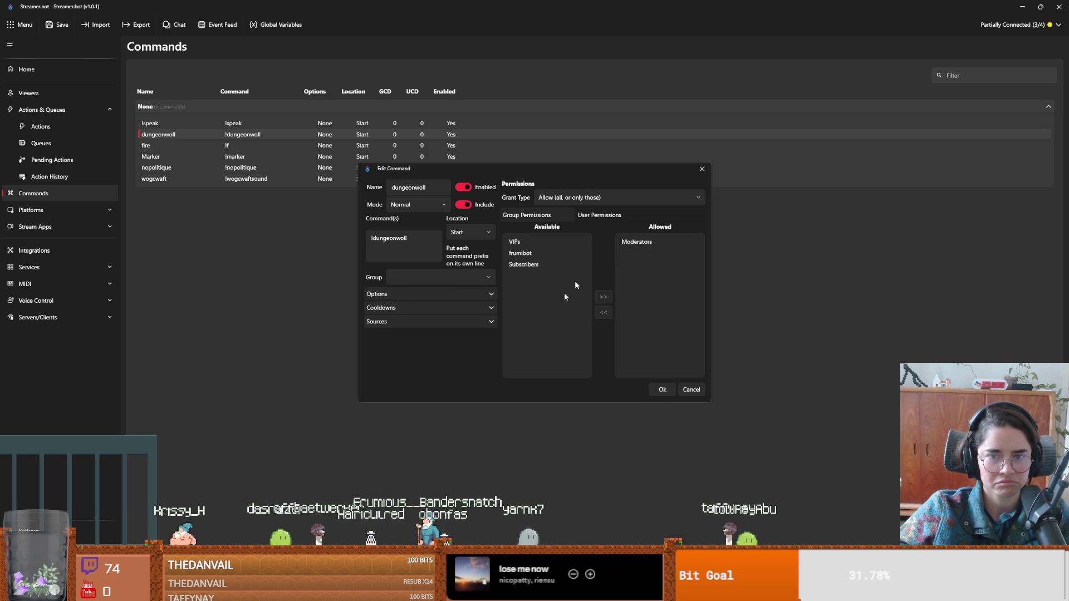
pyautogui.click(662, 389)
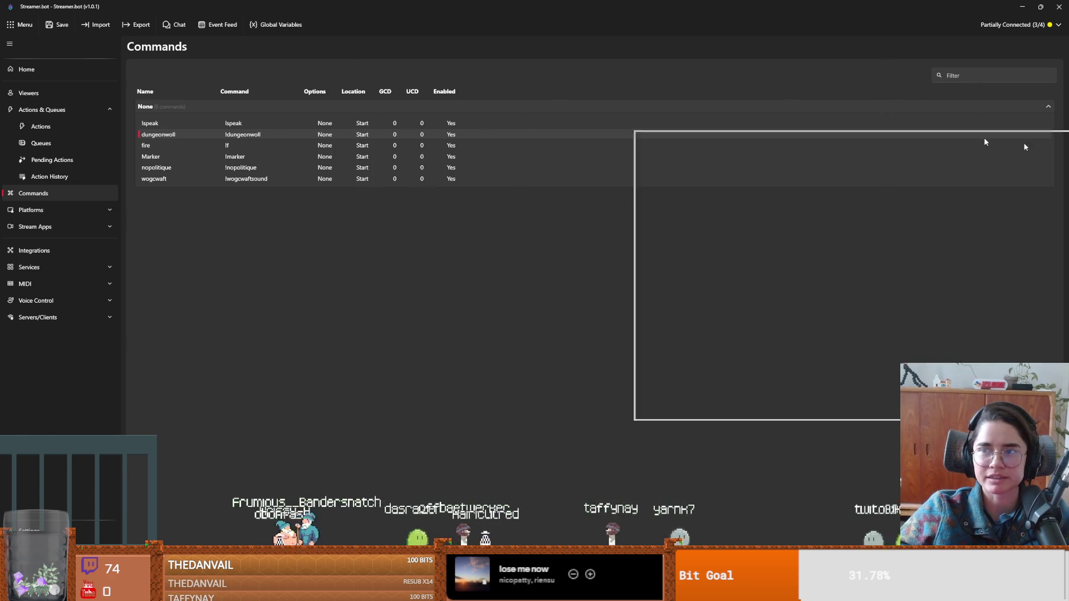
# Save the BaldwinIV_room scene and select Baldwin to view its Marie Curie Icons resource.
pyautogui.hotkey('alt', 'Tab')
pyautogui.hotkey('ctrl', 's')
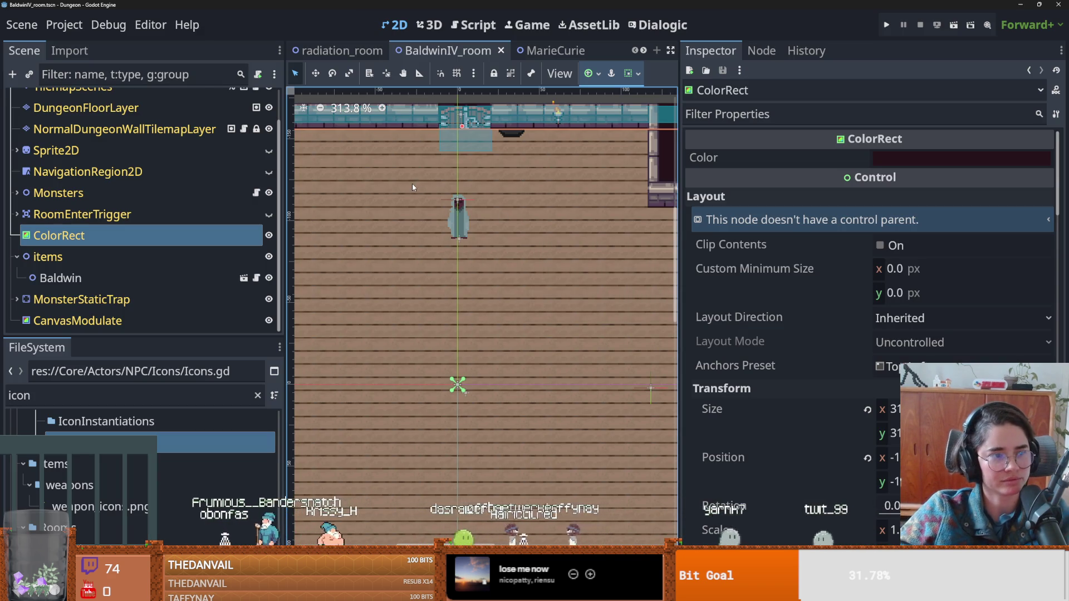
pyautogui.hscroll(3, 392, 246)
pyautogui.scroll(2, 392, 246)
pyautogui.scroll(-3, 393, 247)
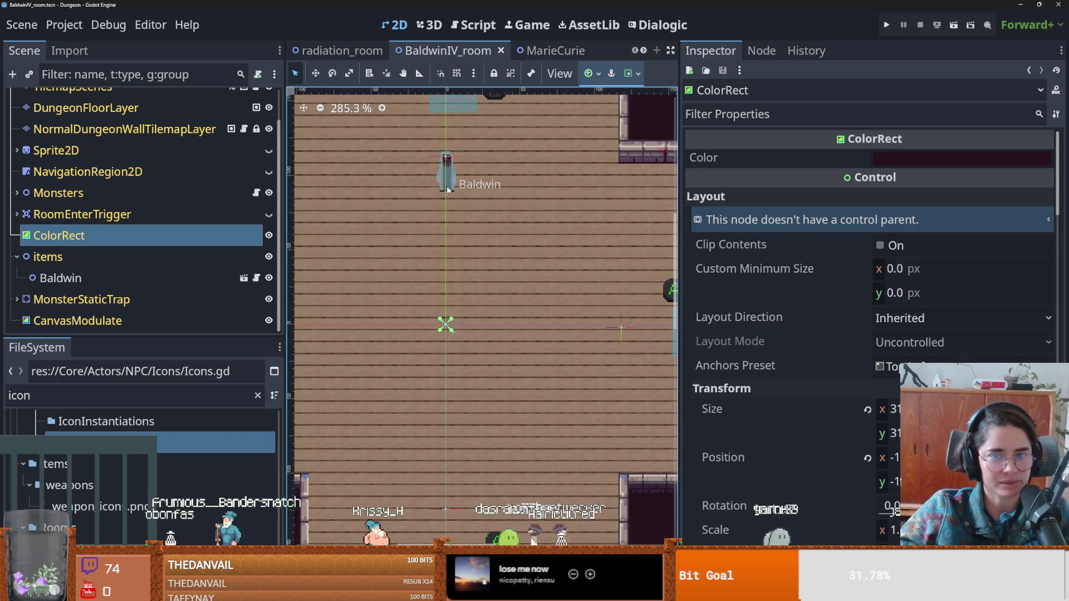
pyautogui.hscroll(2, 392, 247)
pyautogui.hotkey('ctrl', 's')
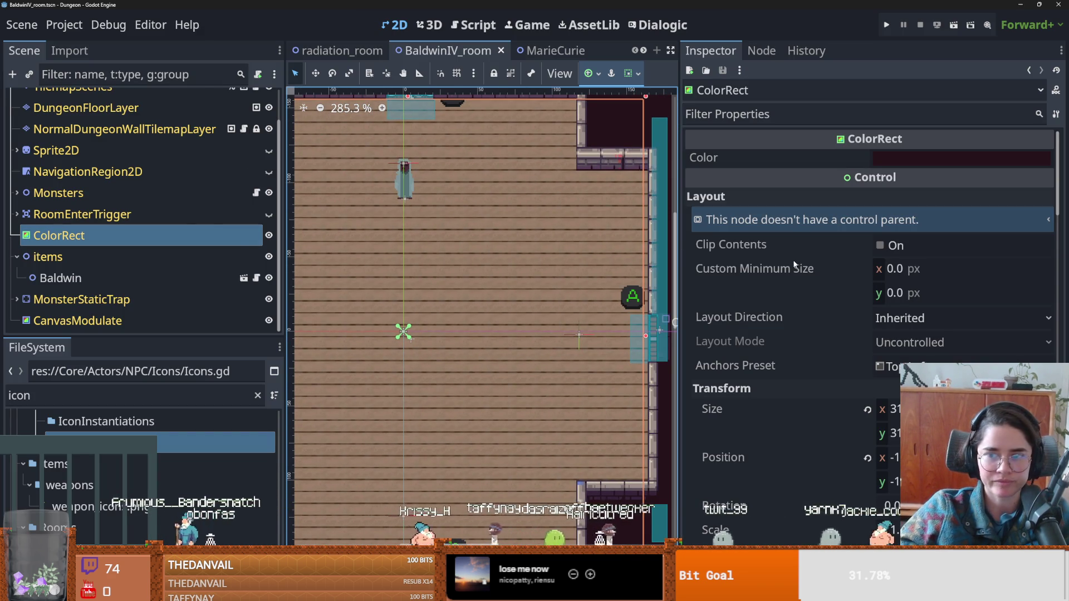
pyautogui.click(60, 278)
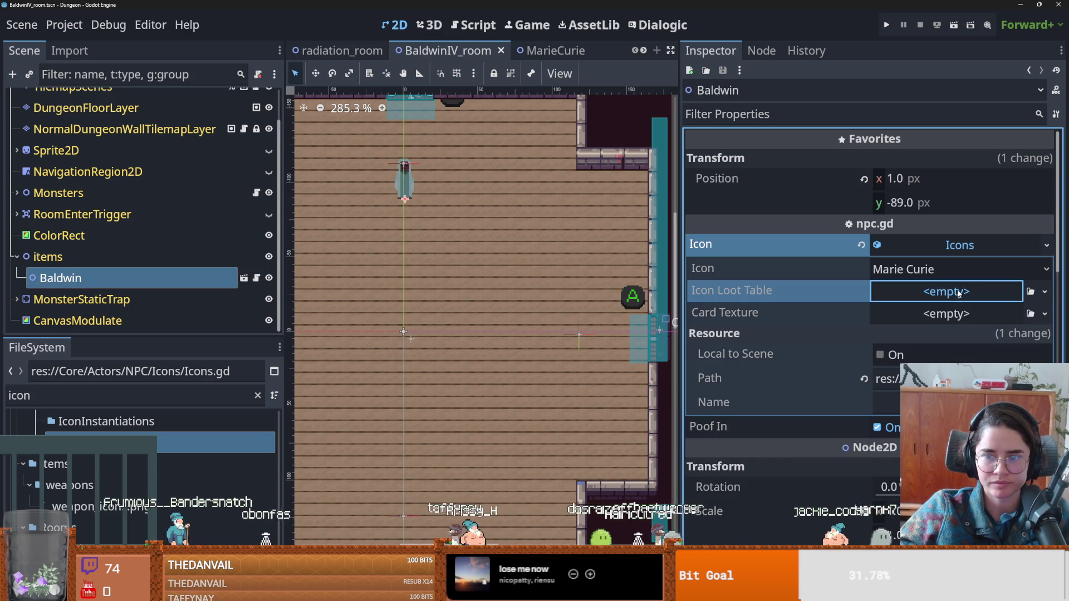
pyautogui.click(819, 322)
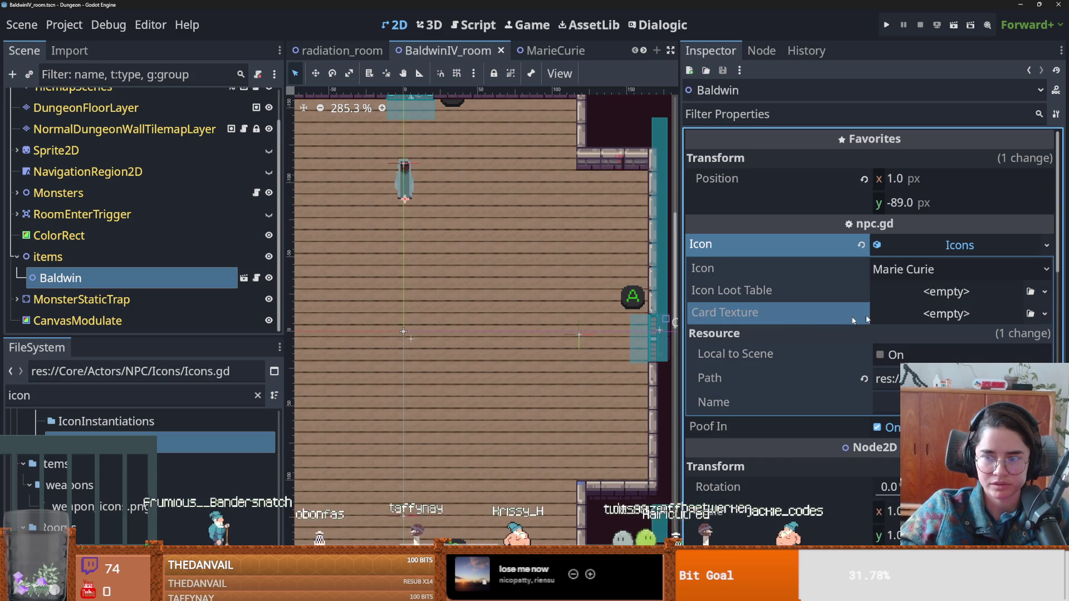